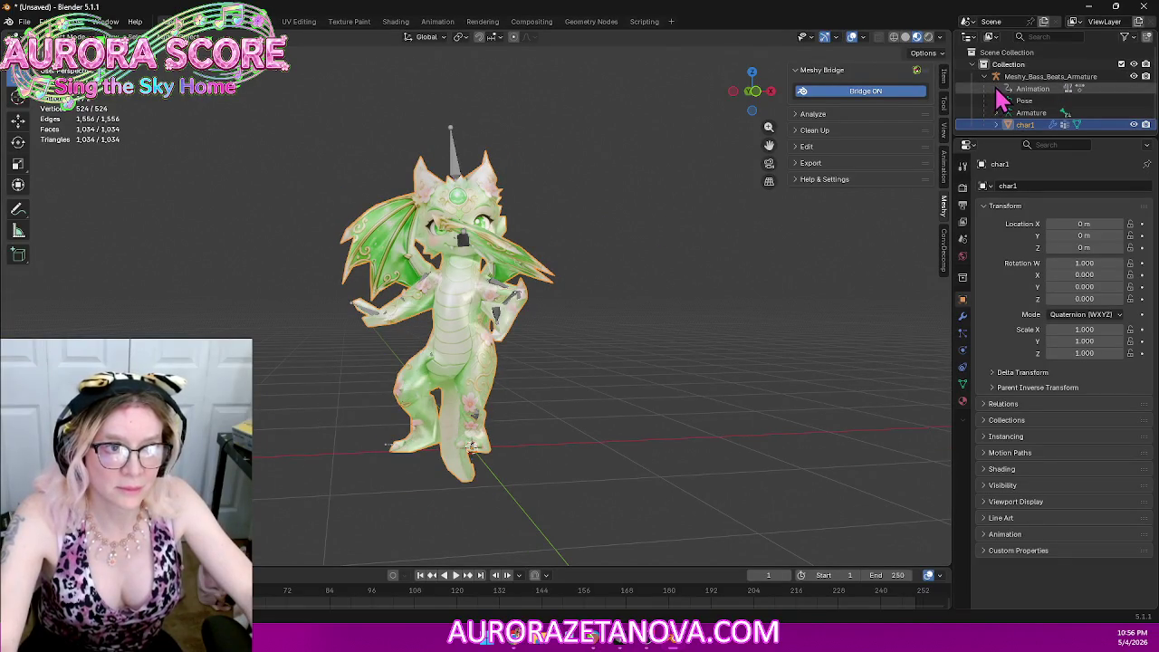
Purge the file's unused data-blocks.
left_click(985, 76)
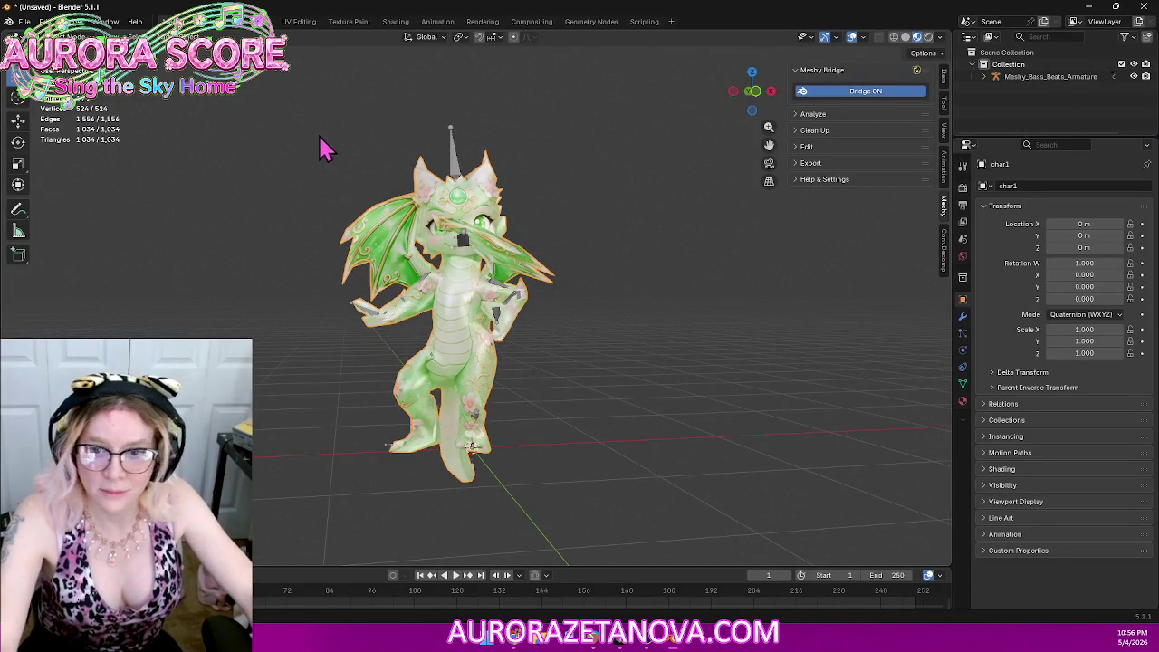
left_click(23, 22)
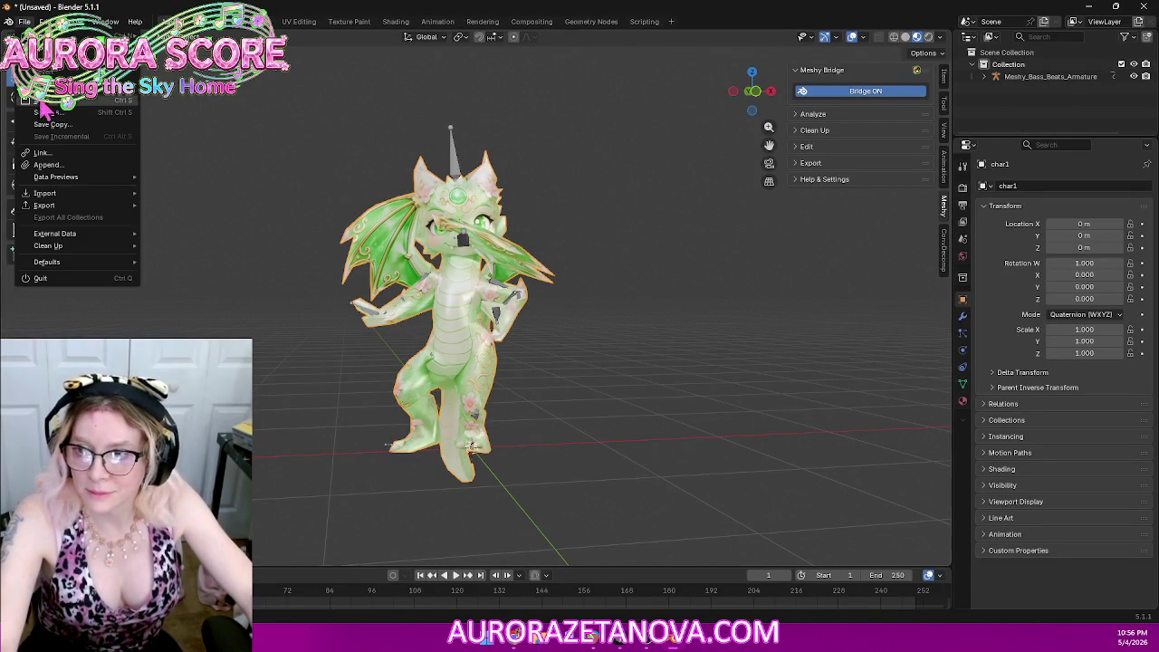
mouse_move(48, 245)
left_click(181, 247)
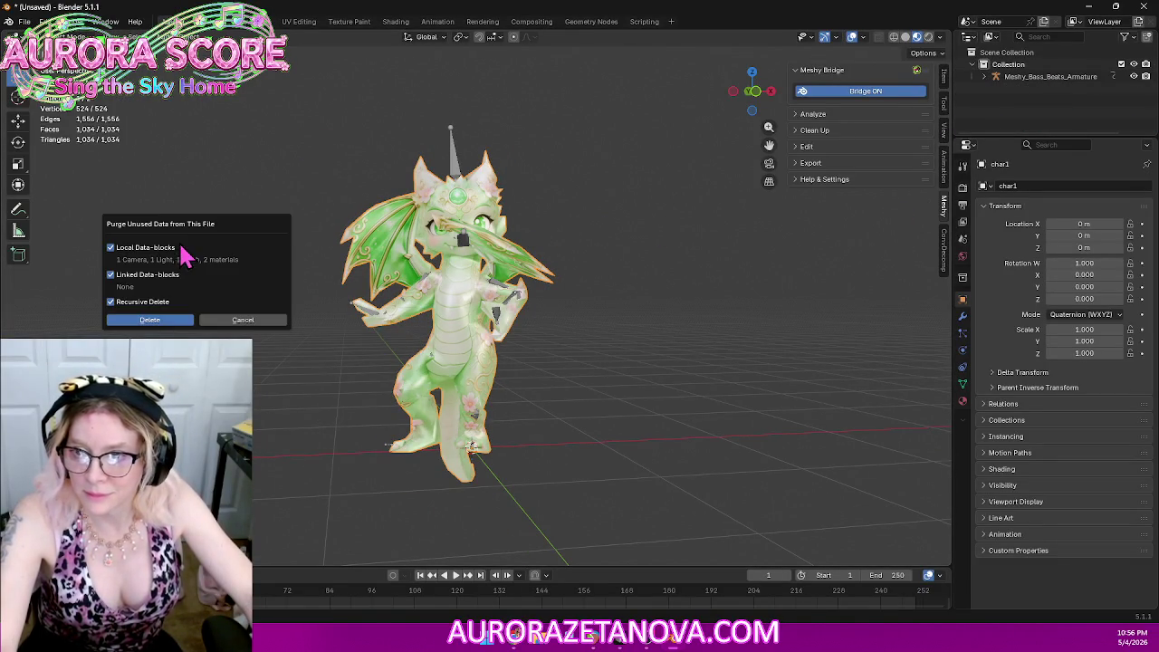
left_click(154, 320)
Save the Blender file as Gramma.blend.
left_click(23, 21)
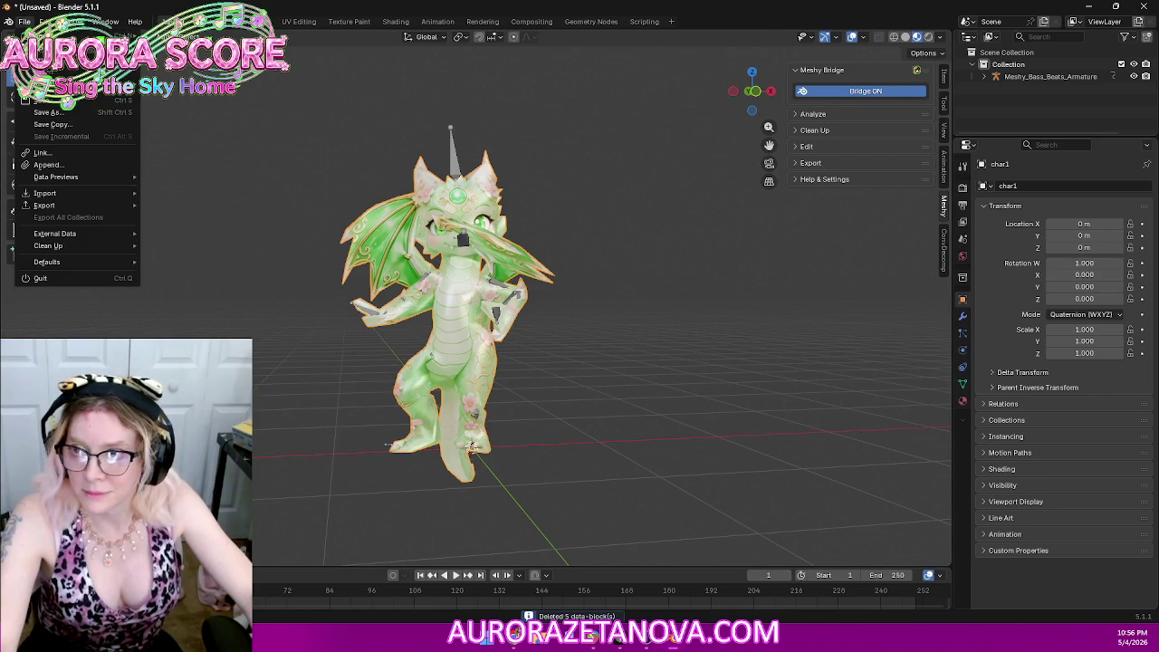
left_click(36, 112)
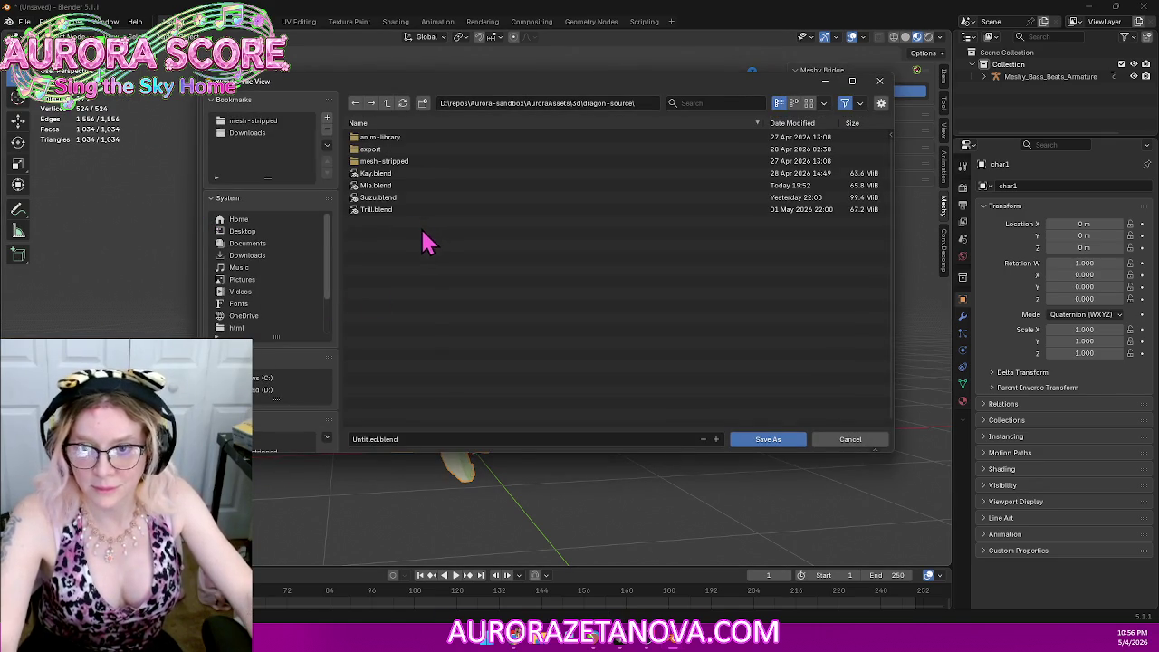
left_click(422, 441)
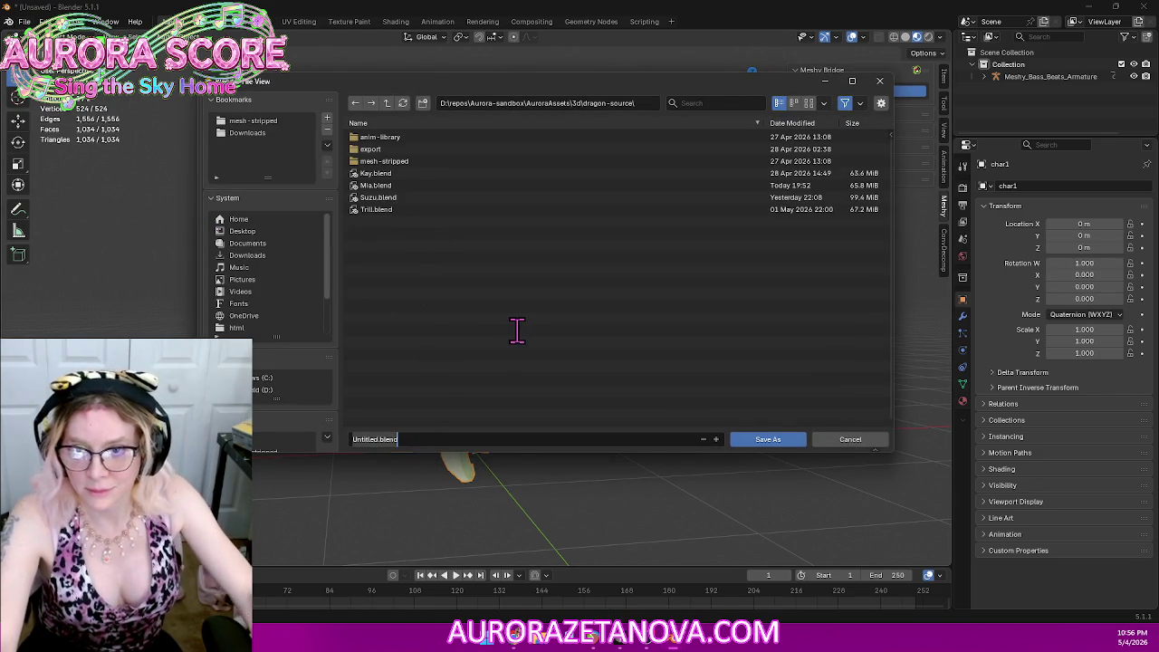
type("d")
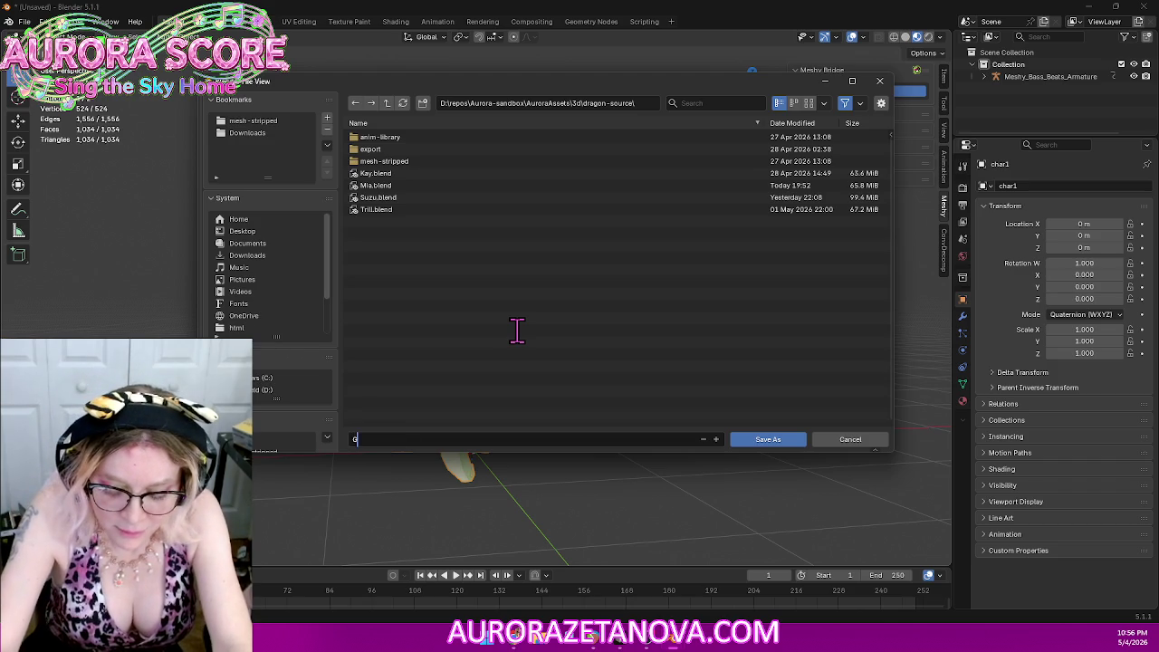
type("cie")
key("Return")
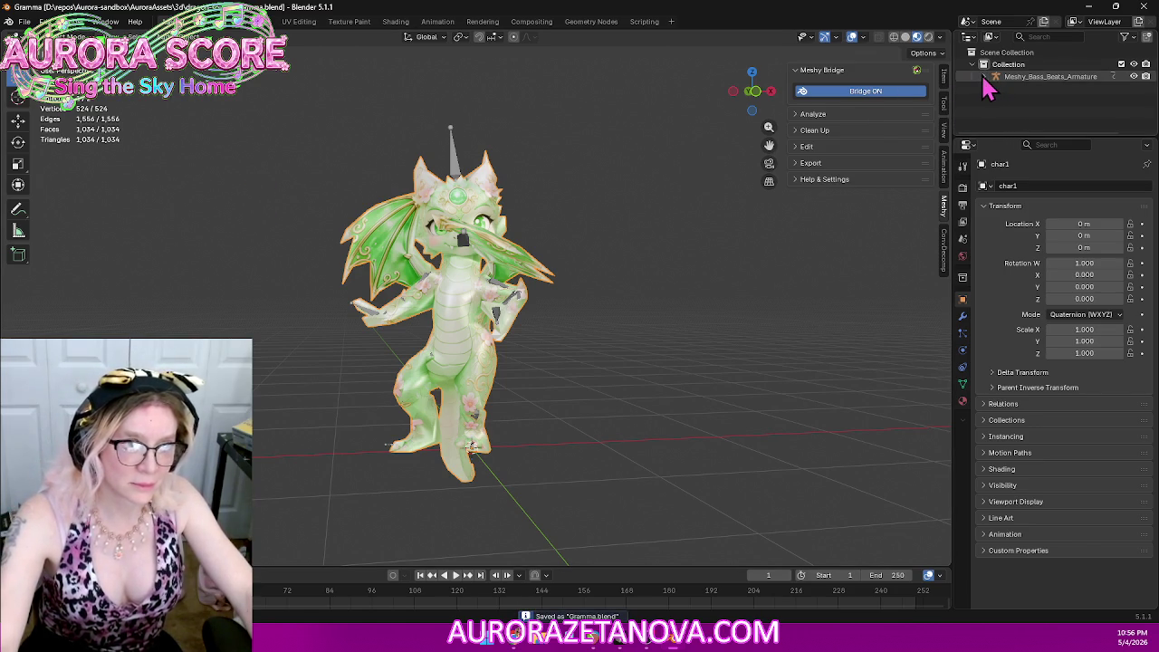
Expand the armature and its Bass_Beats action in an enlarged outliner.
left_click(984, 77)
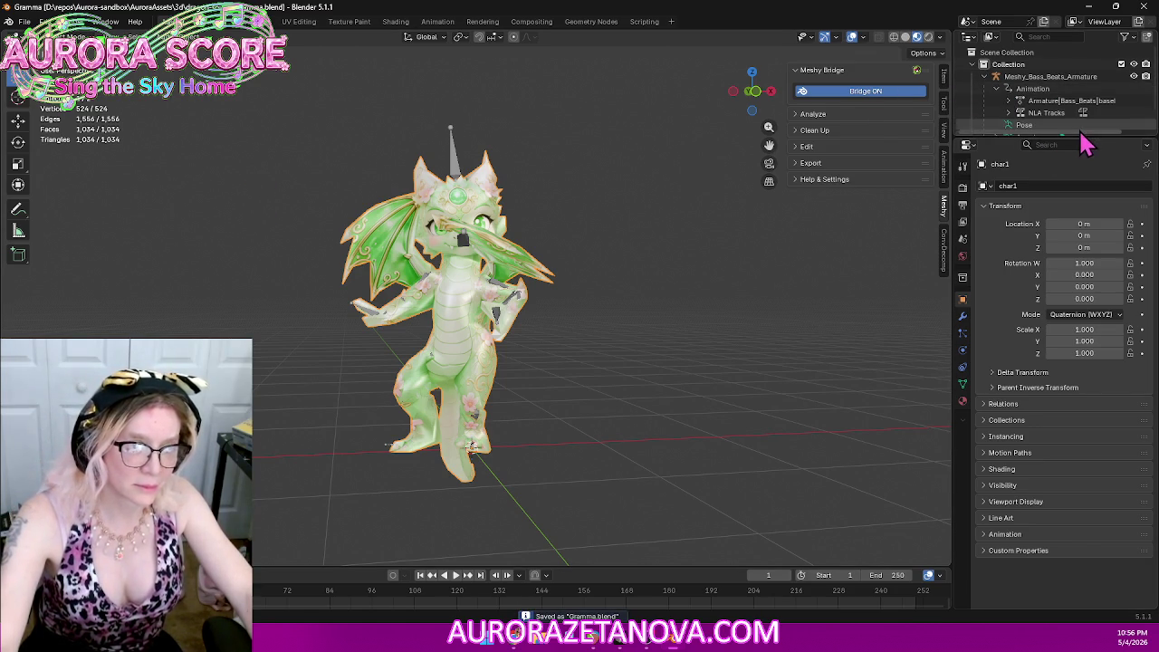
left_click_drag(1075, 135, 1073, 288)
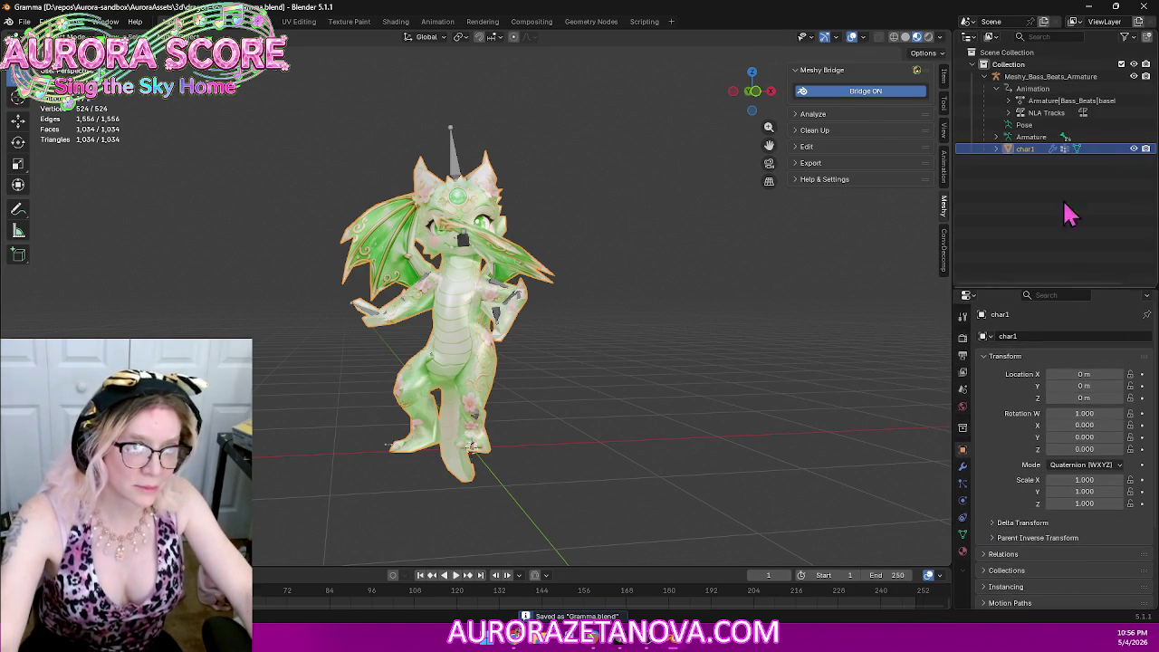
left_click(1009, 101)
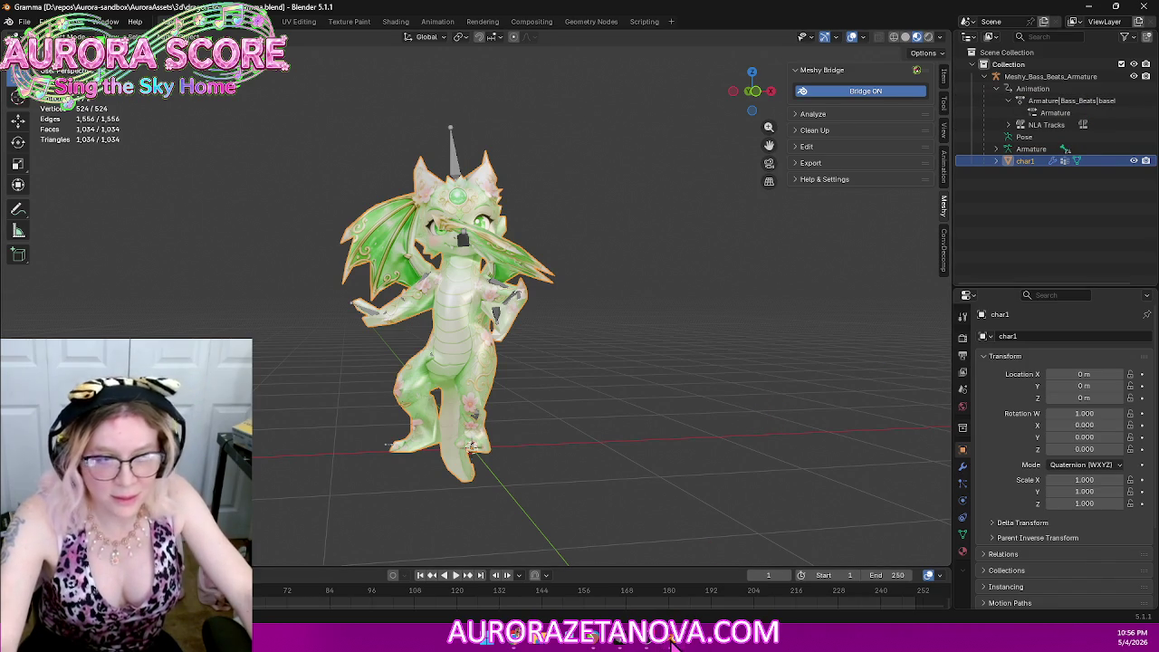
mouse_move(673, 641)
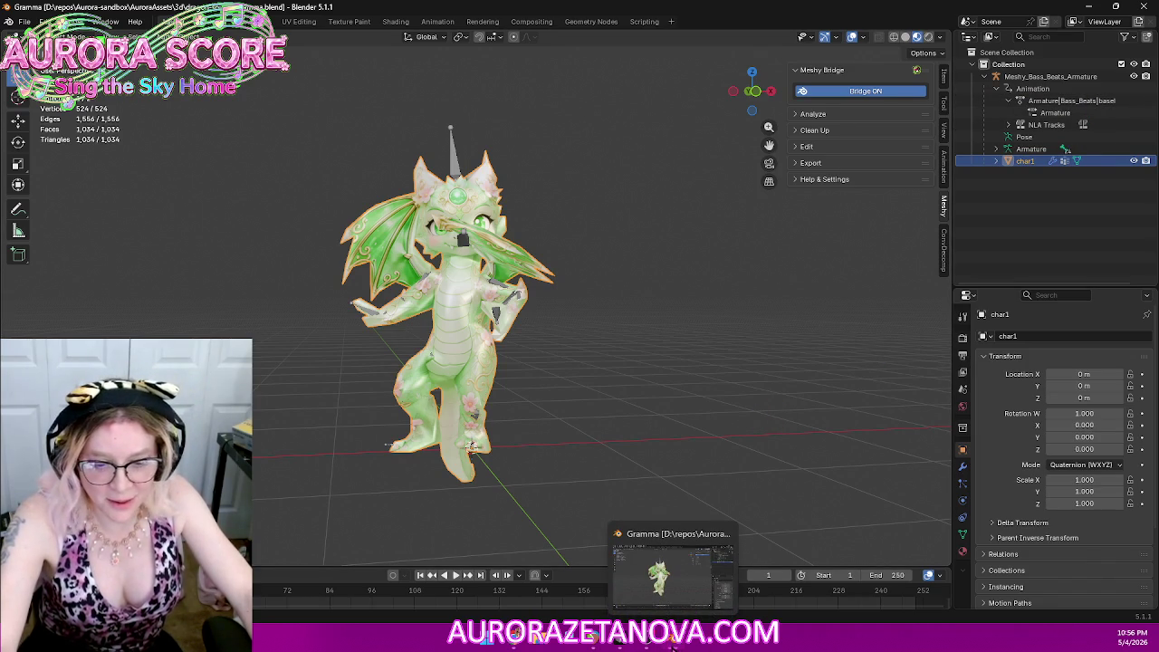
left_click(516, 638)
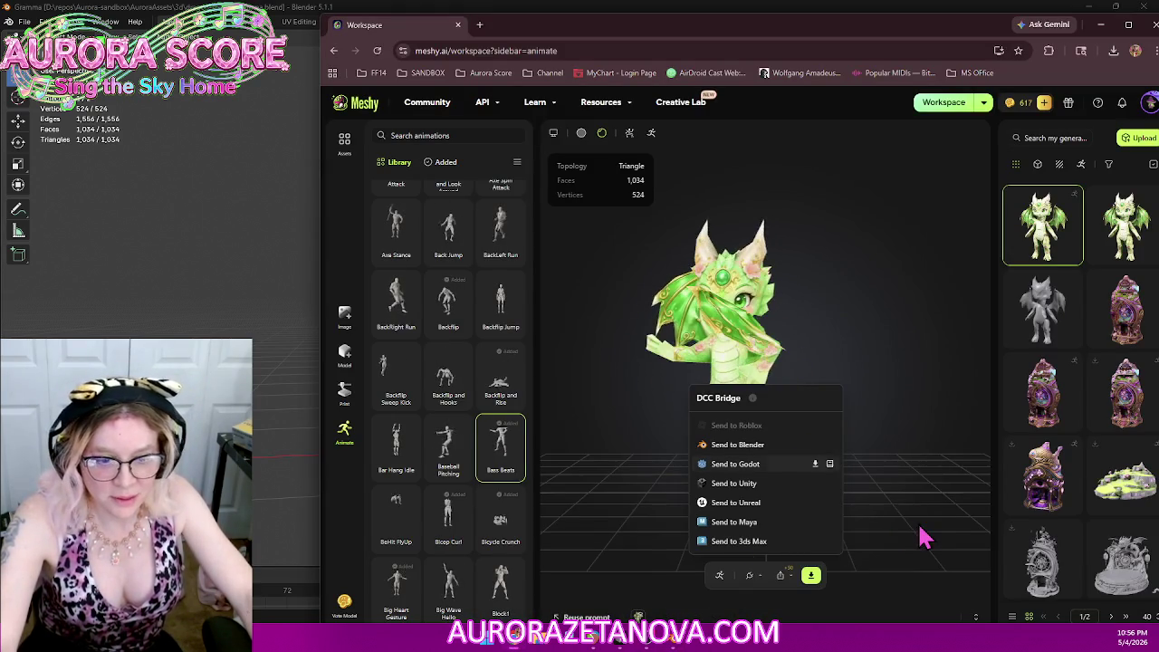
Download the dragon as a rigged glb packed into one file with all added animations.
left_click(812, 579)
left_click(867, 440)
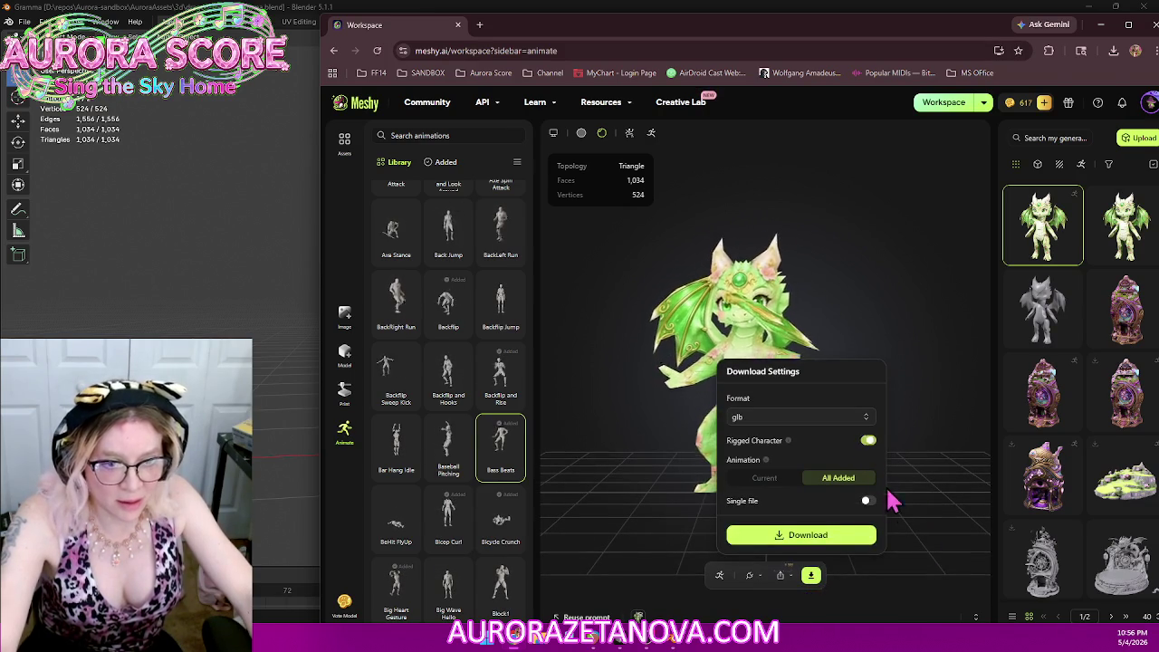
left_click(865, 501)
left_click(865, 541)
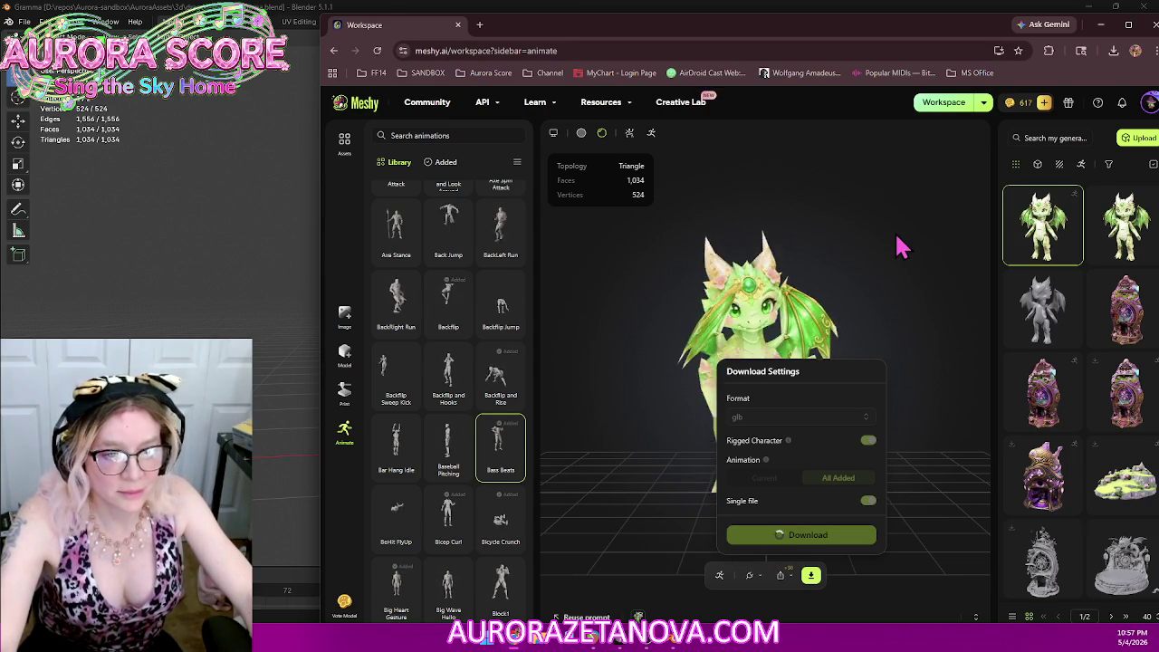
left_click(239, 271)
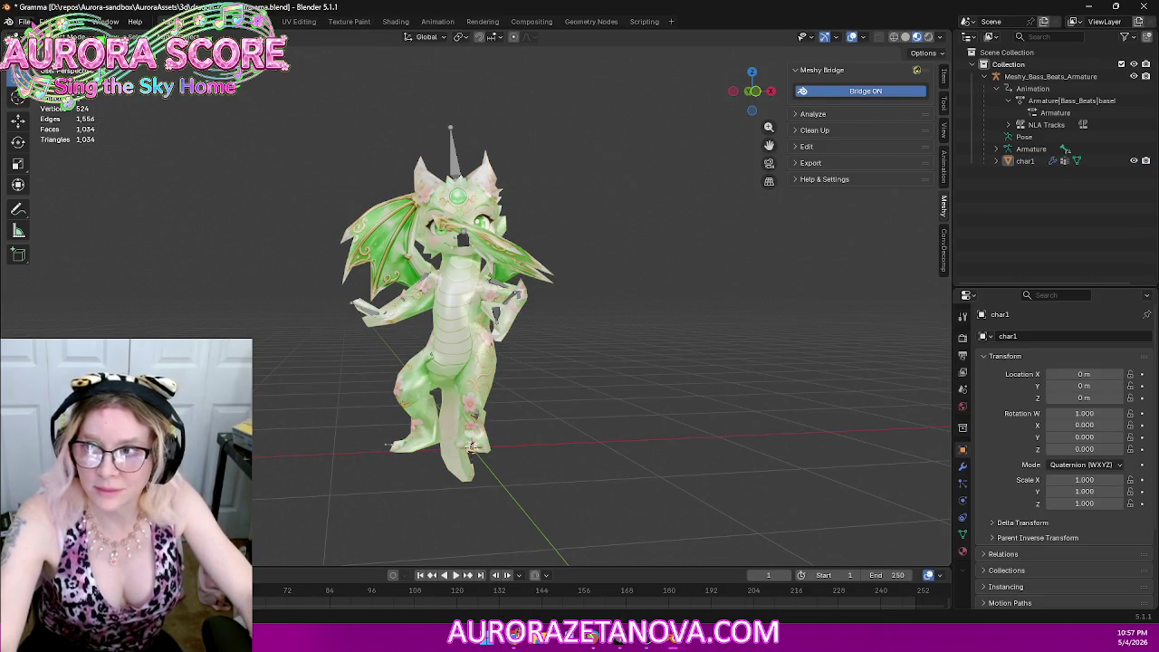
Delete the dragon's armature and the char1 mesh from the Blender scene.
left_click(1081, 76)
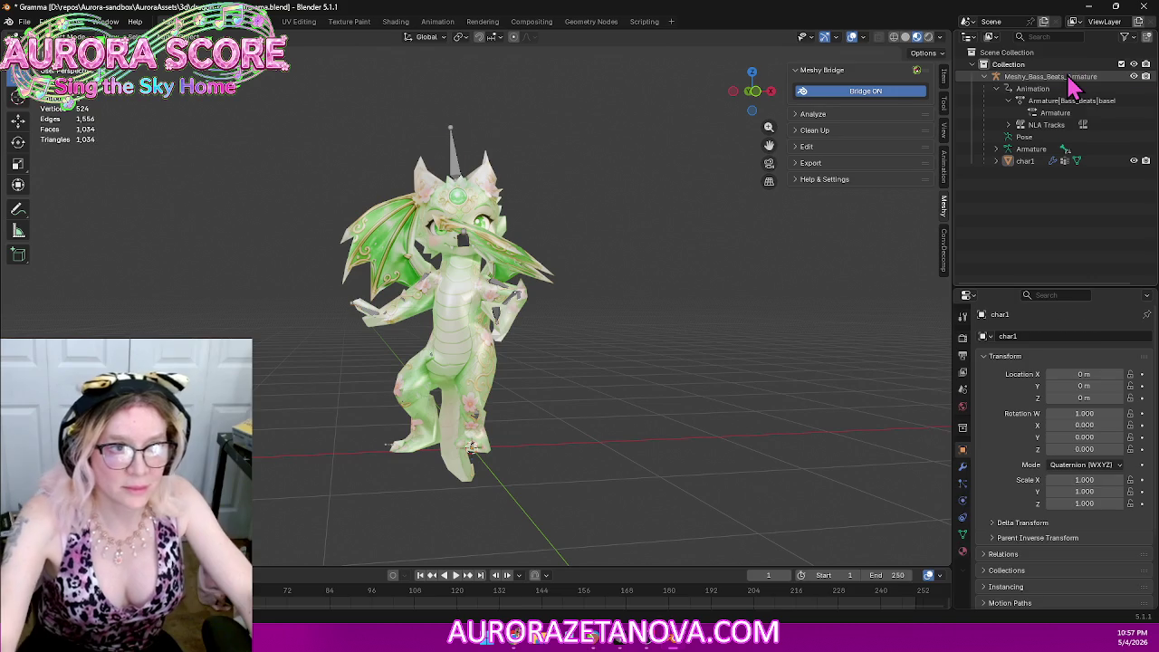
key("Delete")
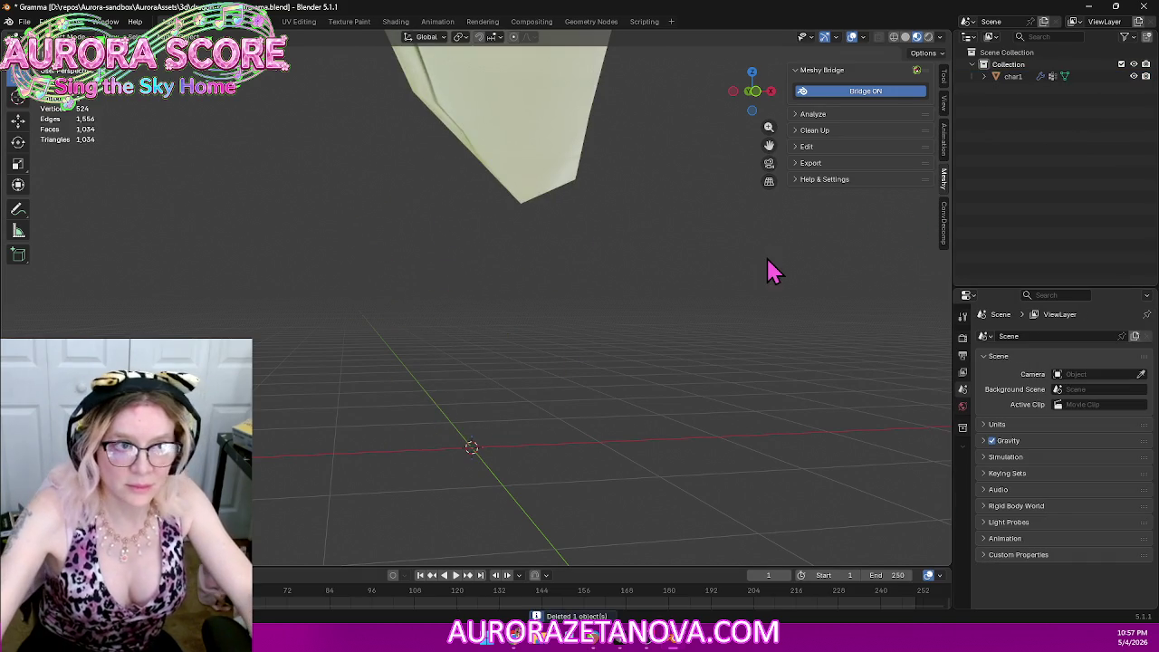
left_click(1012, 77)
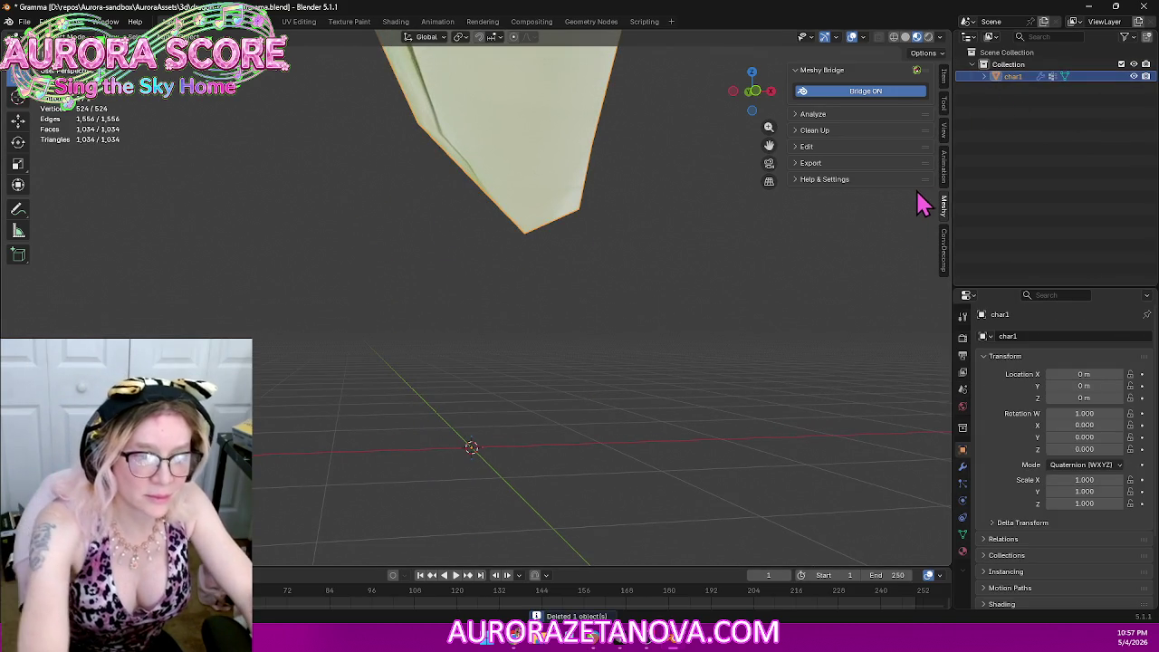
key("Delete")
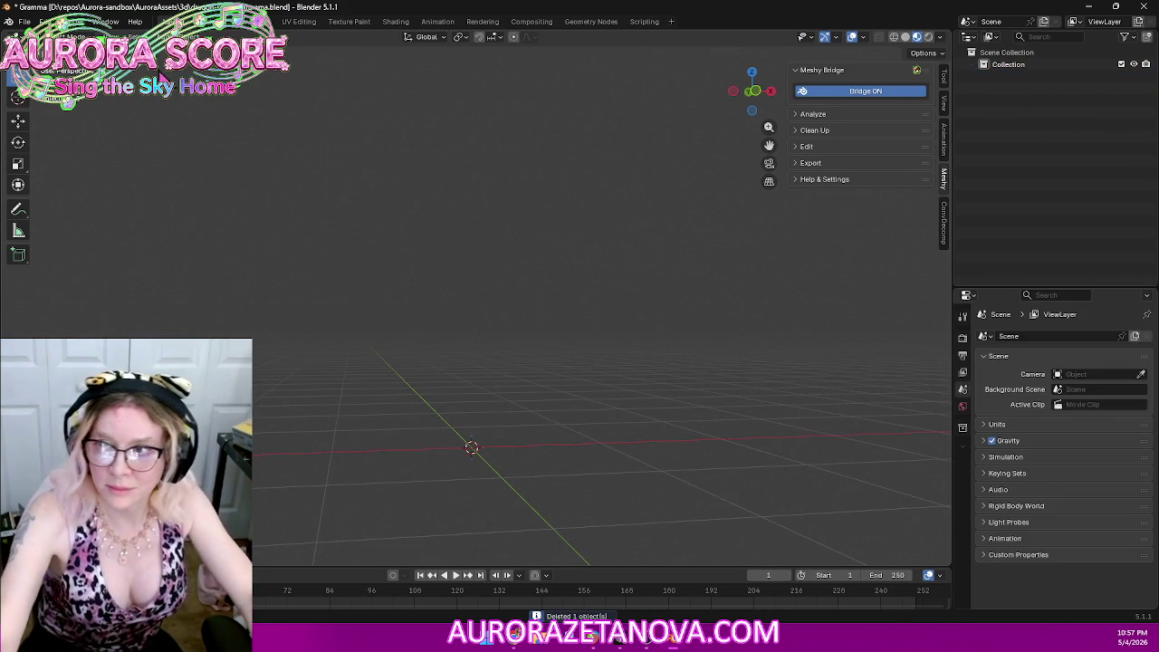
left_click(21, 21)
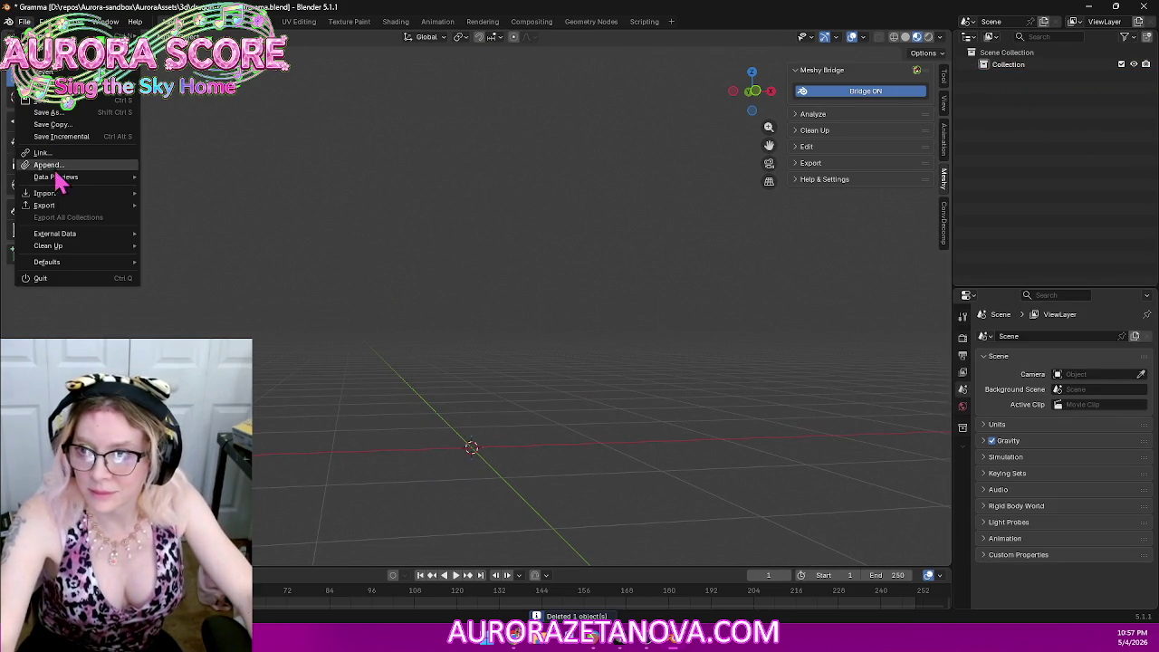
key("Escape")
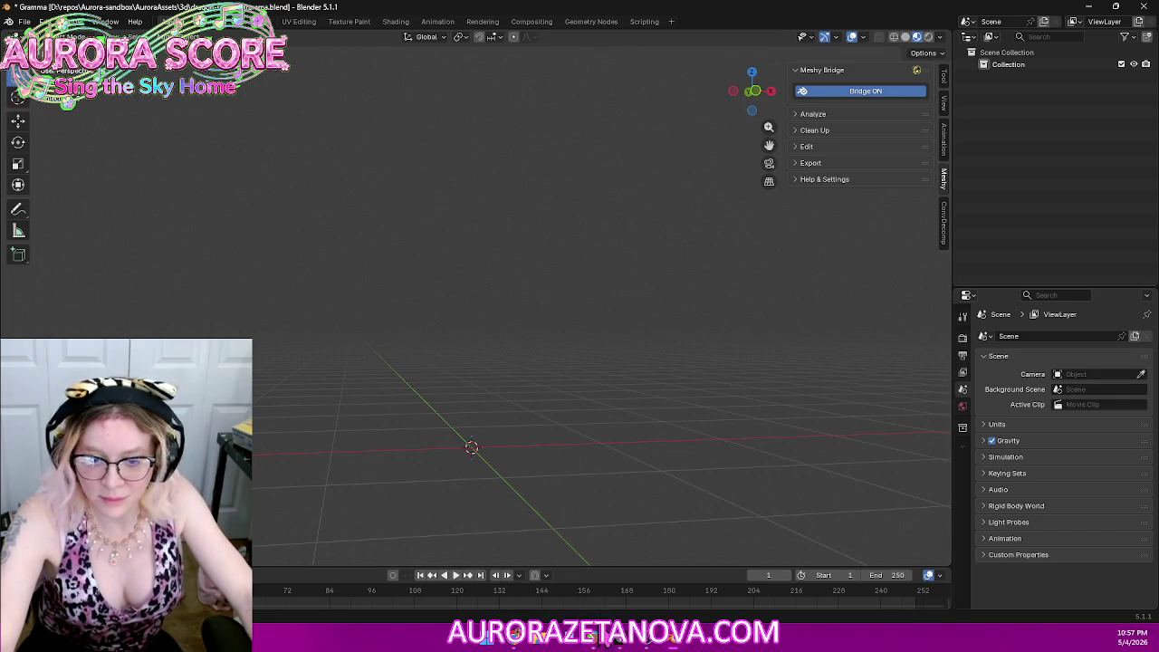
left_click(518, 639)
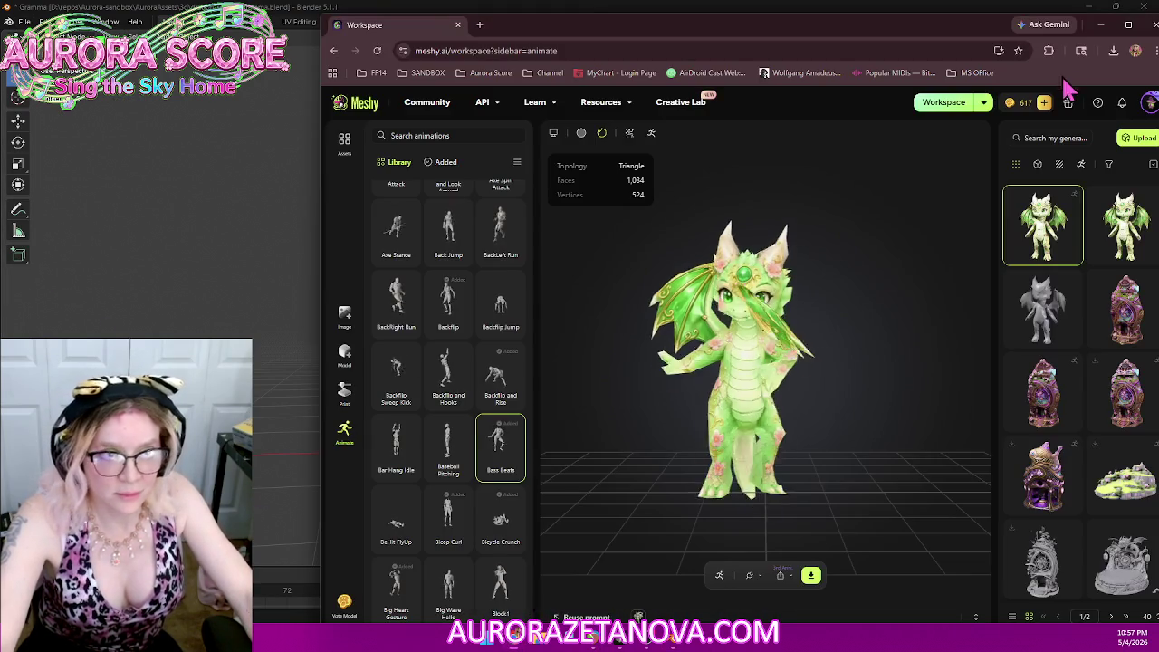
Open the folder containing the downloaded Meshy_AI_Gramma_biped zip from Chrome's downloads list.
left_click(1114, 51)
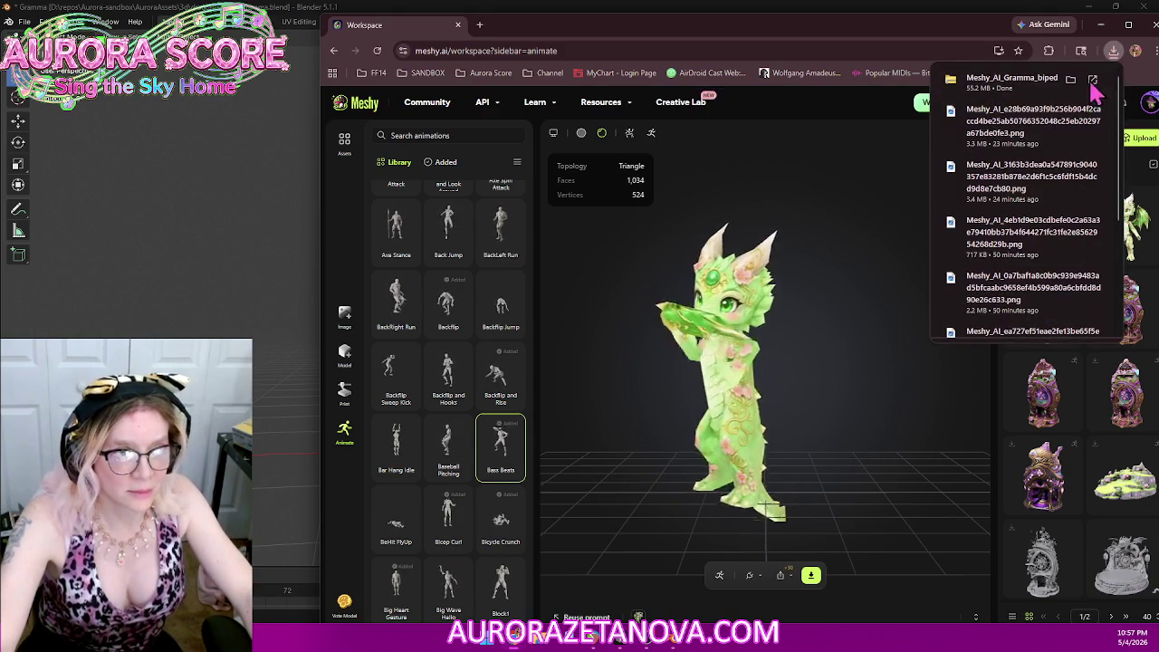
left_click(1068, 86)
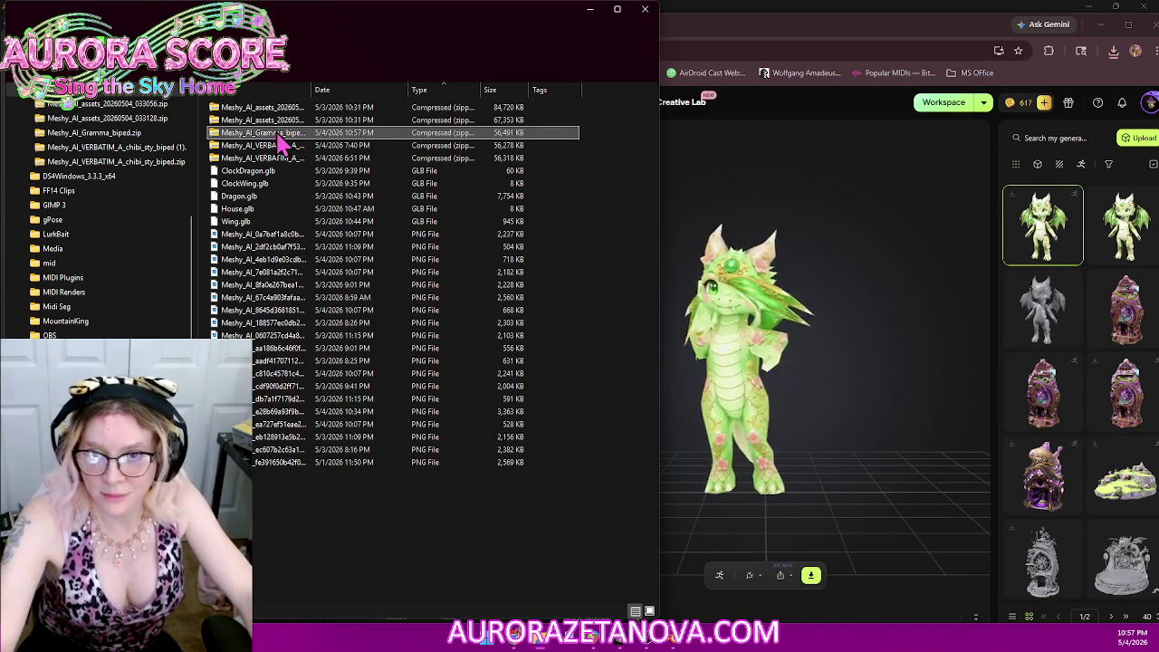
Extract the Gramma zip and open the inner Meshy_AI_Gramma_biped folder to view its files.
right_click(279, 139)
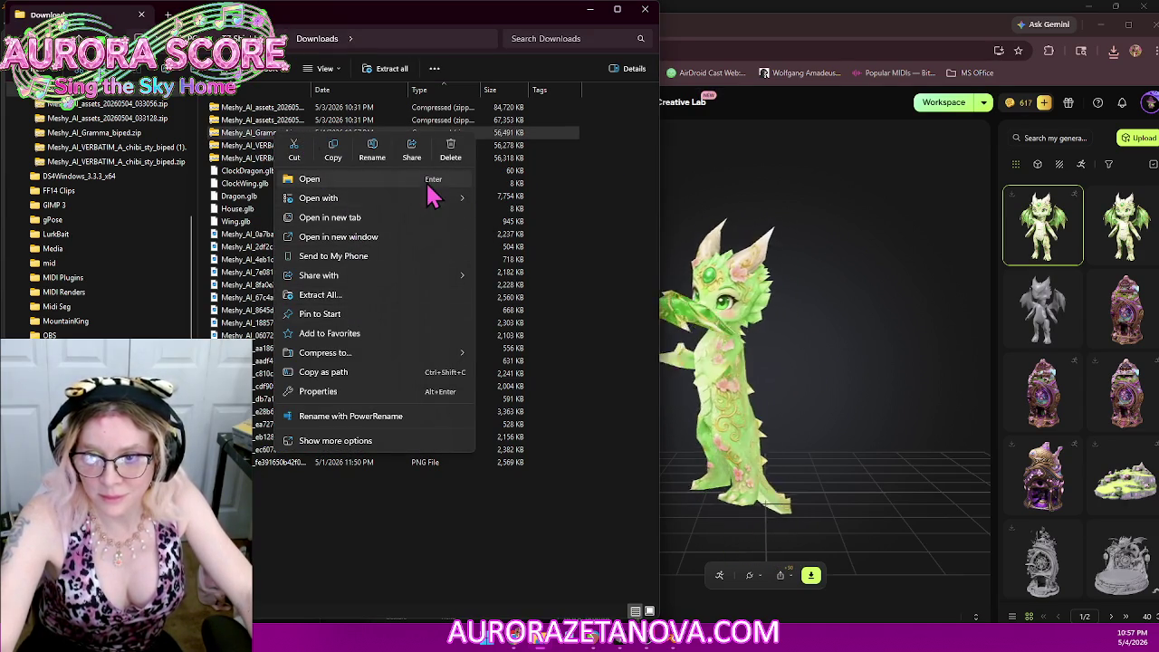
left_click(337, 296)
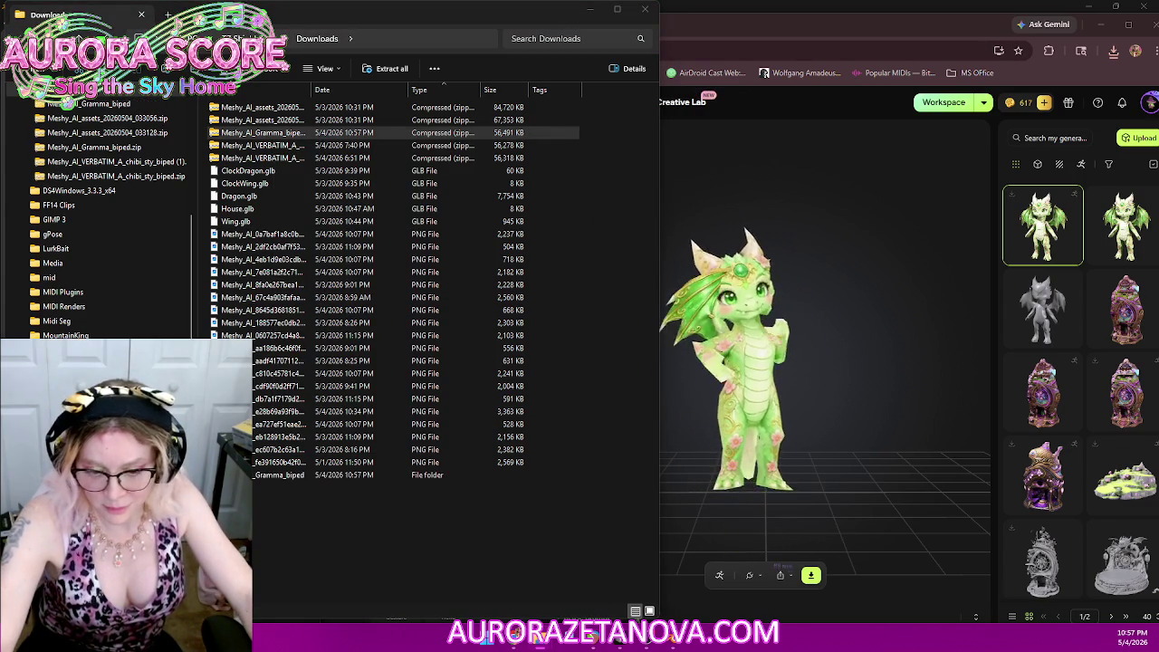
left_click_drag(631, 239, 568, 126)
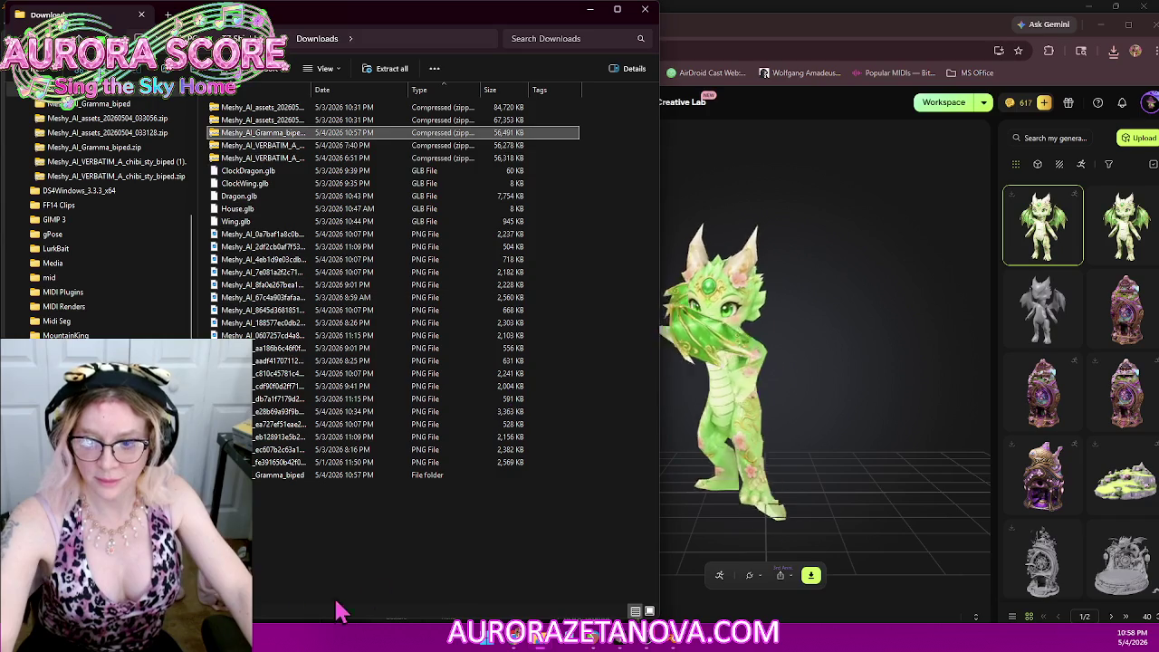
left_click(267, 481)
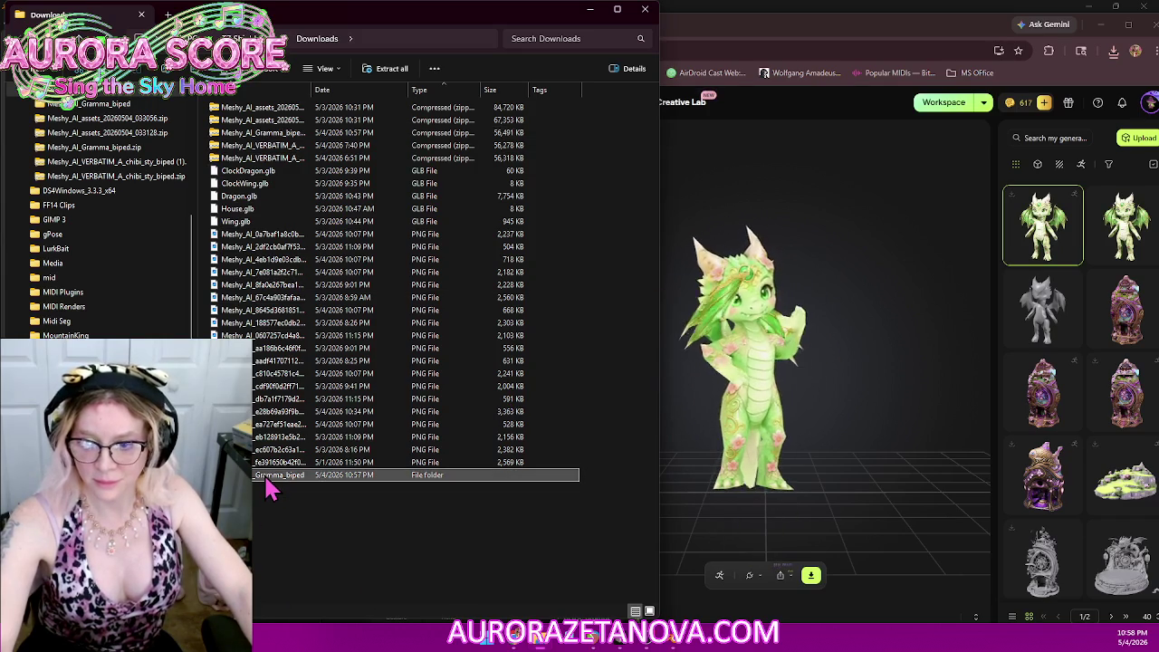
double_click(263, 475)
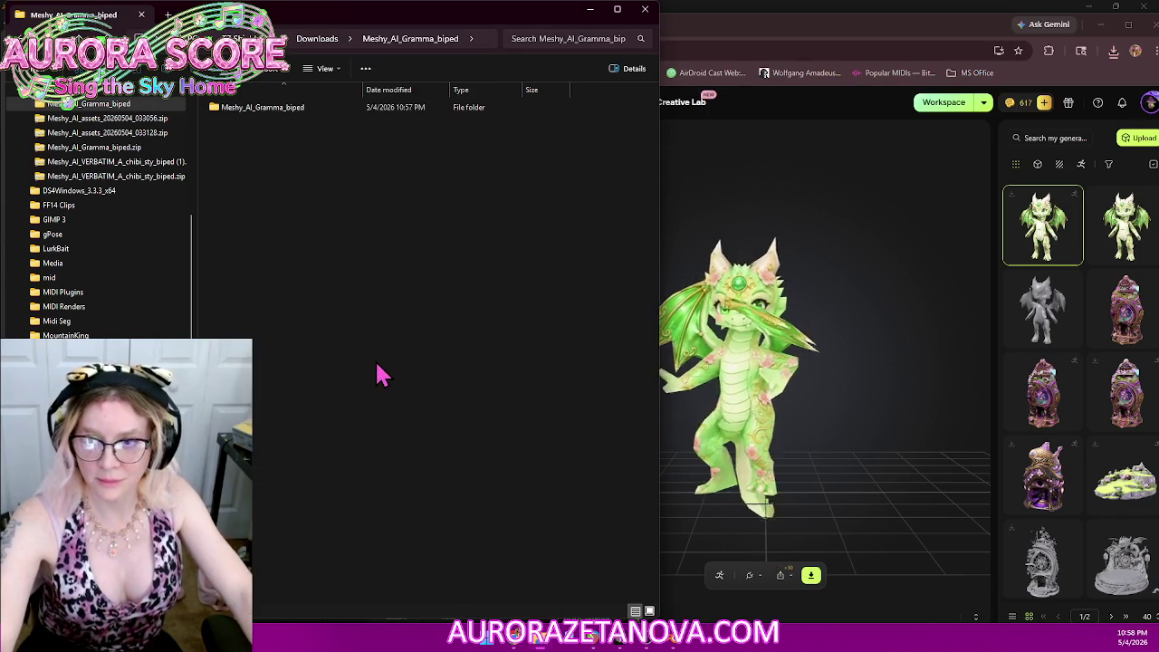
double_click(276, 110)
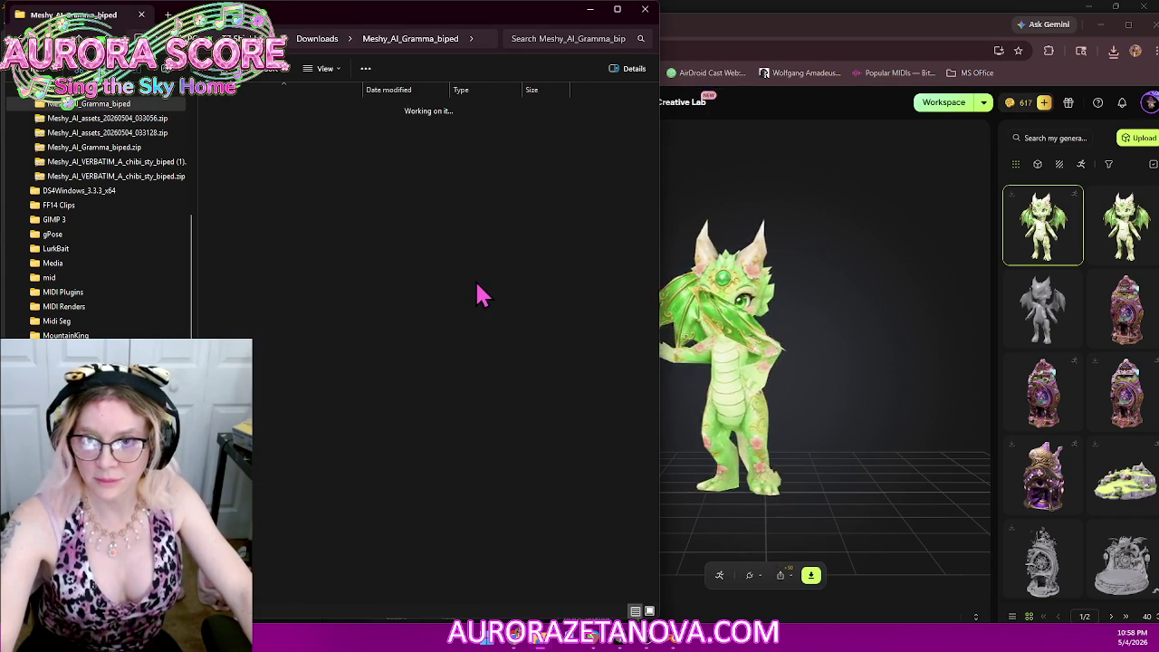
mouse_move(362, 90)
left_mouse_down()
mouse_move(450, 90)
mouse_move(385, 89)
left_mouse_up()
Navigate back up to the Downloads folder.
key("alt+Left")
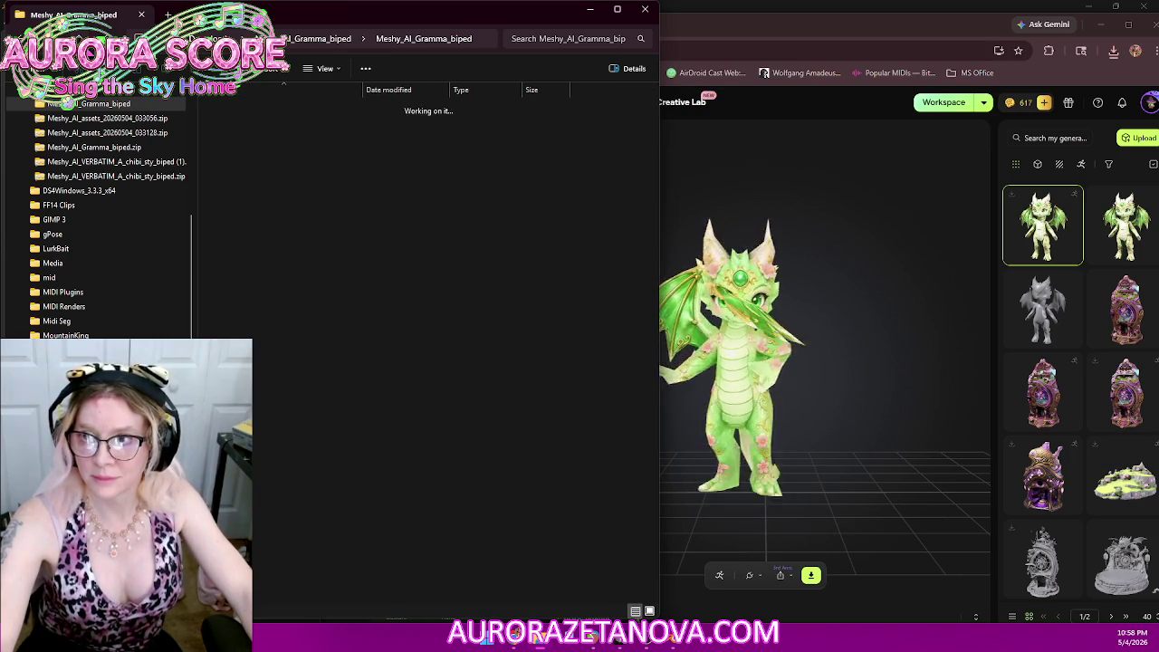
key("alt+Up")
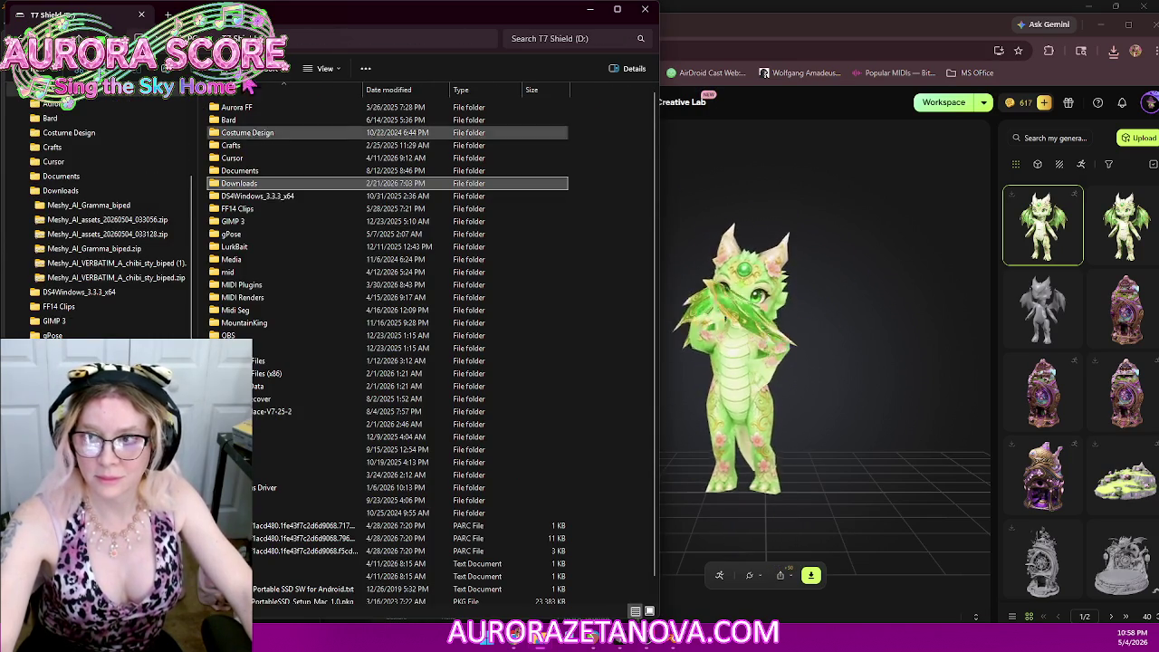
double_click(289, 186)
left_click(827, 188)
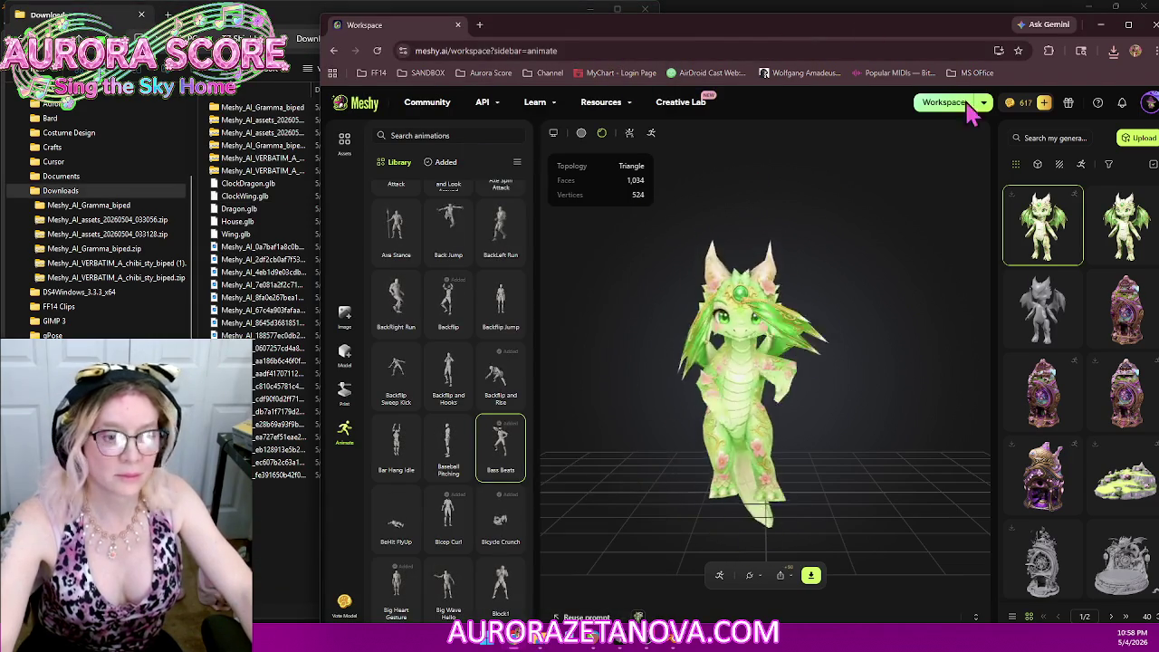
Import the Merged_Animations .glb from Downloads > Meshy_AI_Gramma_biped as glTF 2.0.
left_click(685, 638)
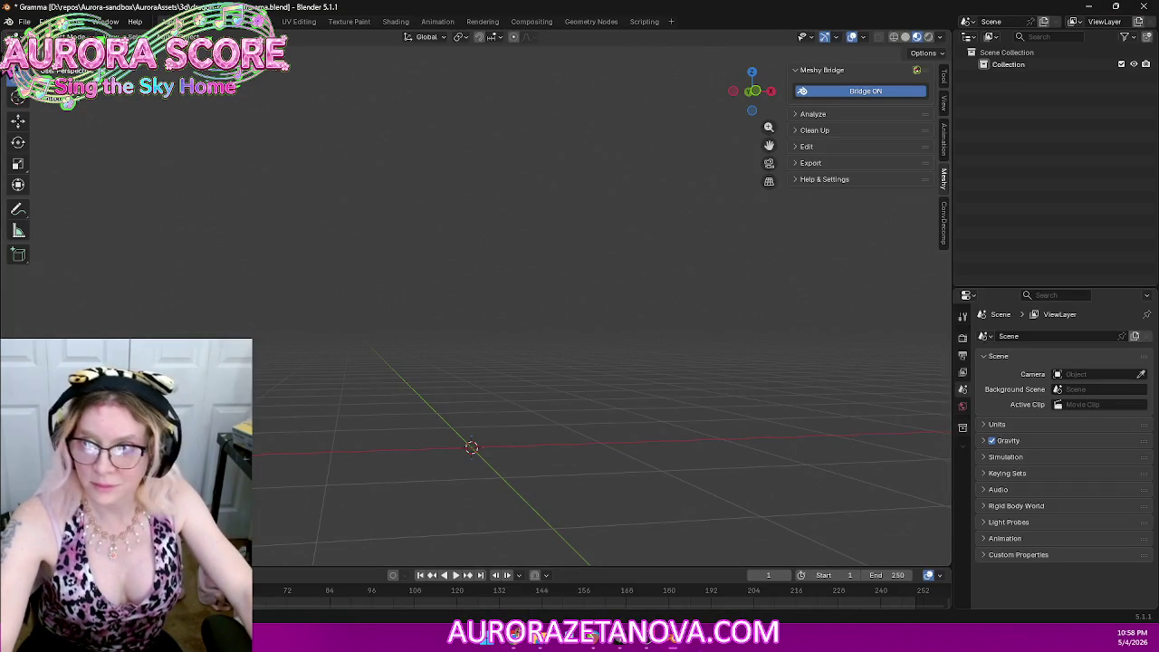
left_click(22, 23)
mouse_move(46, 193)
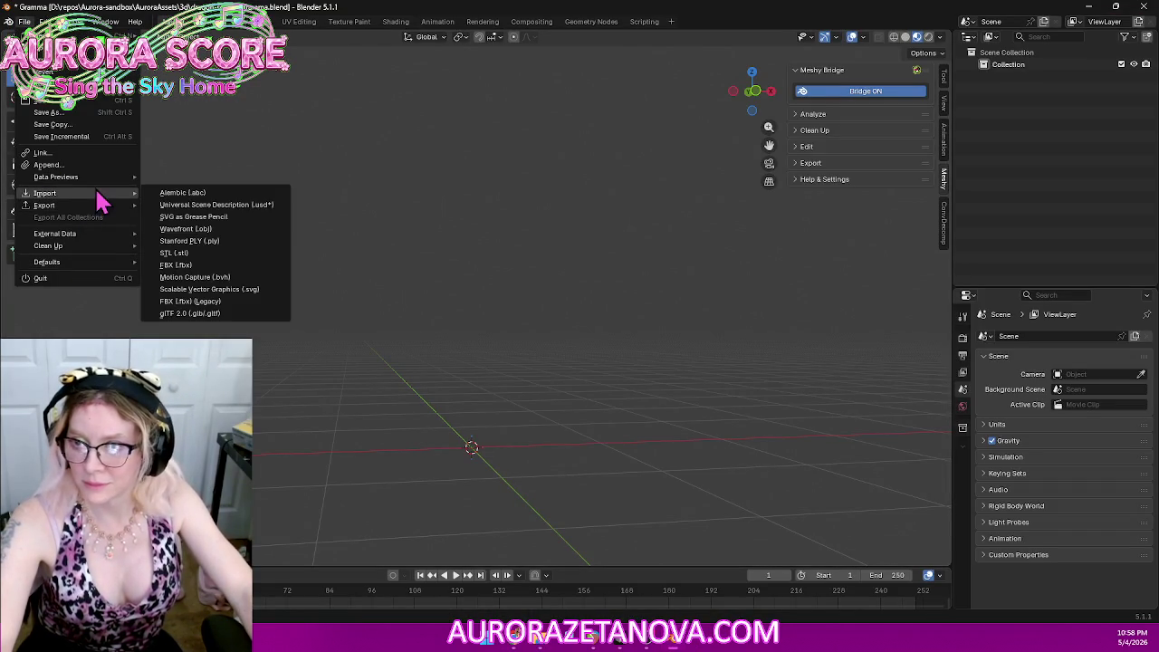
left_click(190, 313)
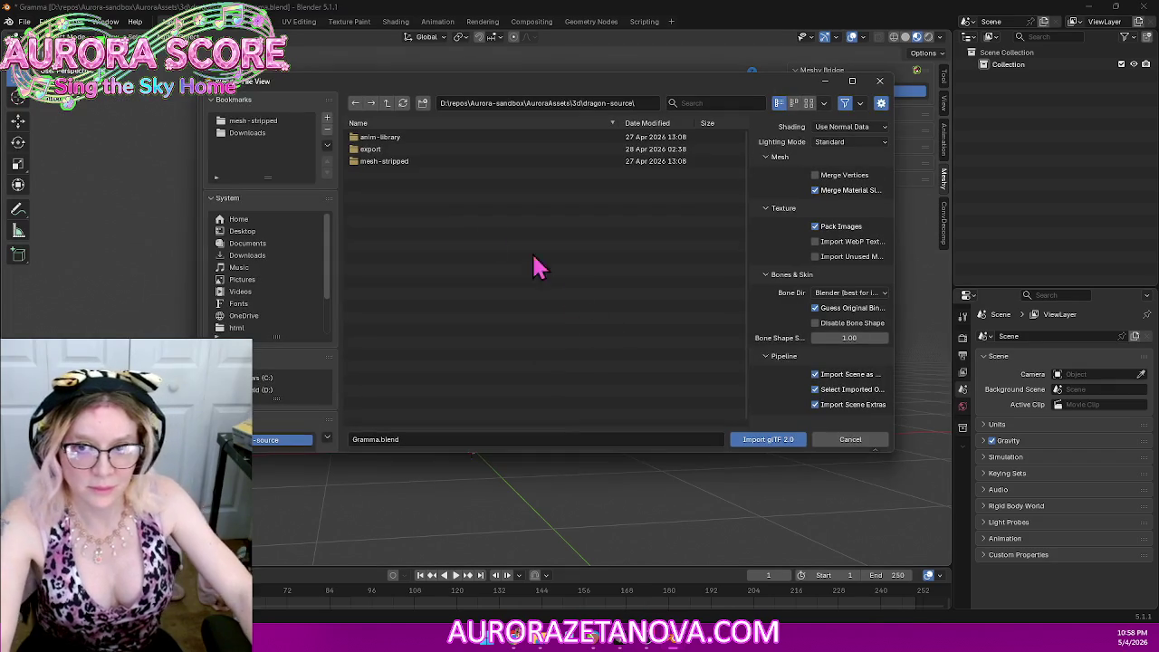
left_click(247, 133)
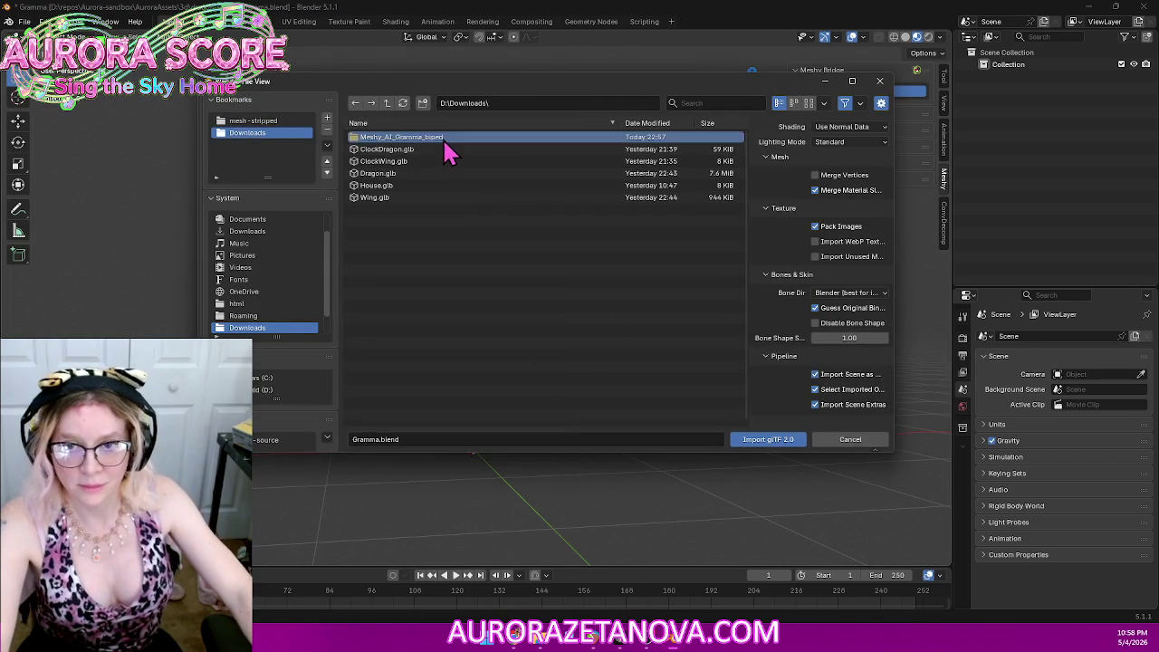
left_click(442, 137)
left_click(509, 139)
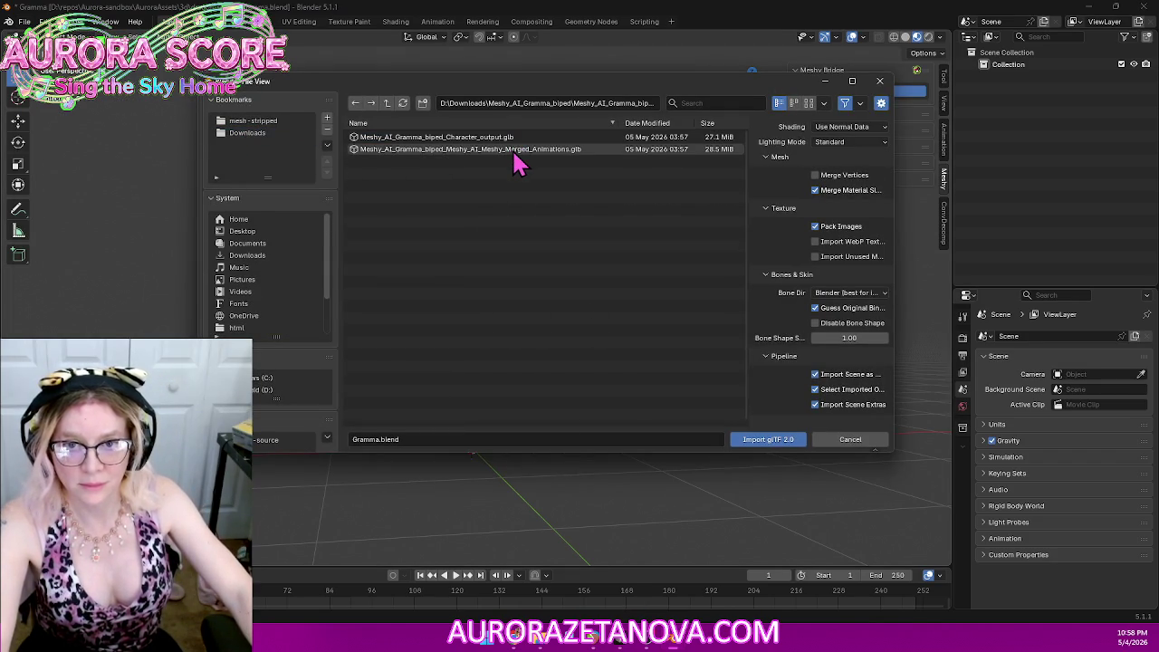
double_click(529, 150)
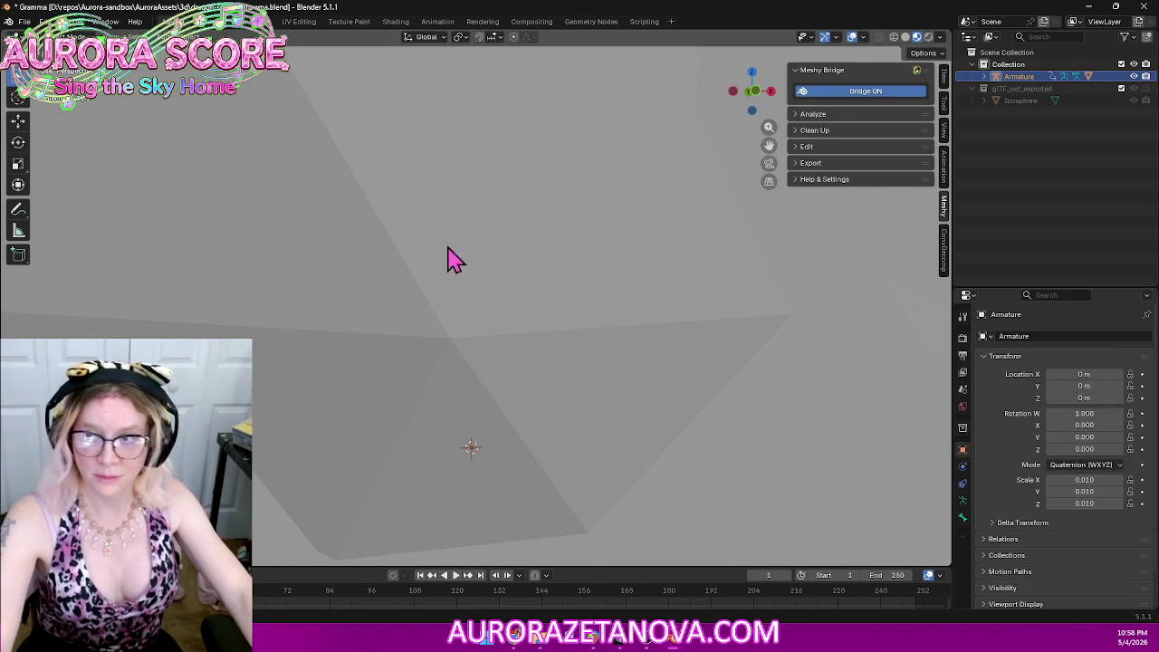
Hide the icosphere surrounding the dragon and select the char1 mesh.
scroll(417, 313, "down", 4)
scroll(534, 285, "down", 3)
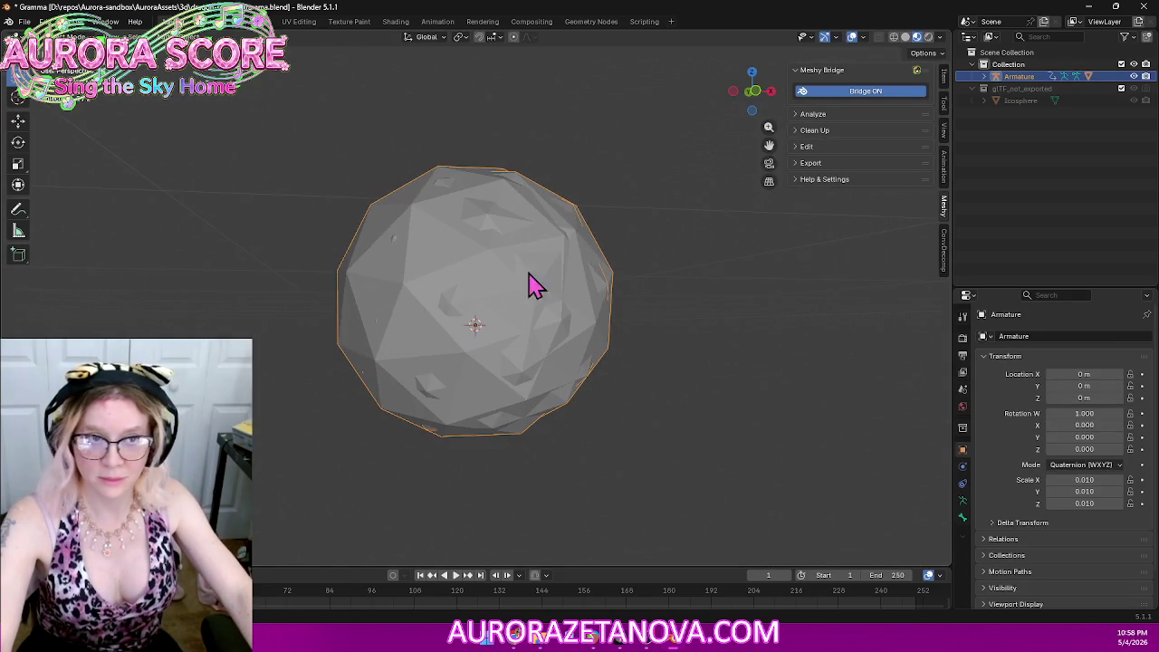
left_click(1133, 101)
scroll(623, 298, "up", 6)
scroll(634, 303, "up", 1)
mouse_move(669, 296)
middle_mouse_down()
mouse_move(634, 315)
mouse_move(674, 312)
middle_mouse_up()
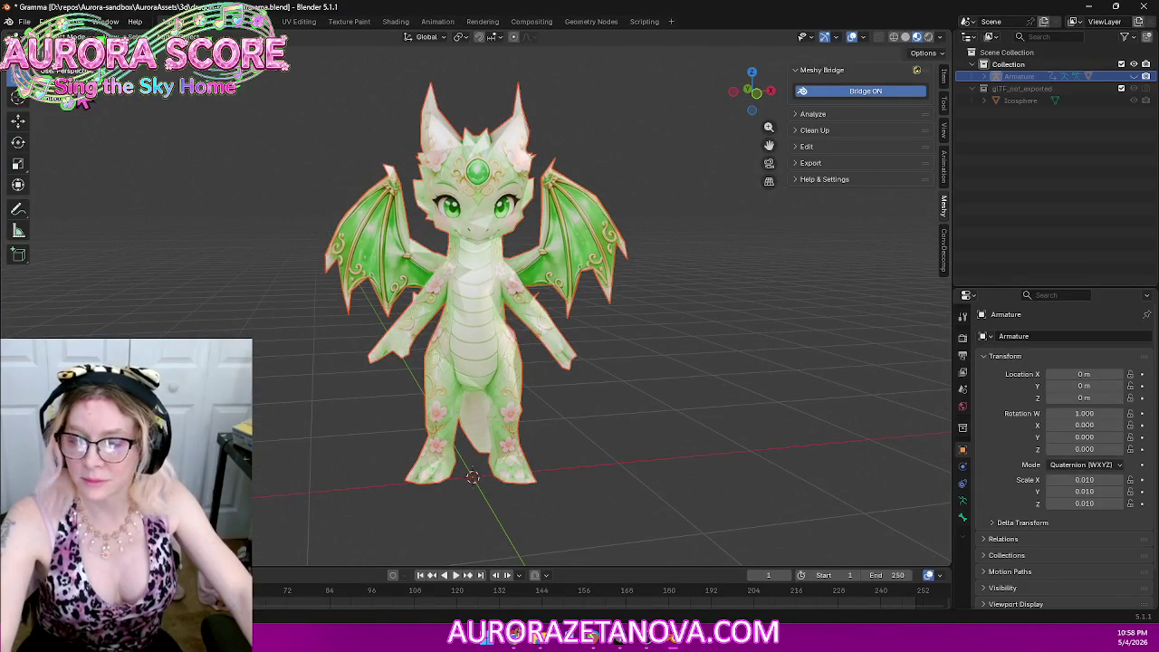
left_click(762, 333)
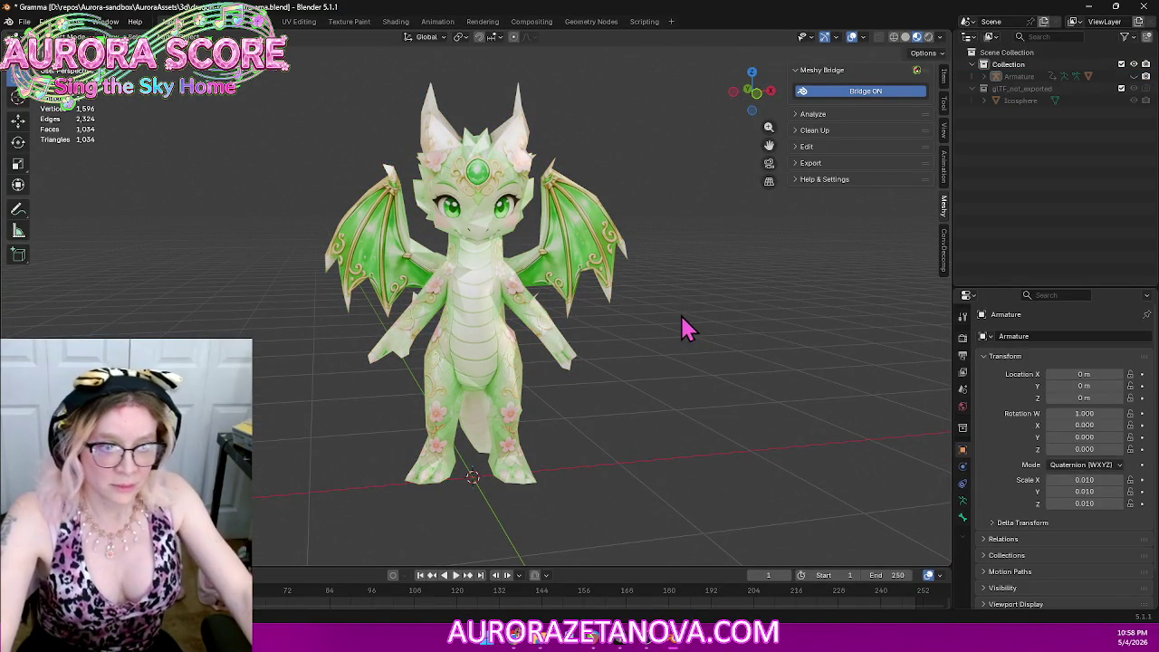
left_click(561, 243)
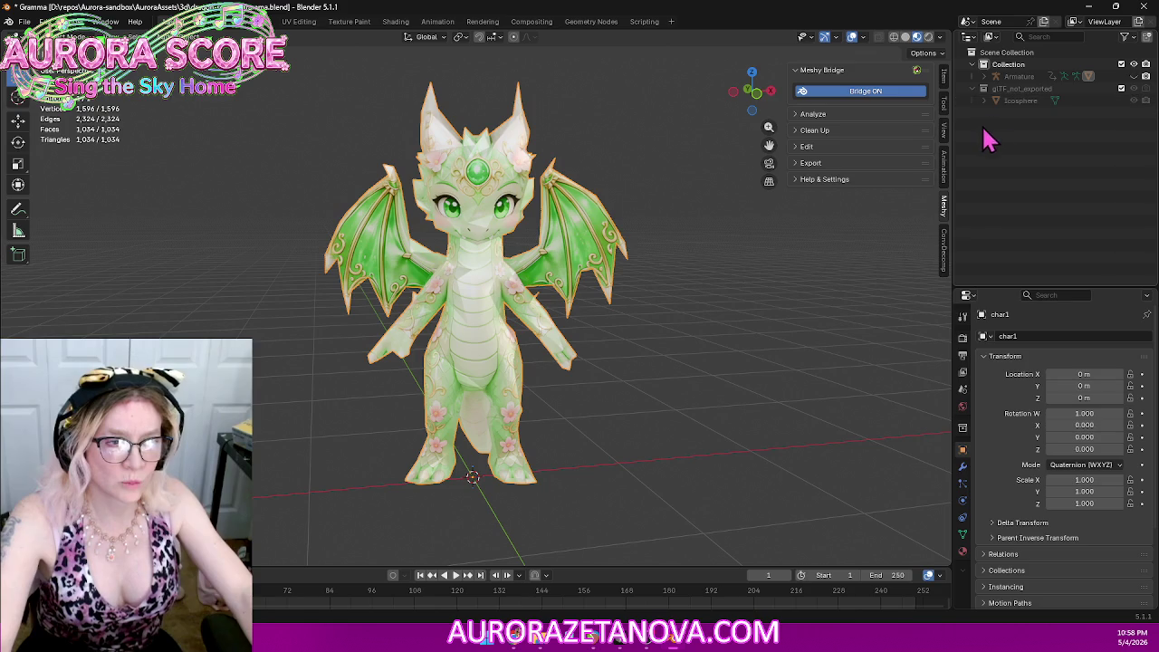
Show char1's vertex groups in the Object Data tab and enlarge the list.
left_click(985, 77)
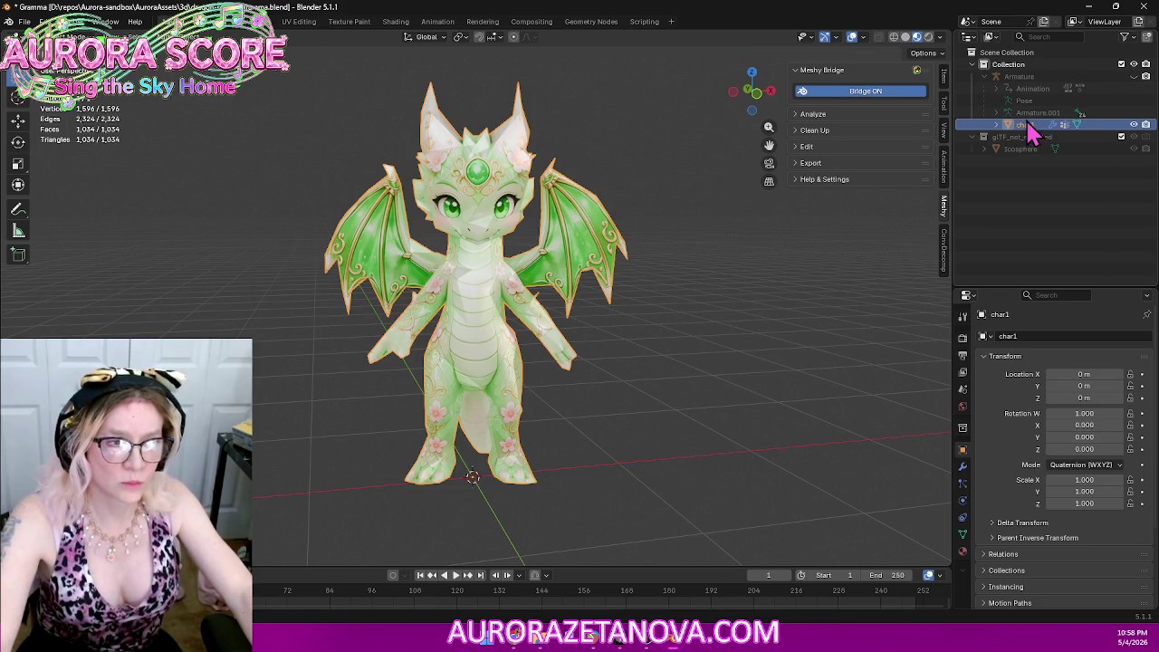
left_click(1067, 129)
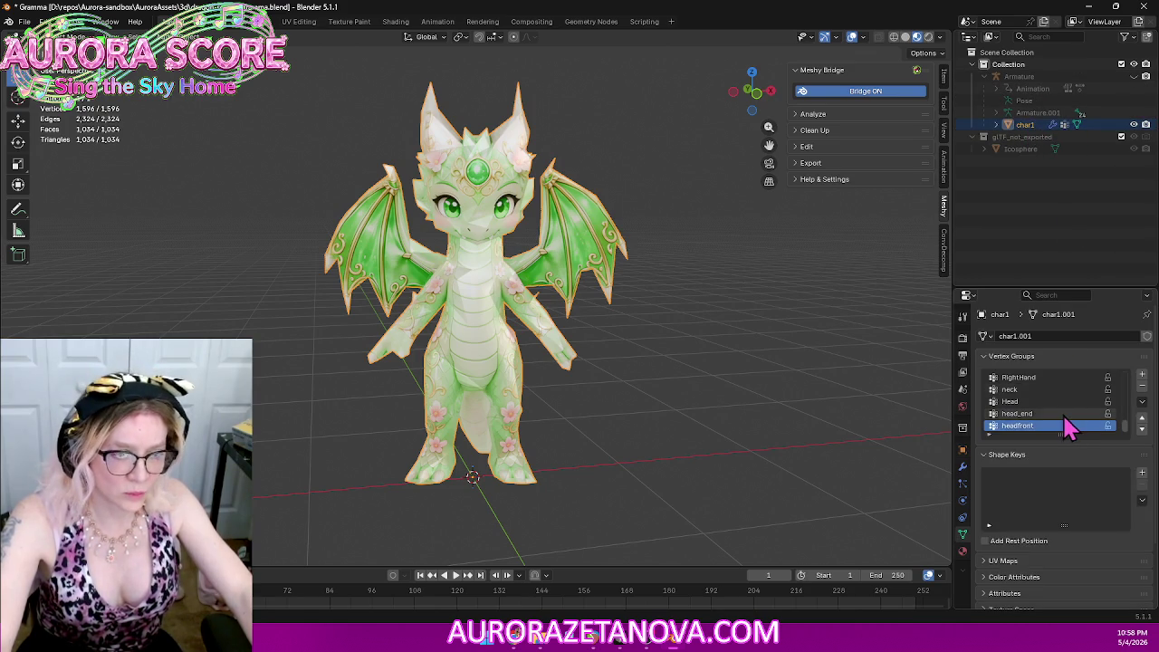
left_click_drag(1062, 435, 1066, 576)
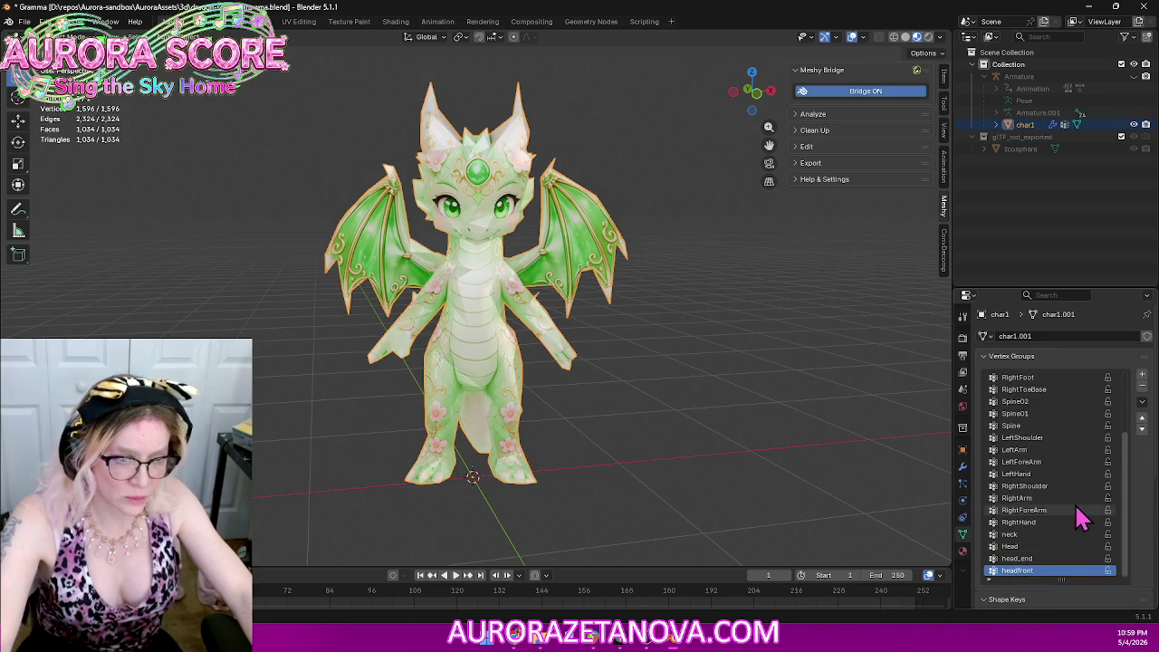
scroll(1077, 510, "up", 3)
scroll(1077, 508, "up", 2)
scroll(1077, 505, "up", 2)
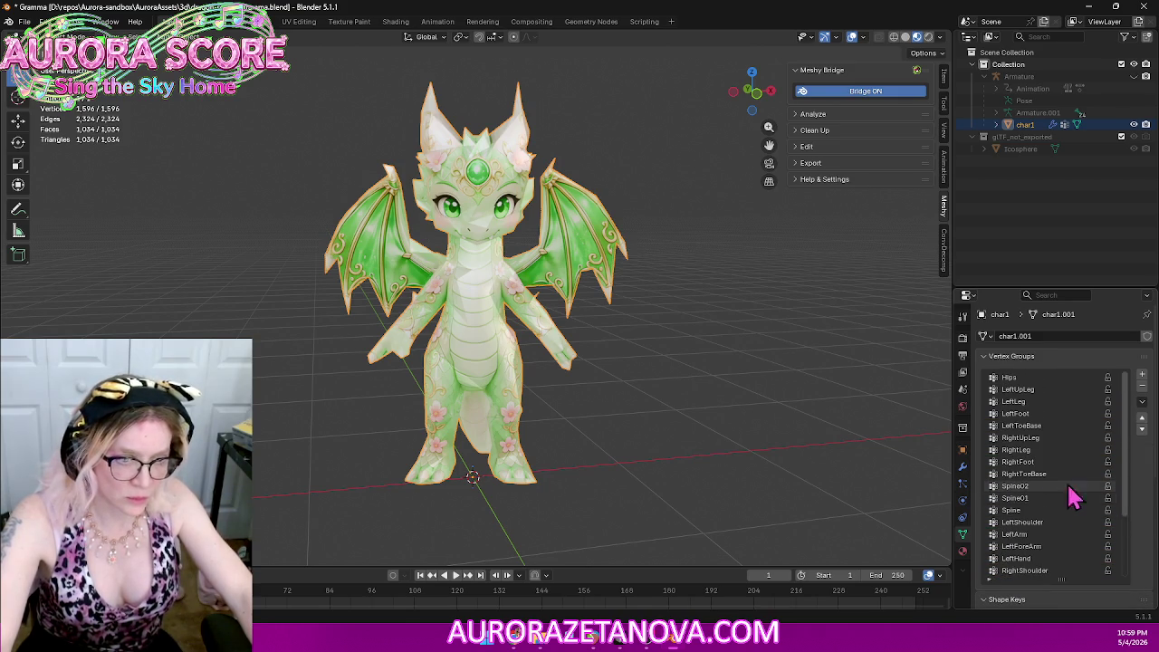
Orbit and zoom around the dragon to inspect it from front and side views.
mouse_move(758, 344)
middle_mouse_down()
mouse_move(716, 329)
mouse_move(728, 342)
middle_mouse_up()
scroll(728, 342, "up", 4)
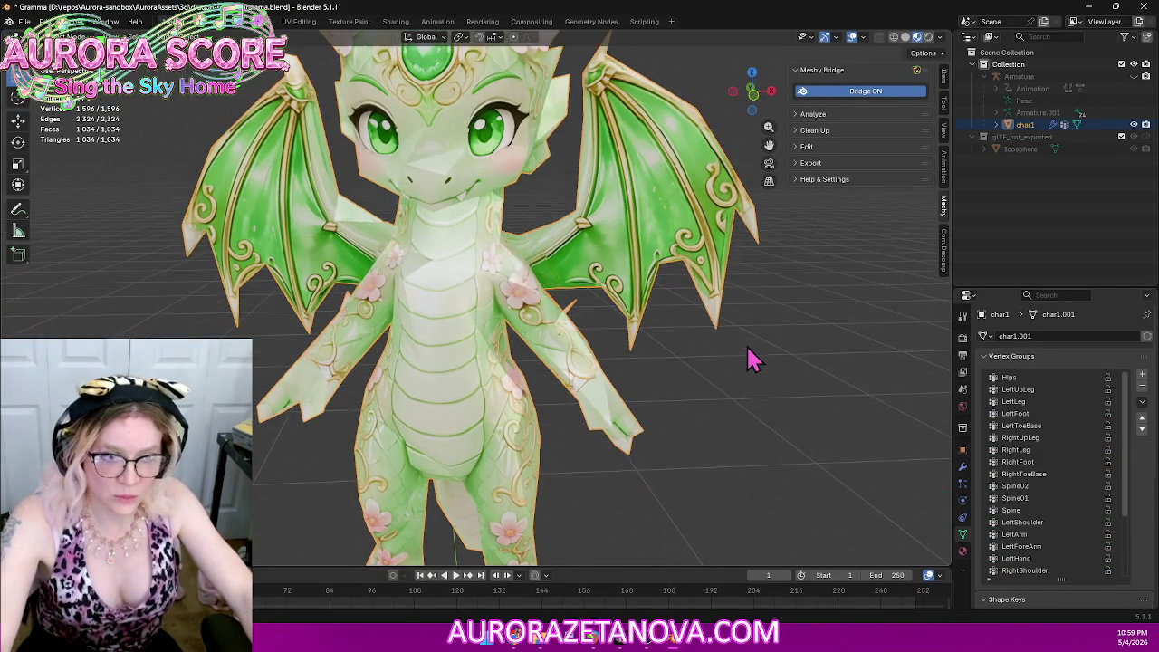
scroll(755, 356, "down", 3)
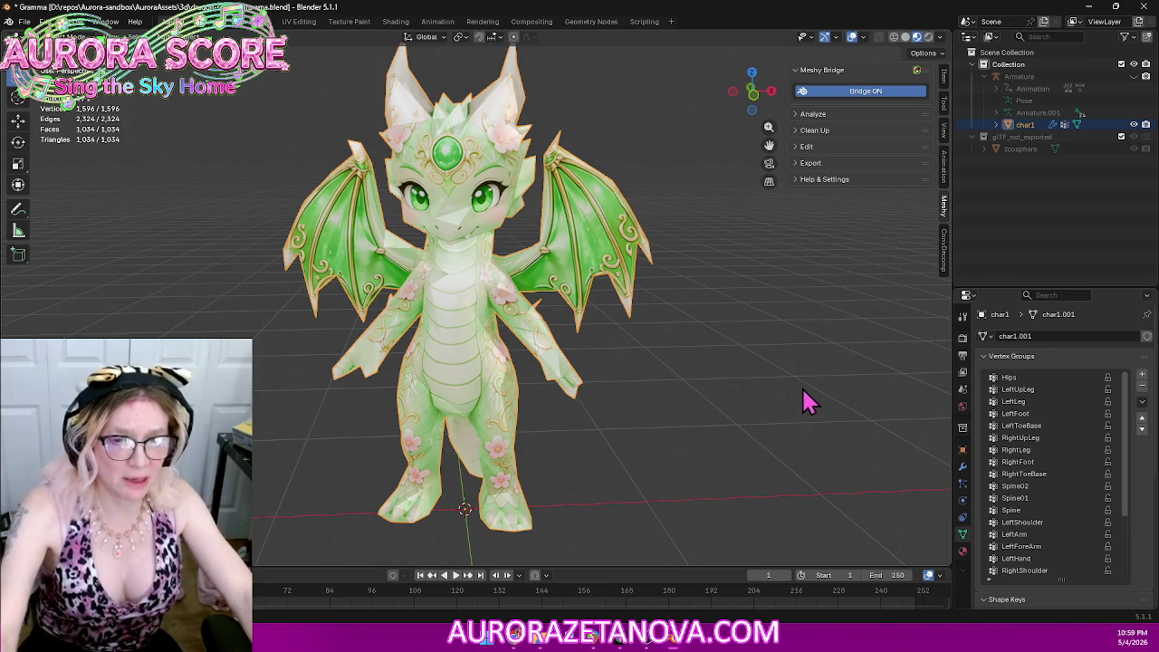
mouse_move(685, 367)
middle_mouse_down()
mouse_move(724, 336)
mouse_move(779, 325)
mouse_move(740, 328)
mouse_move(621, 244)
mouse_move(799, 344)
mouse_move(718, 349)
mouse_move(755, 290)
mouse_move(788, 313)
mouse_move(829, 294)
mouse_move(795, 364)
middle_mouse_up()
scroll(737, 329, "up", 3)
scroll(716, 336, "up", 2)
scroll(802, 354, "down", 3)
scroll(794, 367, "down", 2)
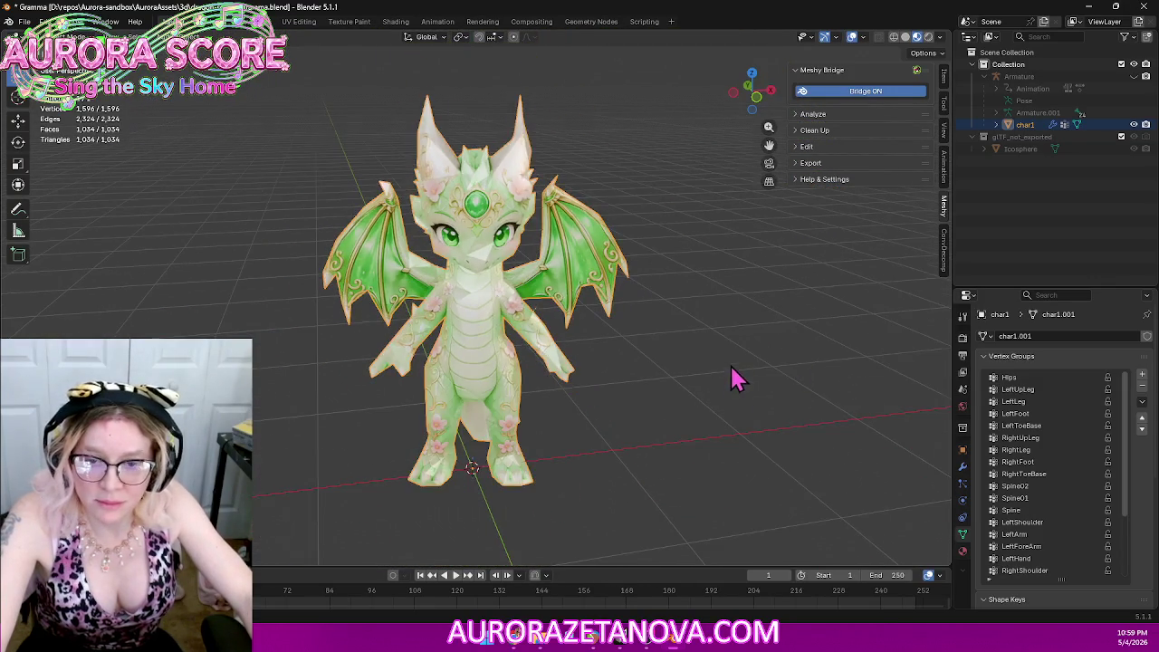
middle_click_drag(733, 385, 744, 349)
scroll(677, 308, "up", 3)
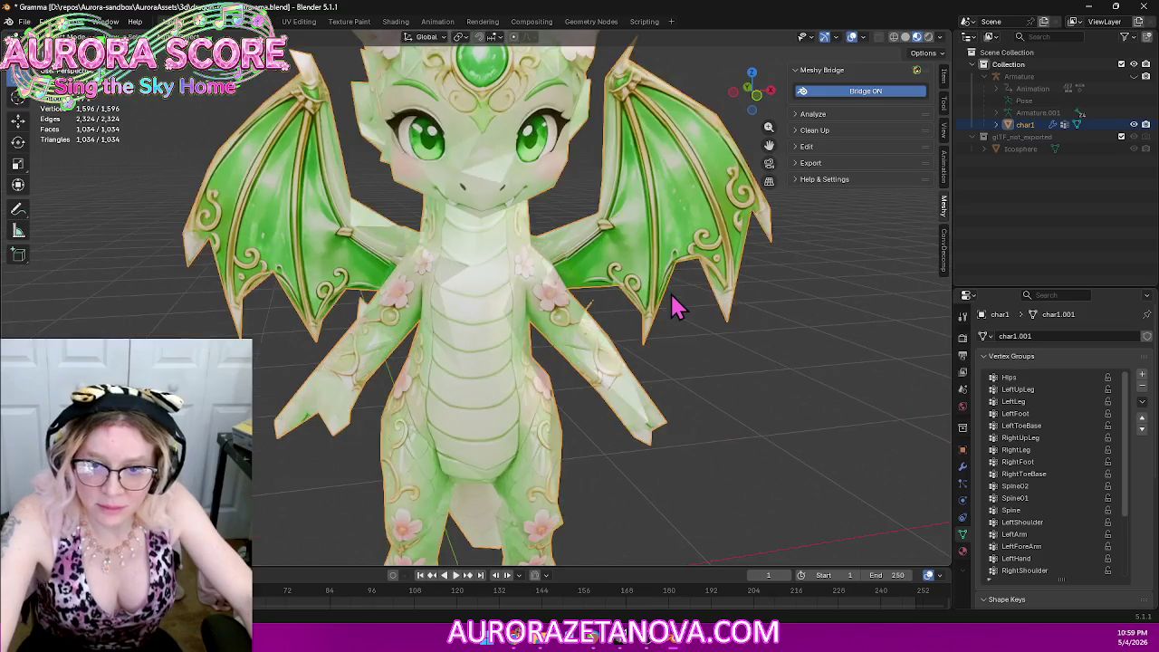
scroll(709, 328, "up", 1)
mouse_move(709, 329)
middle_mouse_down()
mouse_move(791, 331)
mouse_move(752, 357)
mouse_move(680, 349)
mouse_move(699, 351)
mouse_move(701, 375)
mouse_move(689, 280)
mouse_move(694, 335)
mouse_move(704, 319)
mouse_move(698, 347)
middle_mouse_up()
scroll(700, 338, "down", 1)
right_click(1035, 124)
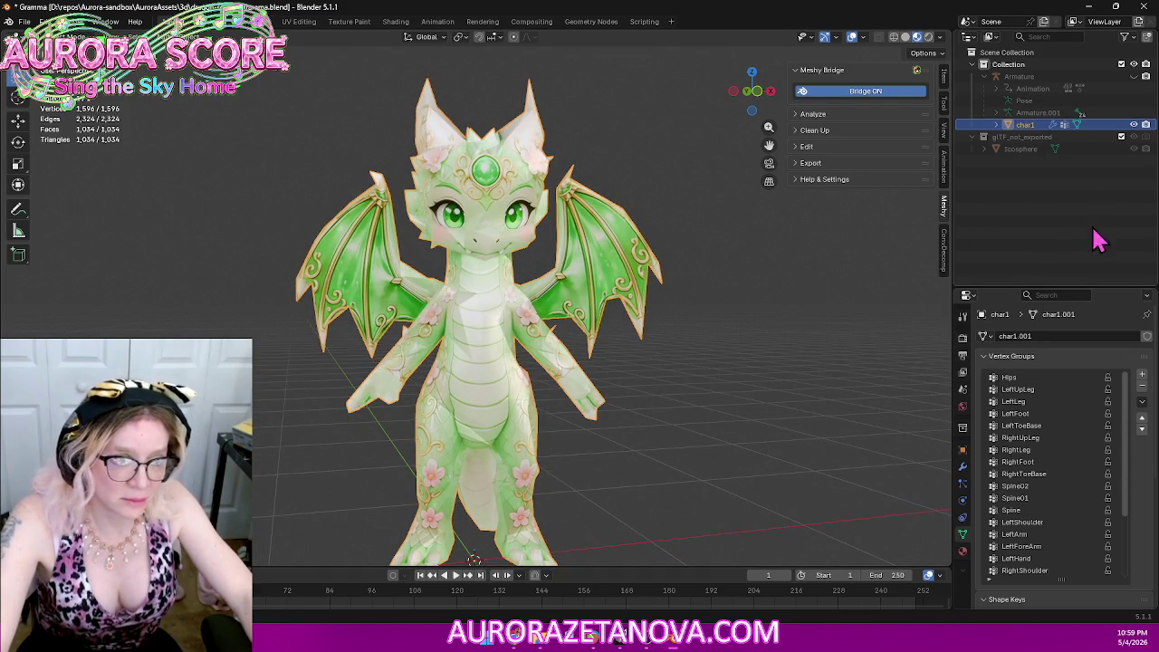
Add a Smooth deform modifier to char1, keeping its factor at 0.500 after testing negative values.
left_click(963, 466)
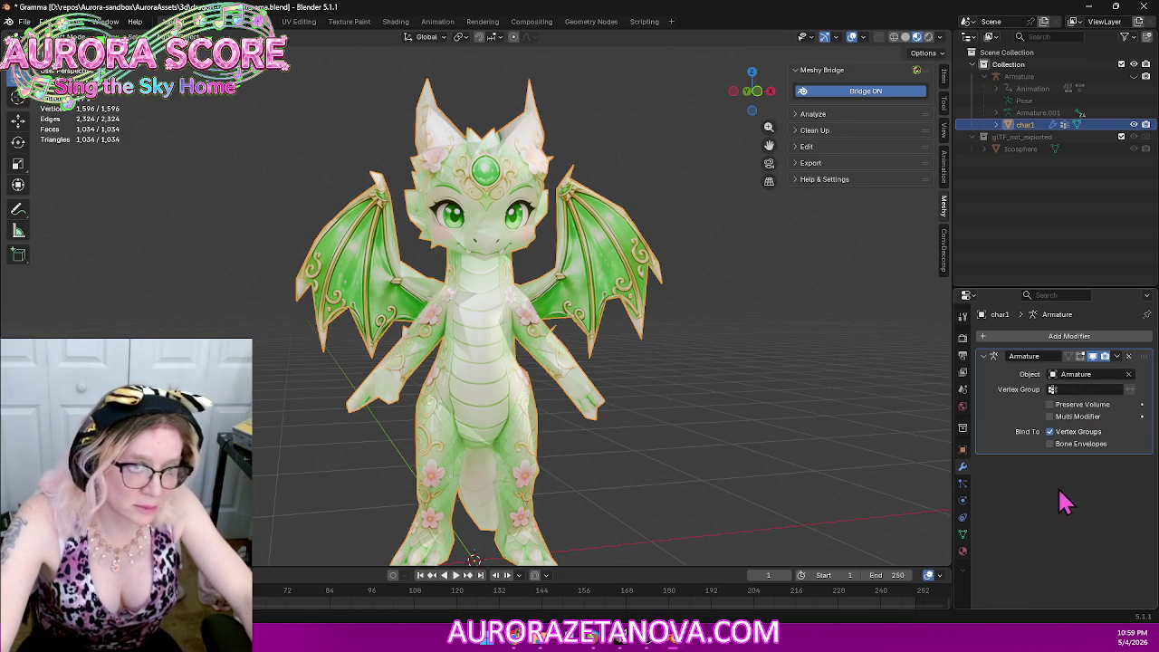
left_click(1076, 336)
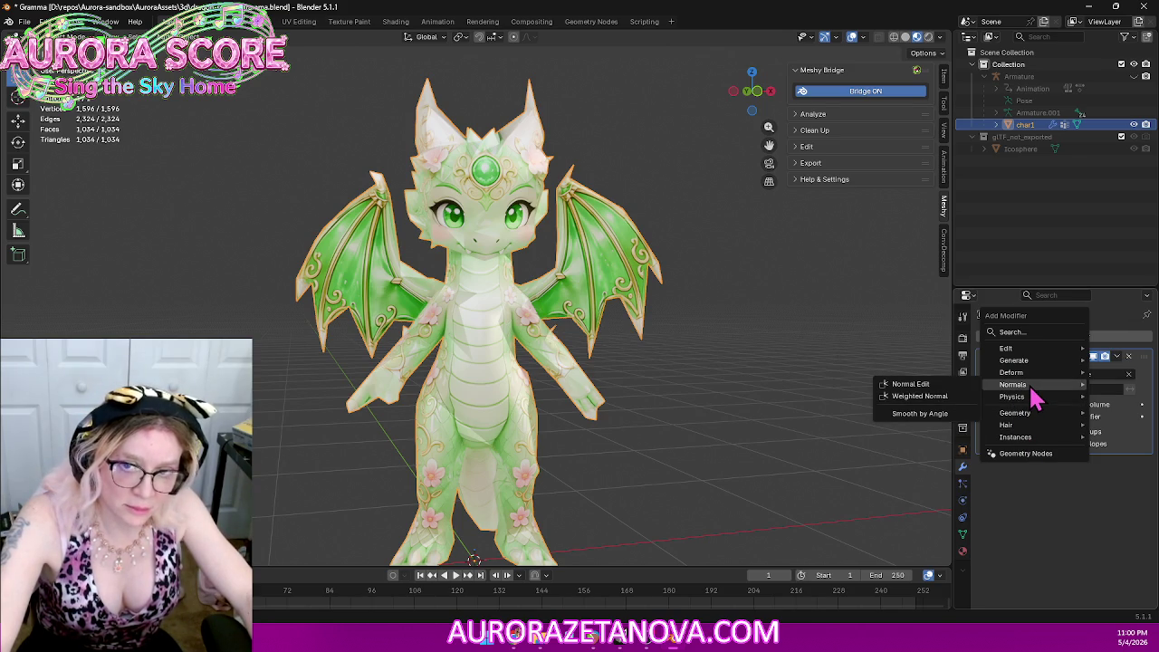
mouse_move(1011, 372)
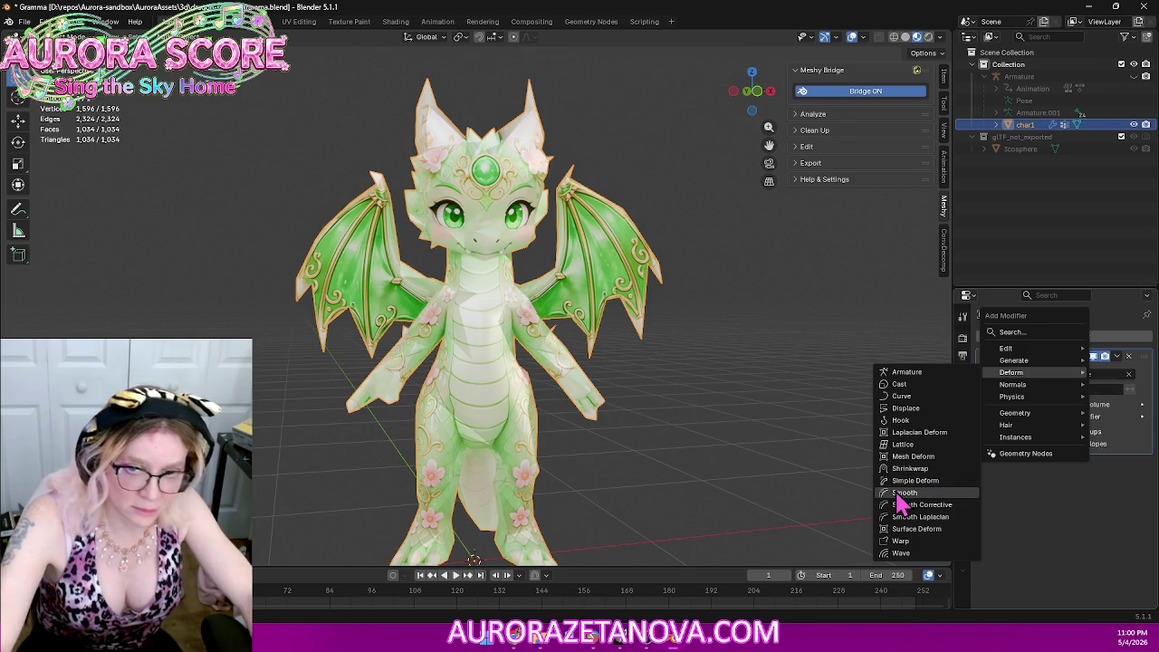
left_click(901, 493)
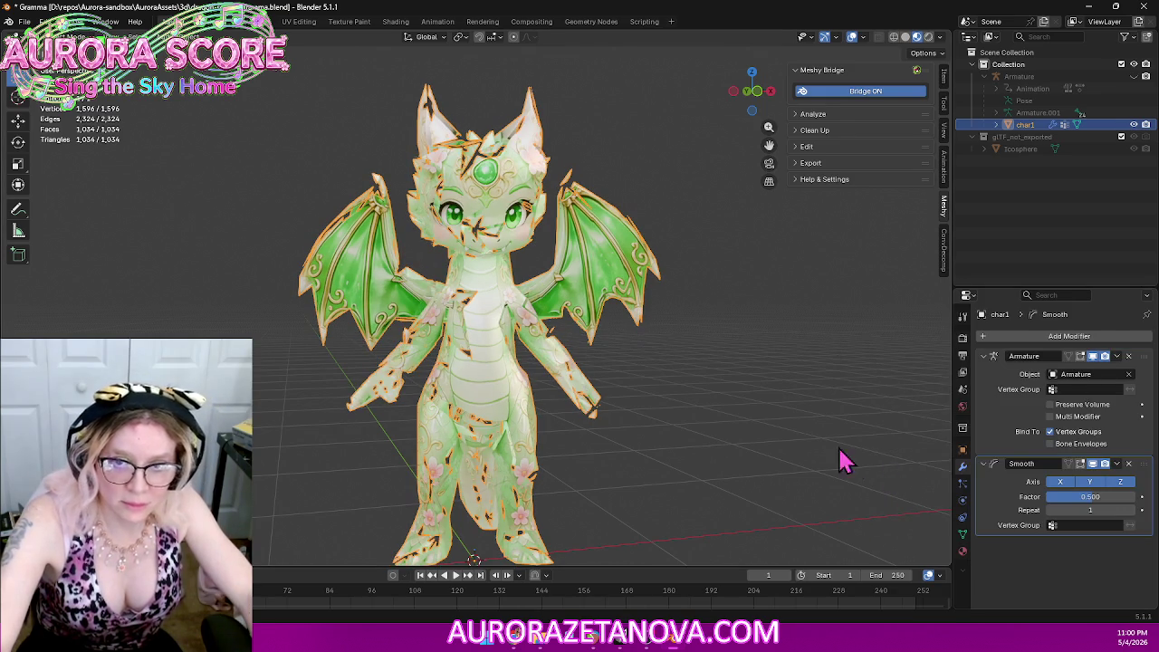
mouse_move(597, 444)
middle_mouse_down()
mouse_move(654, 422)
mouse_move(664, 439)
mouse_move(659, 453)
mouse_move(584, 454)
middle_mouse_up()
scroll(585, 453, "down", 2)
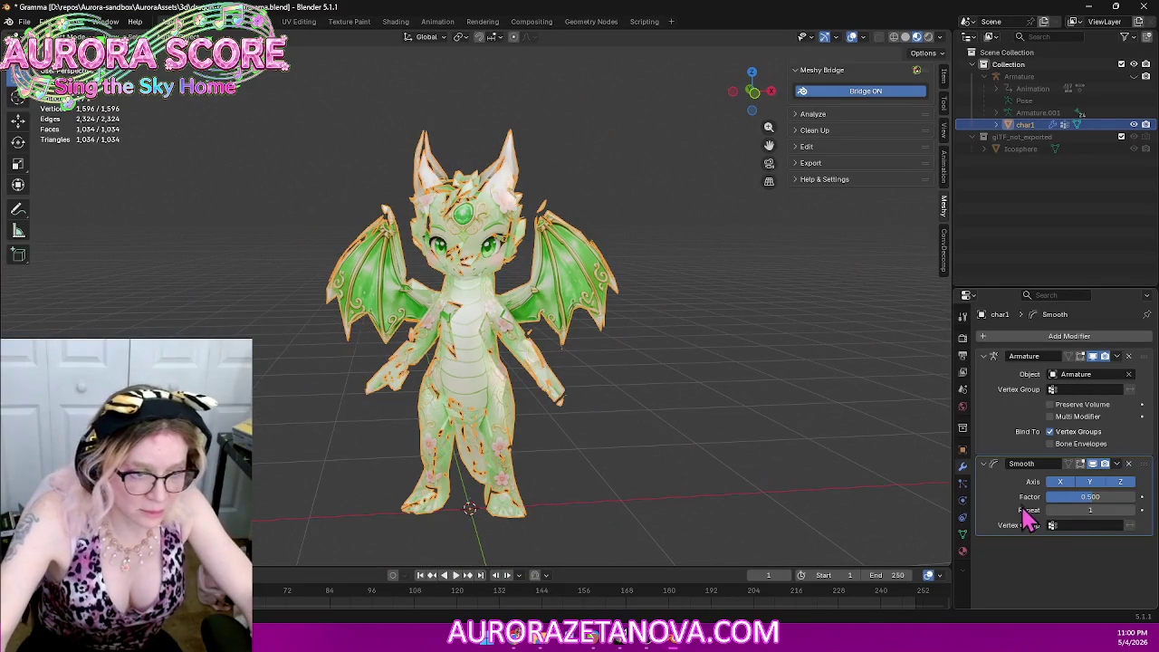
mouse_move(1068, 496)
left_mouse_down()
mouse_move(1014, 497)
mouse_move(1086, 497)
mouse_move(1060, 497)
left_mouse_up()
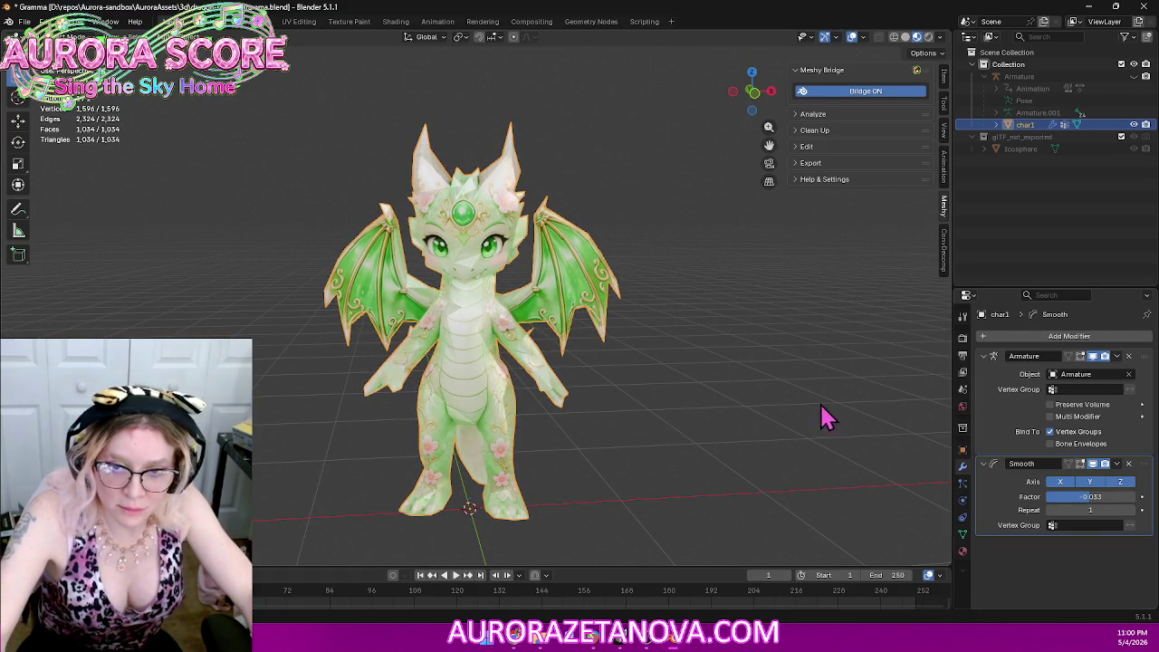
key("ctrl+z")
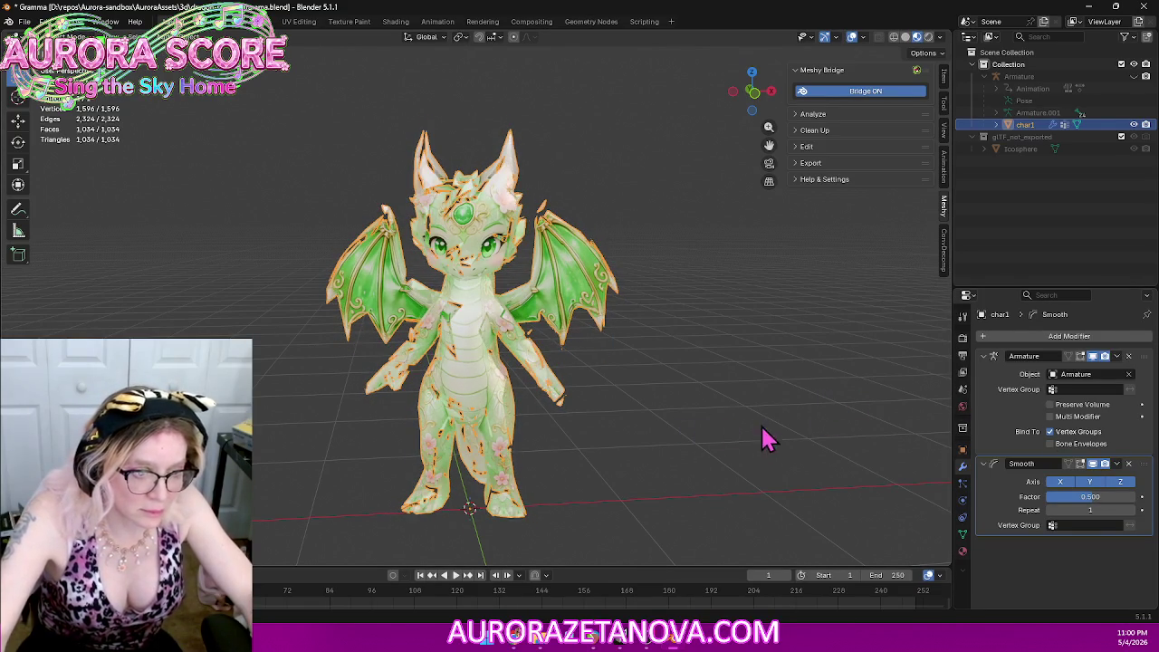
Replace the Smooth modifier with a Weld modifier at 0.01 m merge distance.
left_click(1128, 464)
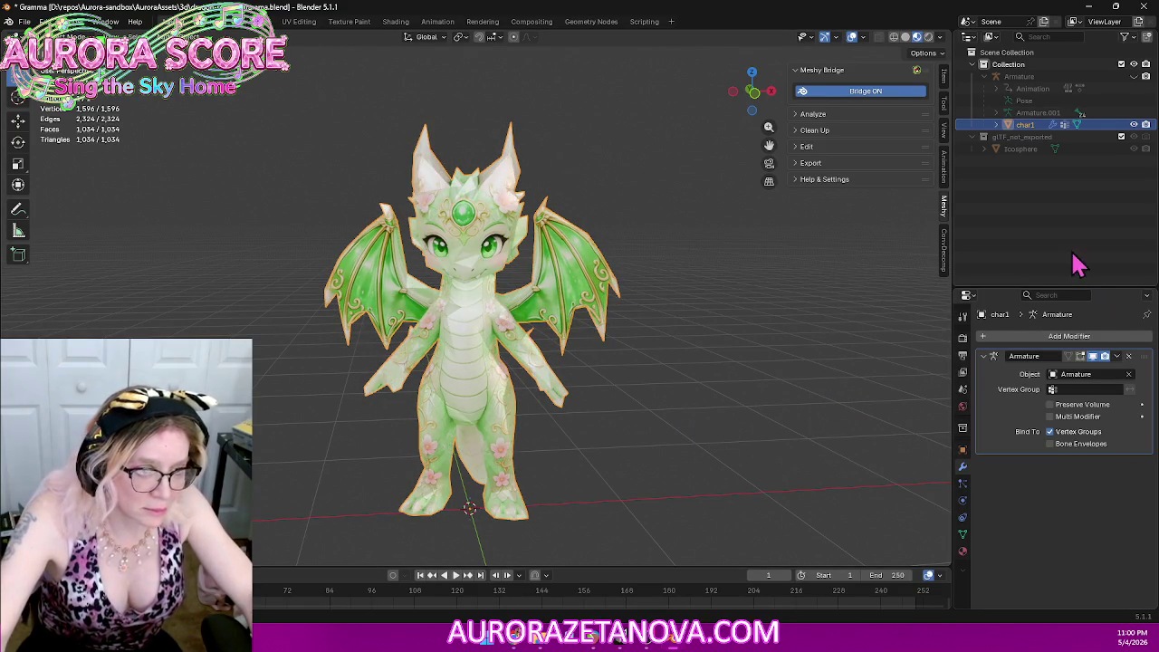
left_click(1068, 336)
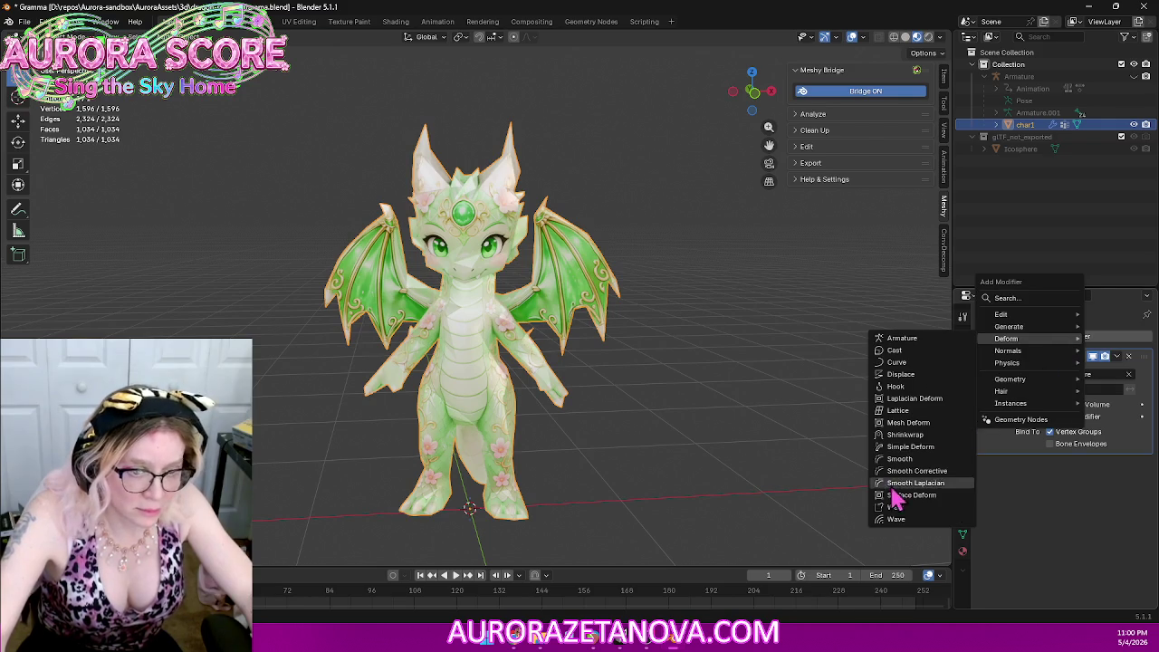
mouse_move(1009, 326)
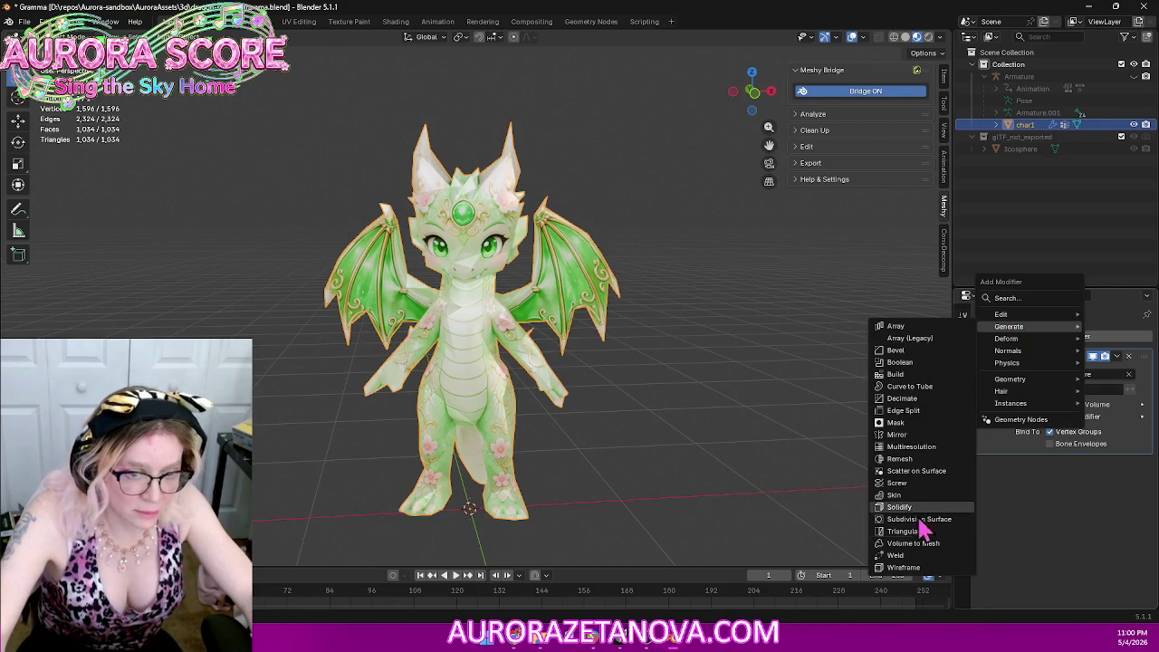
left_click(905, 555)
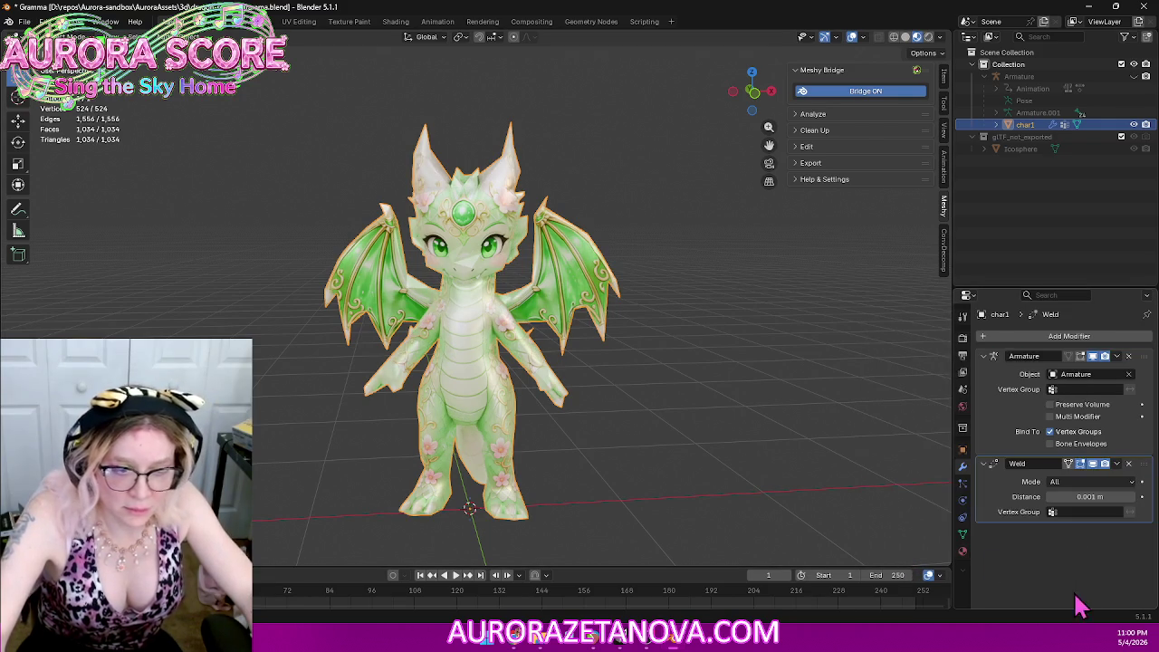
left_click(1093, 497)
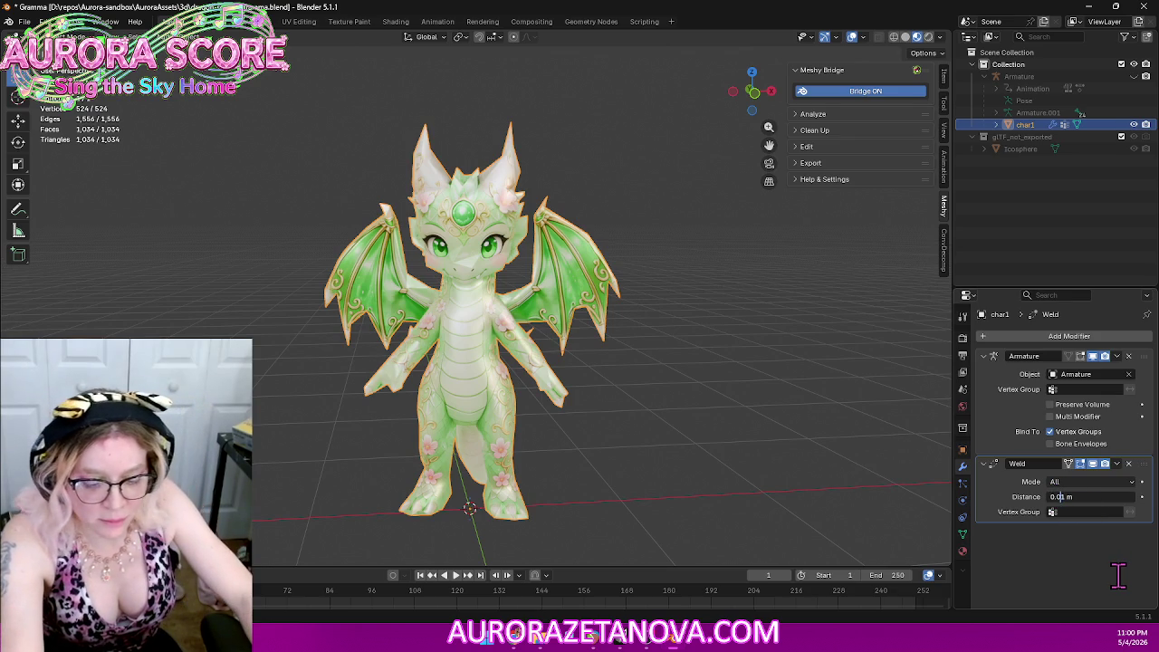
key("Return")
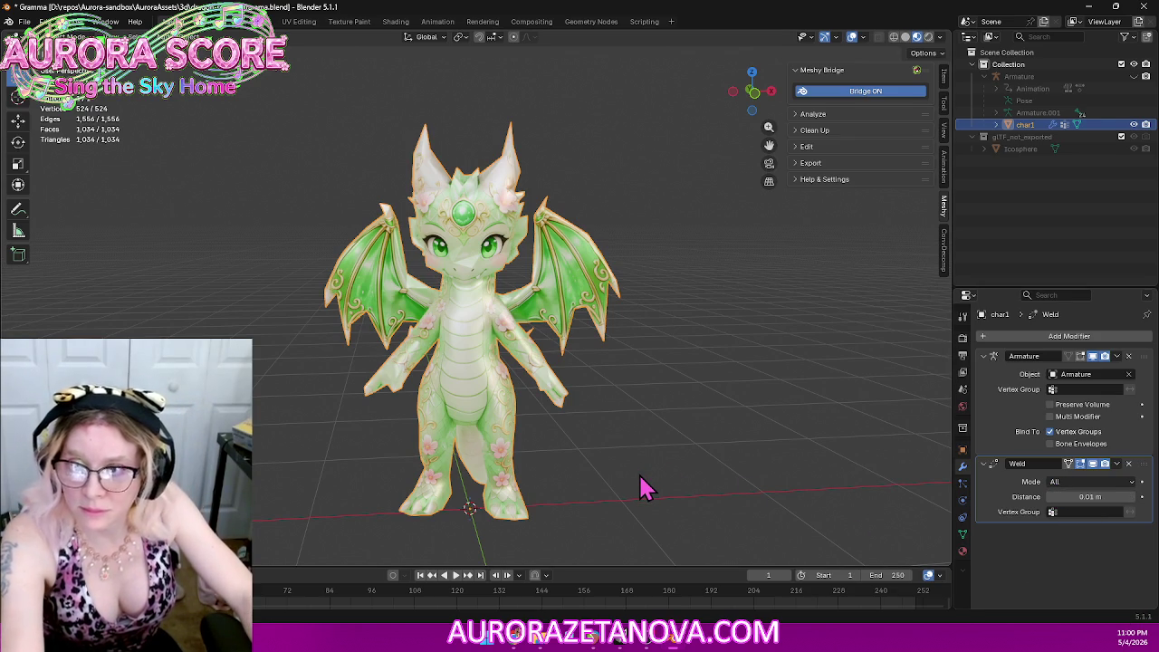
Test Weld distances of 0.001, 0.01, 0.1 and 1 m, then delete the Weld modifier.
key("ctrl+z")
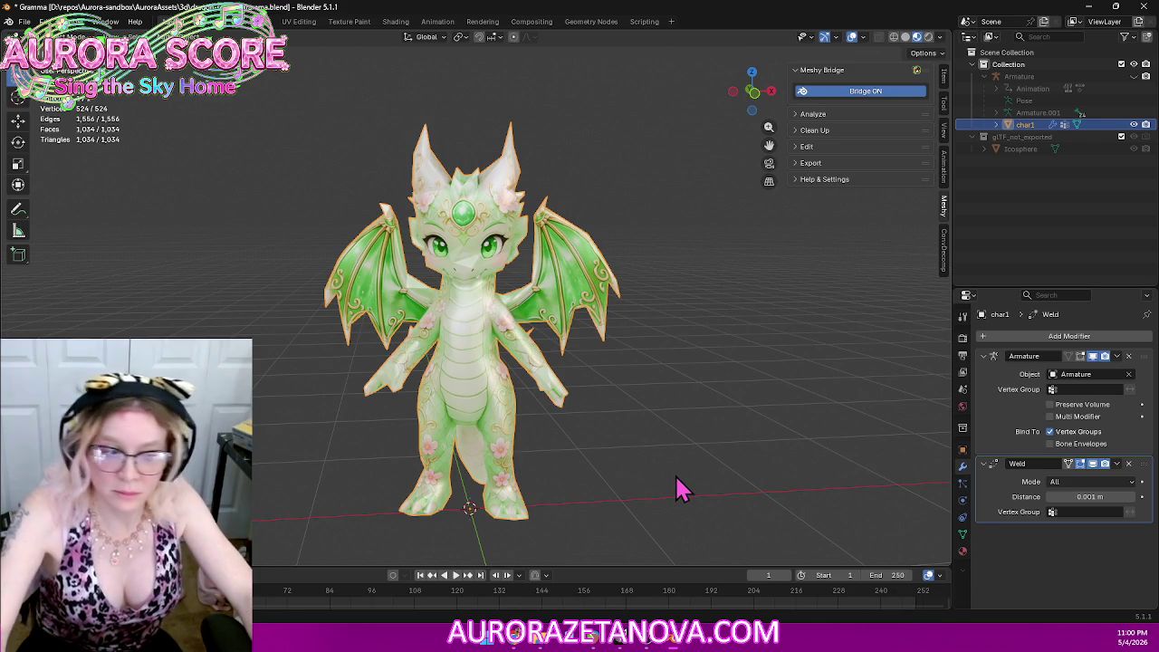
double_click(1090, 496)
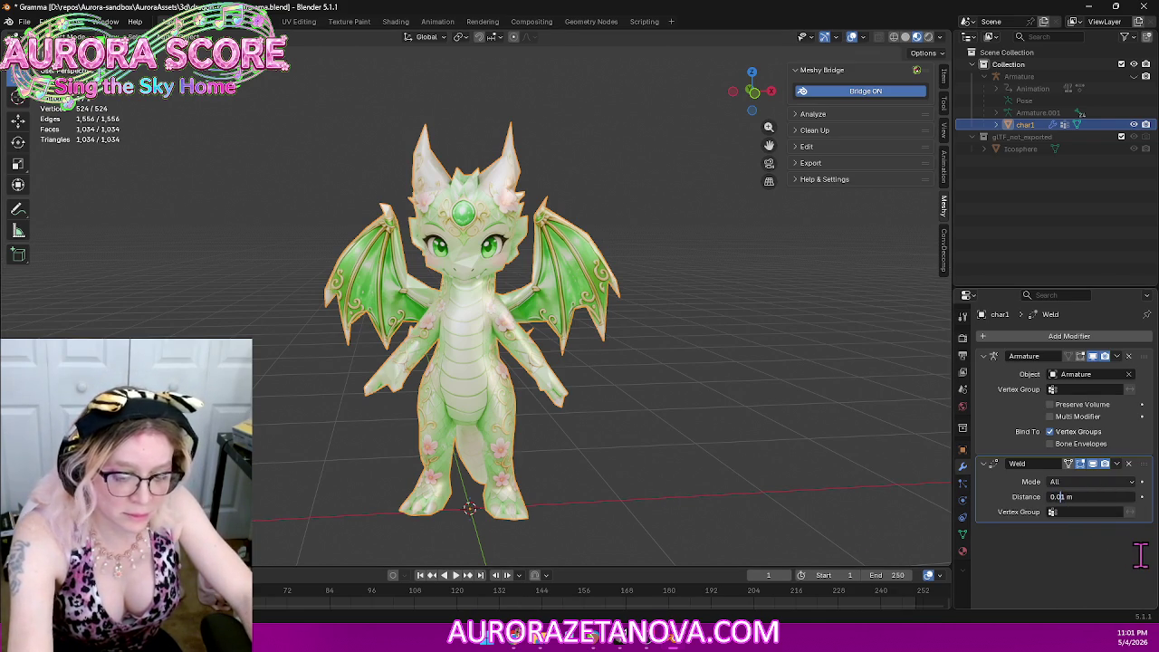
key("Return")
double_click(1087, 497)
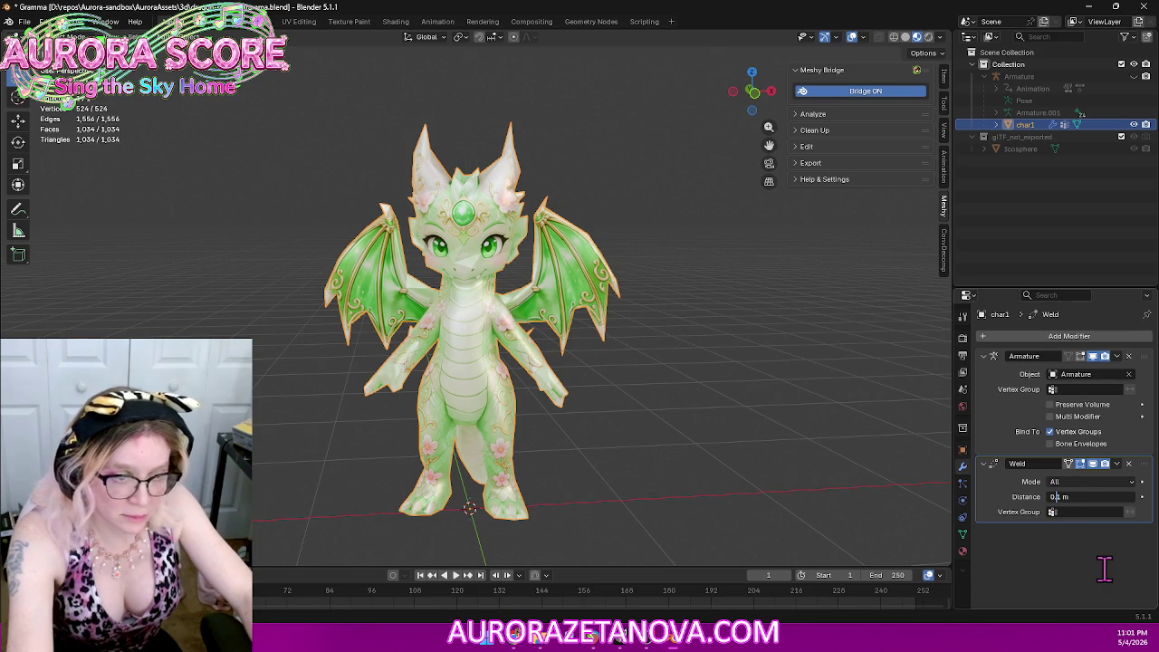
key("Return")
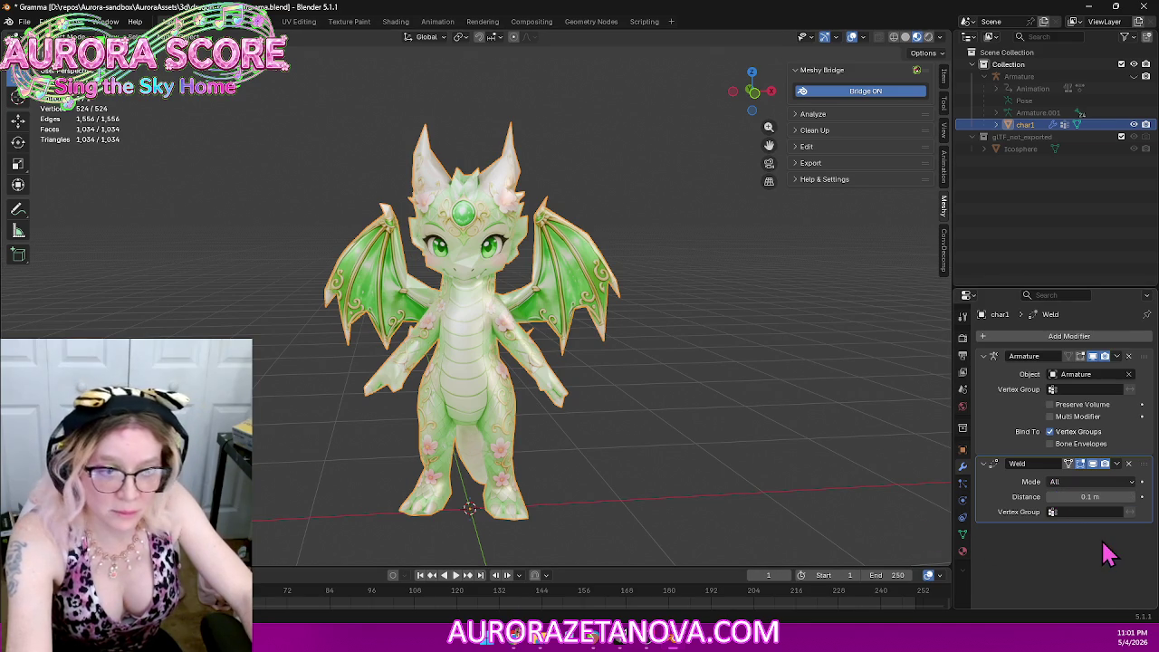
double_click(1068, 496)
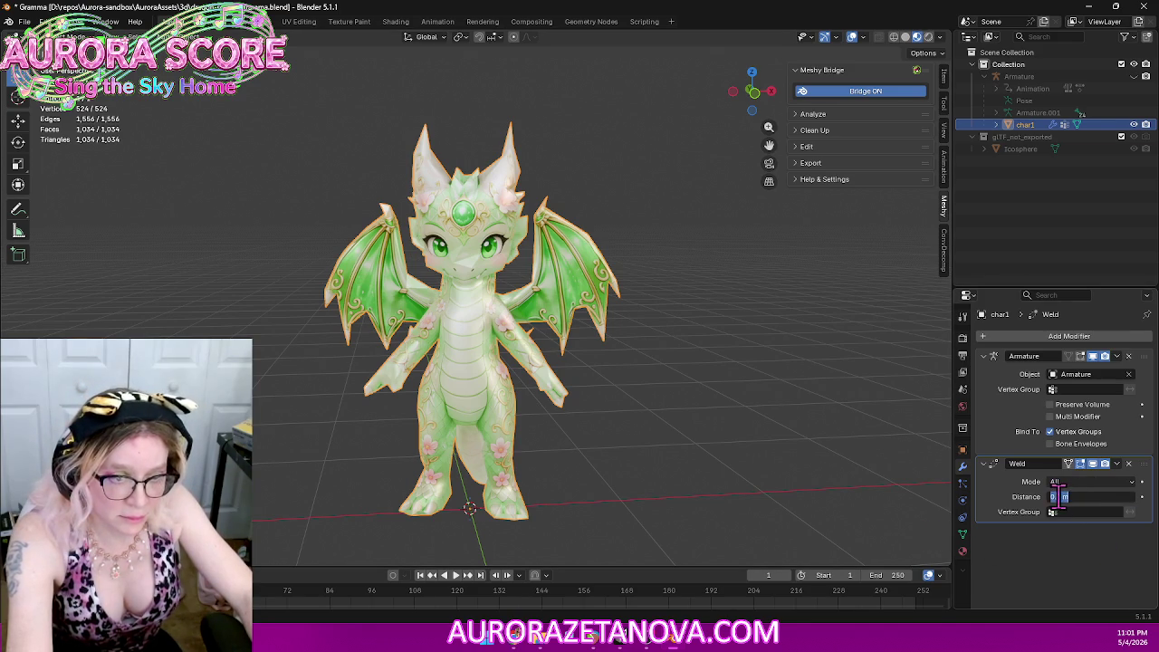
key("Return")
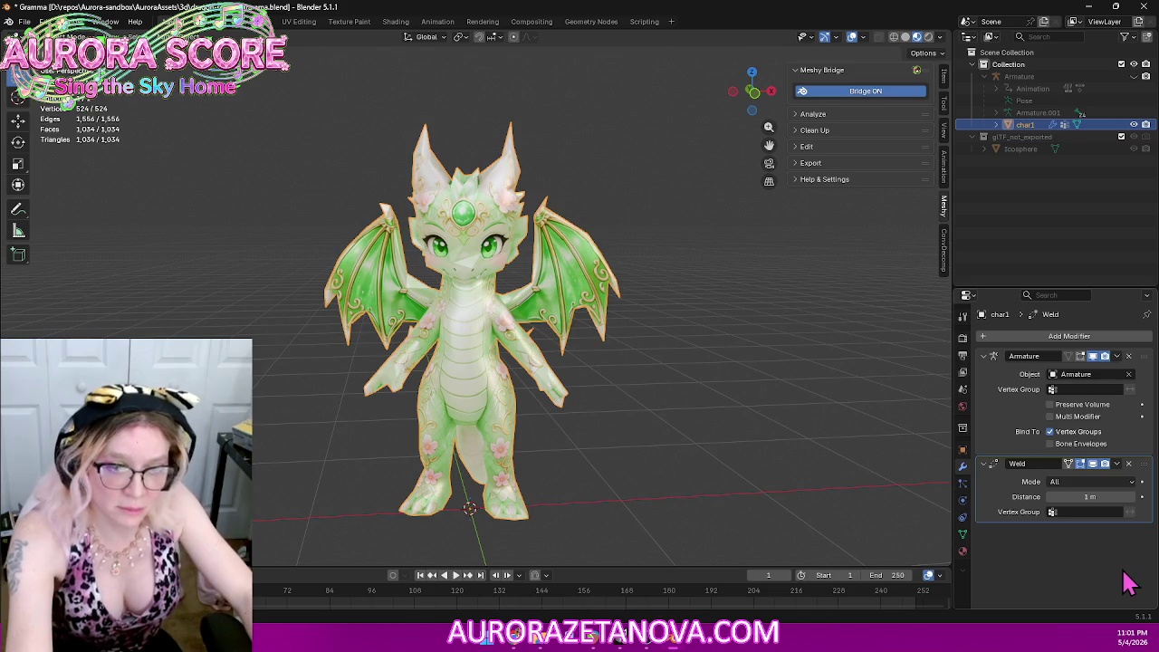
left_click(1126, 463)
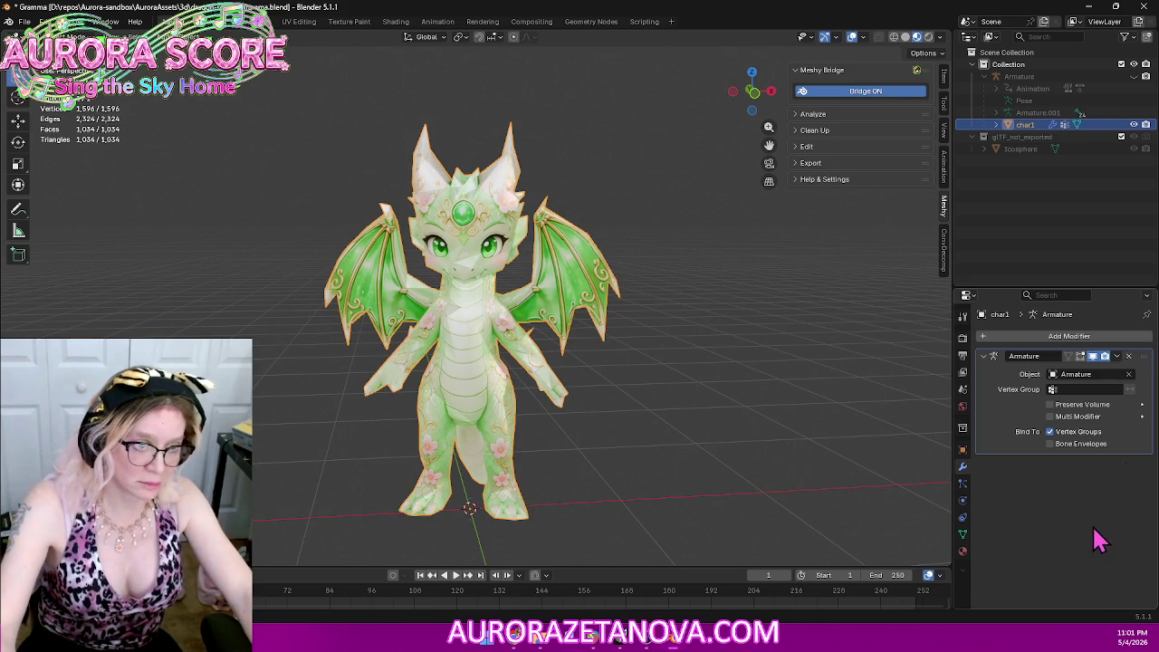
mouse_move(631, 465)
middle_mouse_down()
mouse_move(724, 475)
mouse_move(532, 466)
mouse_move(532, 380)
mouse_move(525, 419)
mouse_move(421, 468)
mouse_move(328, 486)
mouse_move(262, 481)
mouse_move(540, 476)
mouse_move(530, 455)
middle_mouse_up()
scroll(570, 468, "up", 4)
scroll(579, 460, "up", 2)
scroll(530, 454, "down", 1)
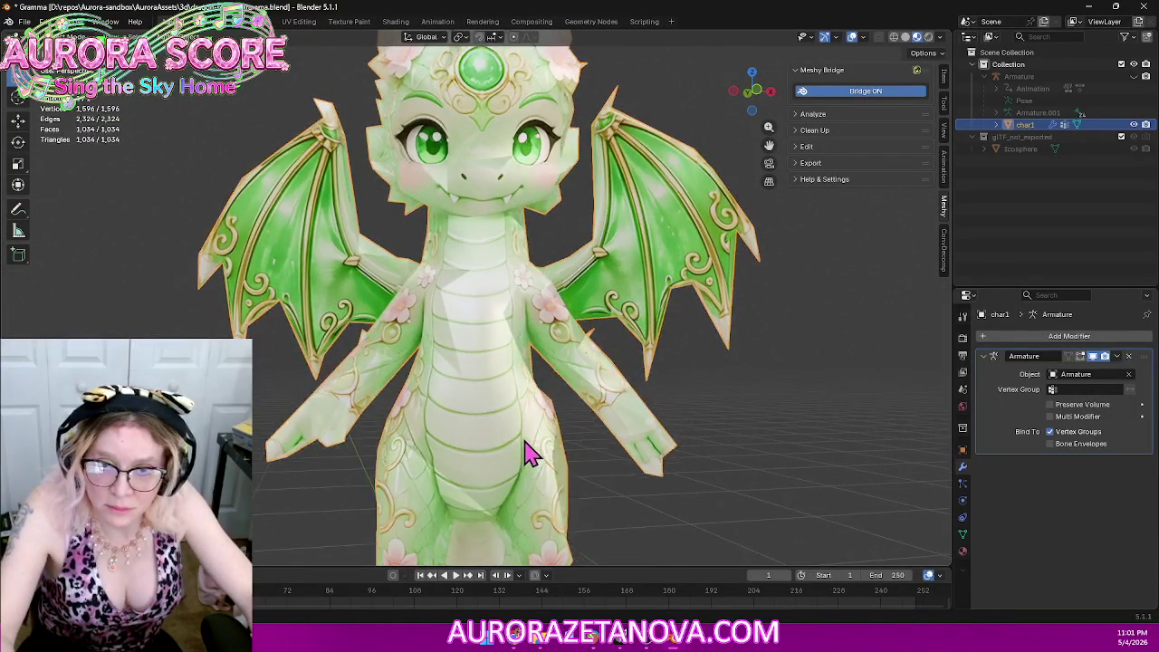
scroll(530, 455, "down", 1)
scroll(530, 454, "down", 3)
scroll(534, 443, "down", 1)
scroll(534, 444, "up", 2)
mouse_move(531, 440)
middle_mouse_down()
mouse_move(444, 465)
mouse_move(610, 476)
mouse_move(528, 453)
middle_mouse_up()
scroll(522, 473, "down", 2)
scroll(551, 452, "down", 1)
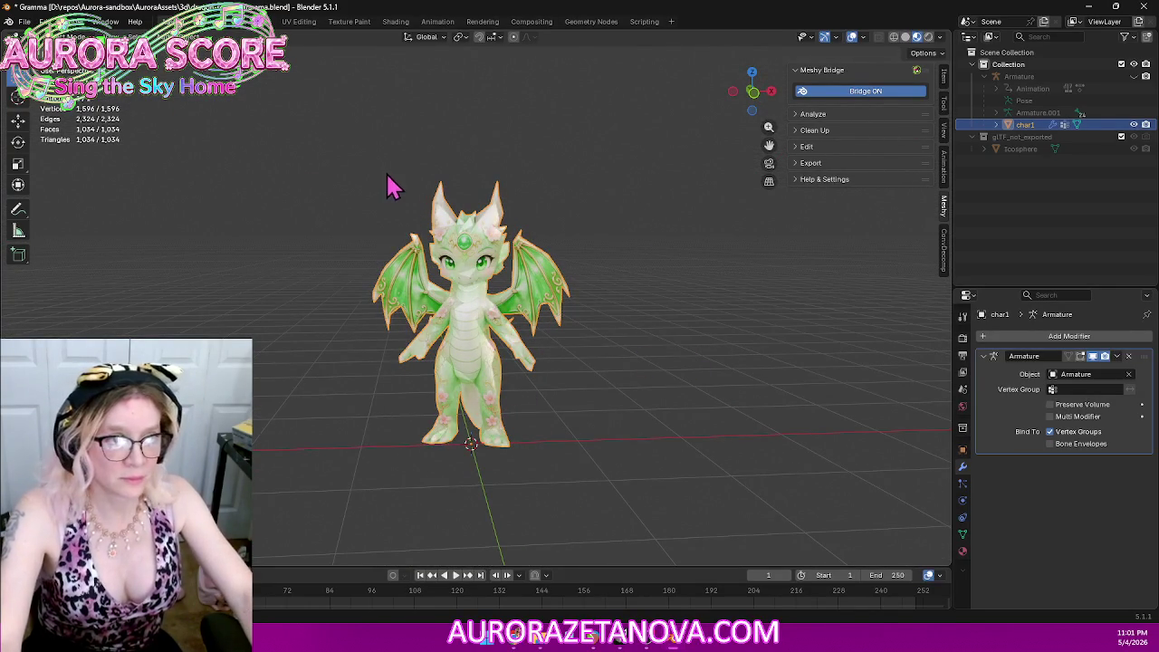
Start an FBX export of the model and cancel it.
left_click(25, 21)
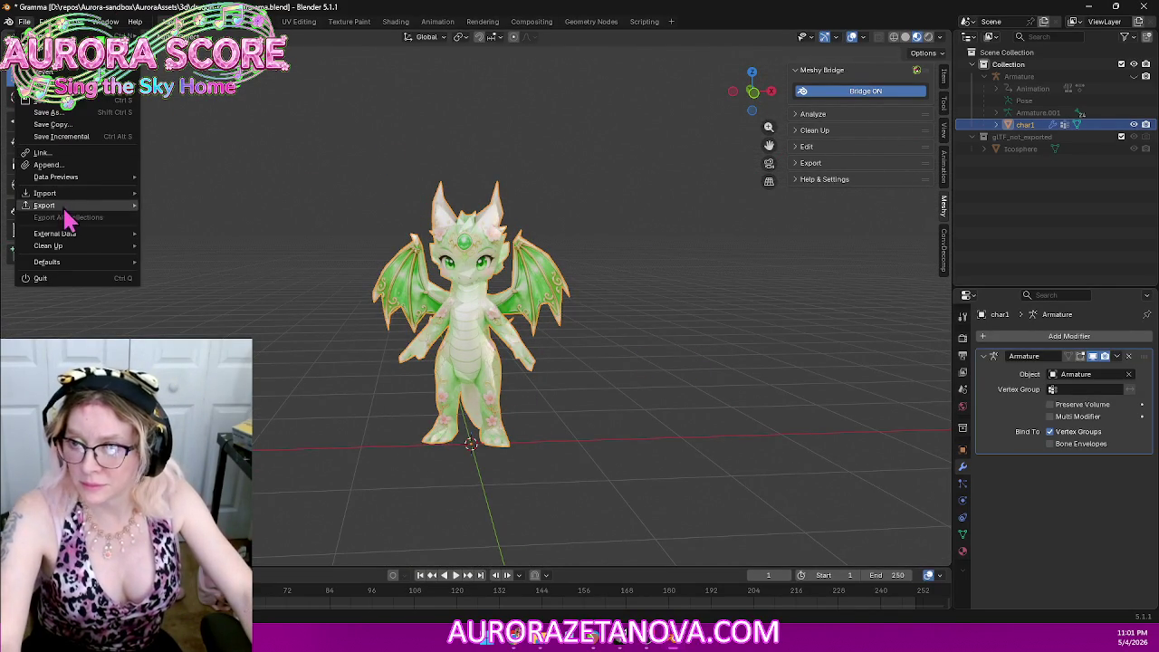
mouse_move(44, 205)
left_click(220, 314)
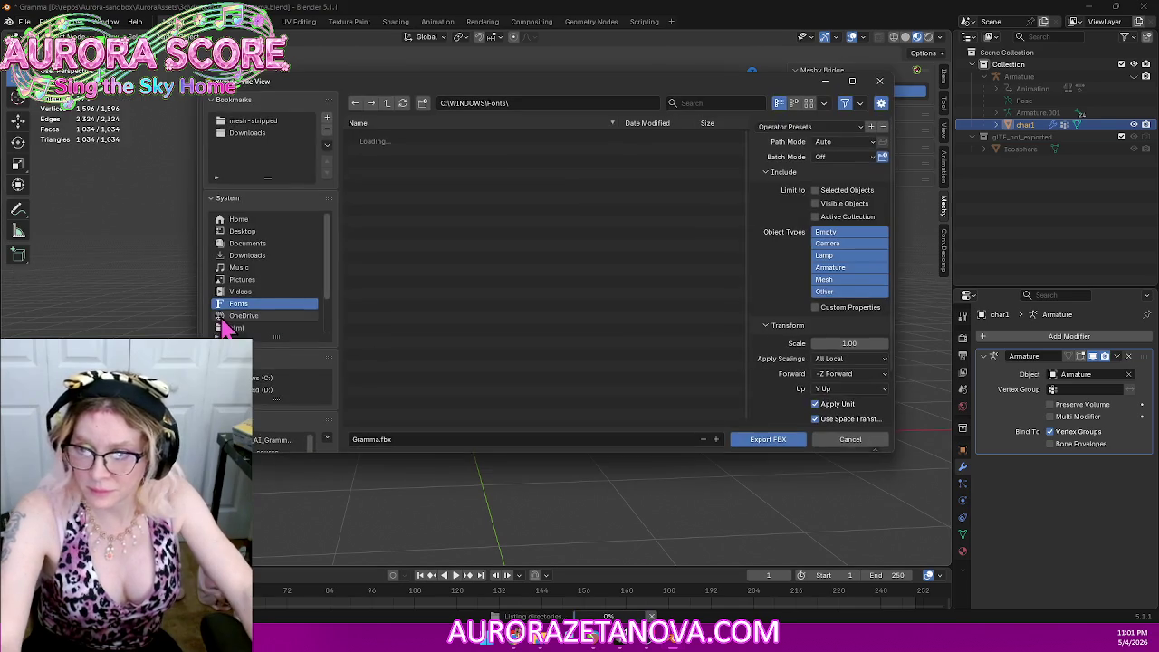
left_click(854, 440)
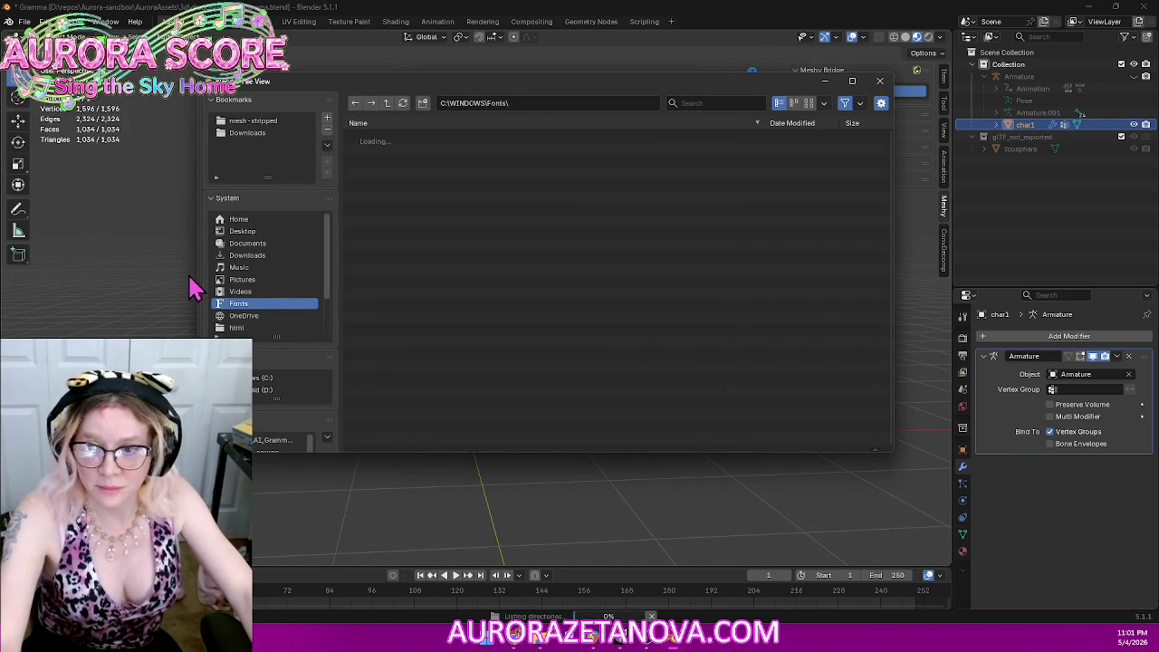
key("Escape")
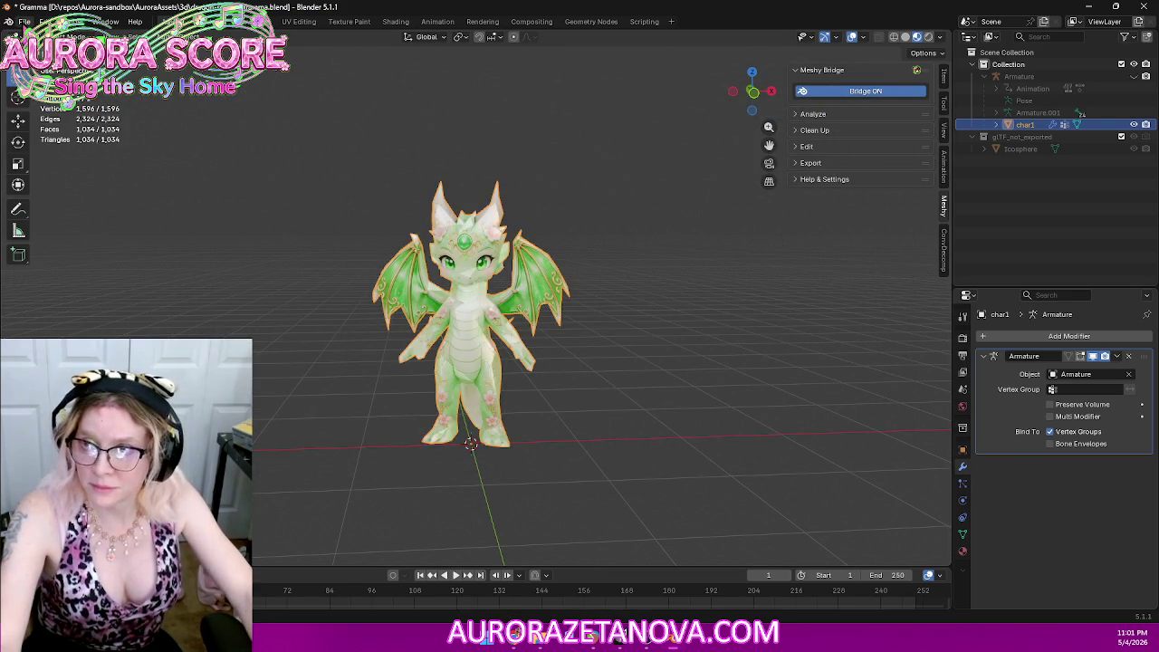
Purge unused data from the file, deleting 5 data-blocks.
left_click(24, 20)
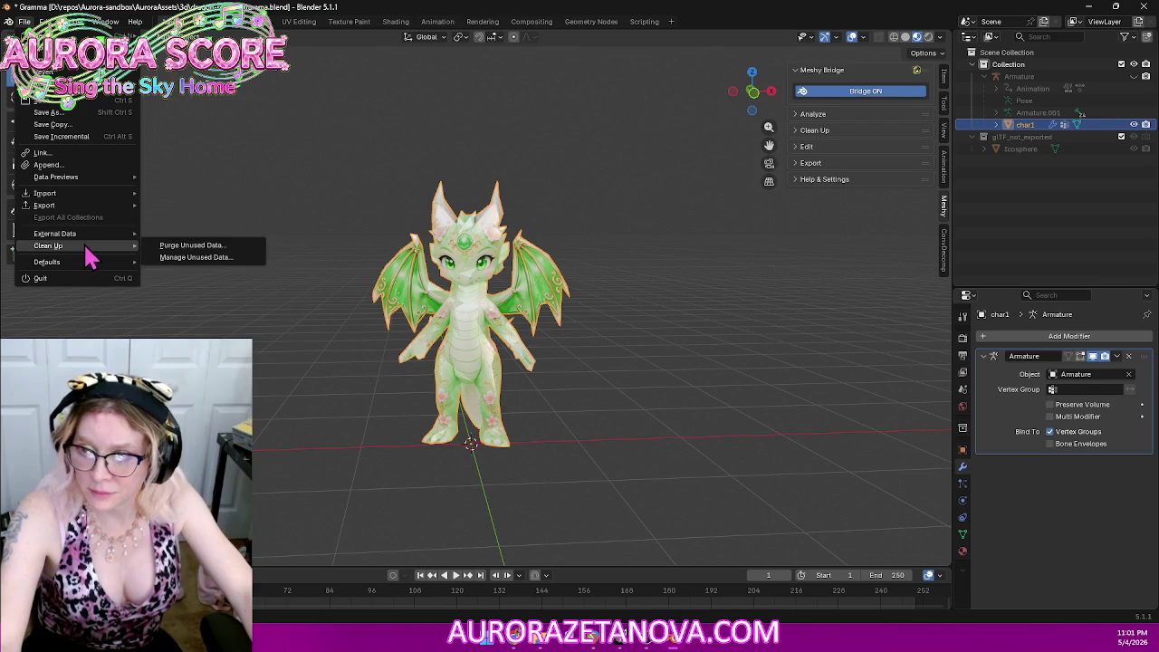
left_click(192, 247)
left_click(181, 322)
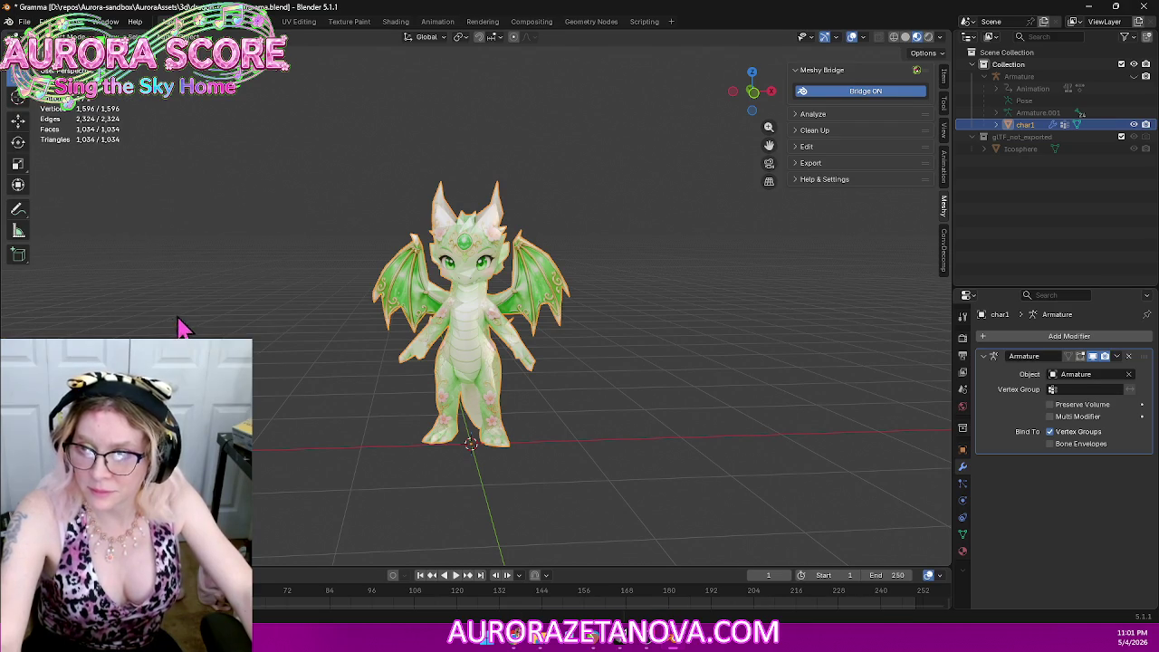
left_click(25, 21)
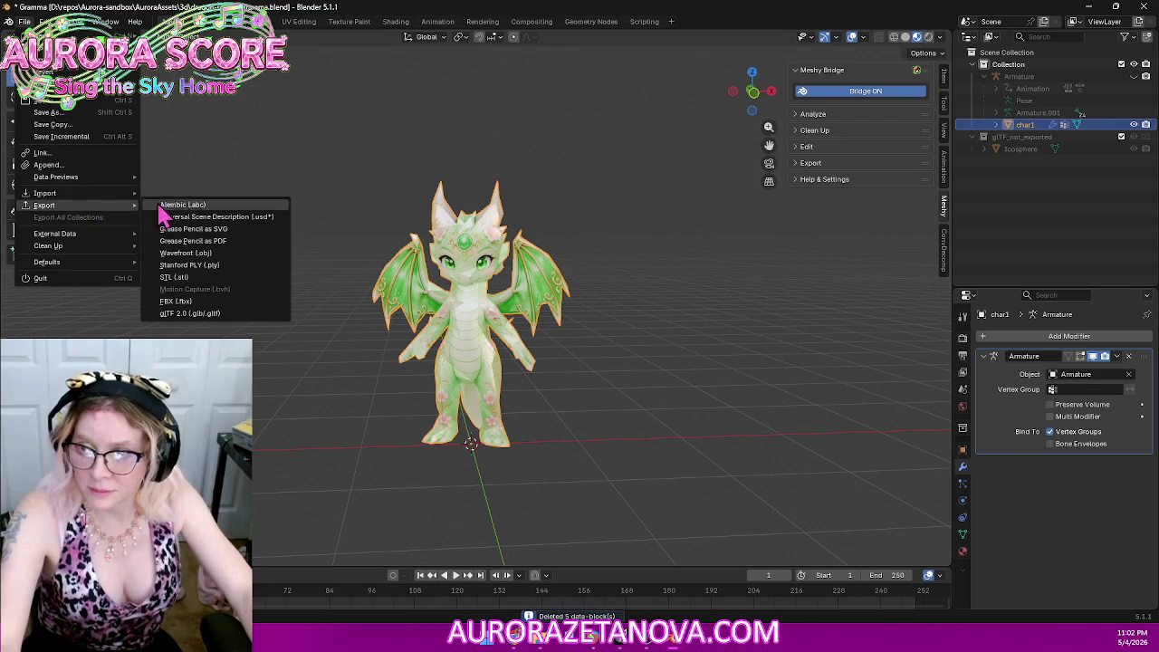
mouse_move(44, 205)
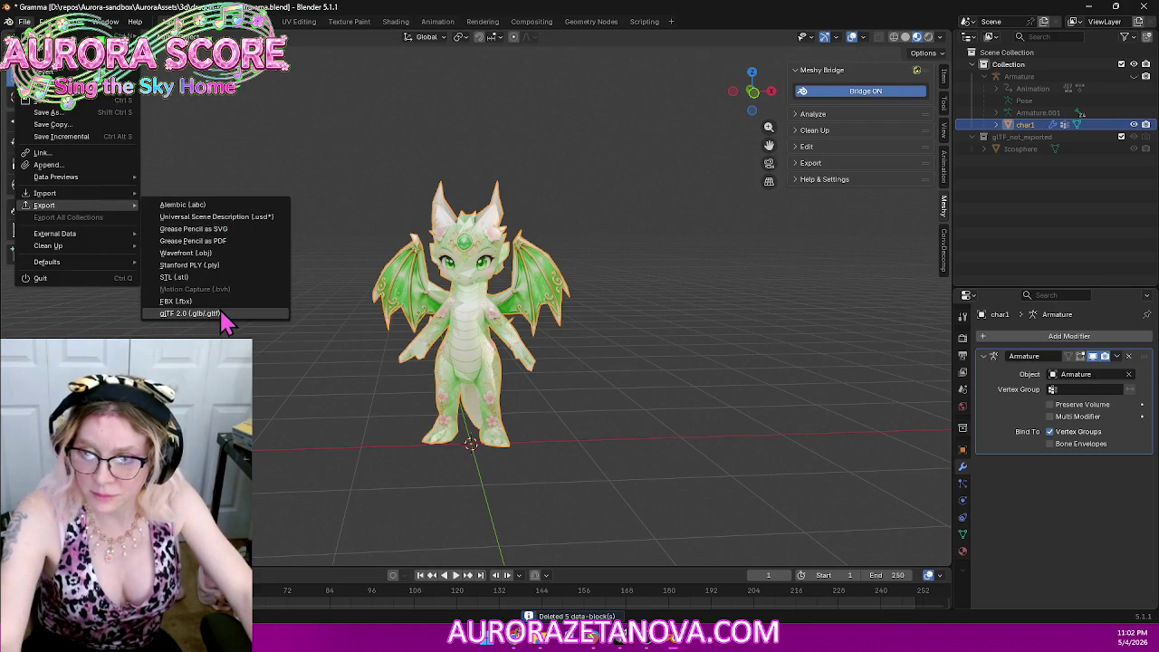
Start a glTF 2.0 export, show its Include options, and collapse the scene collections.
left_click(221, 311)
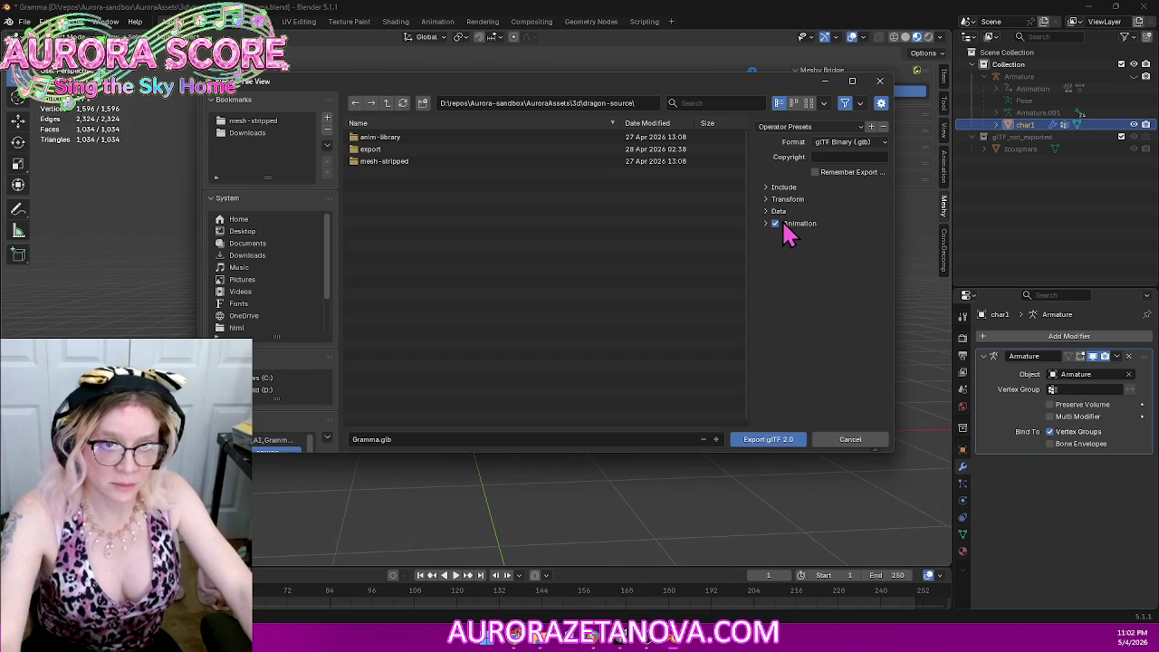
left_click(772, 188)
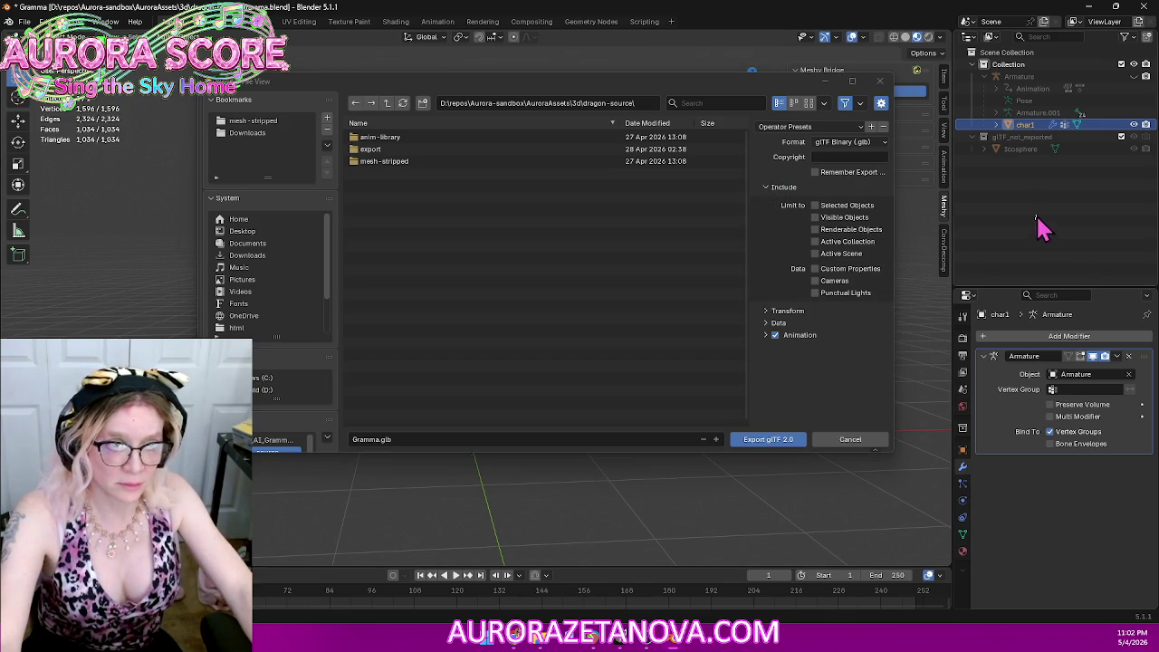
left_click(1007, 64)
left_click(971, 64)
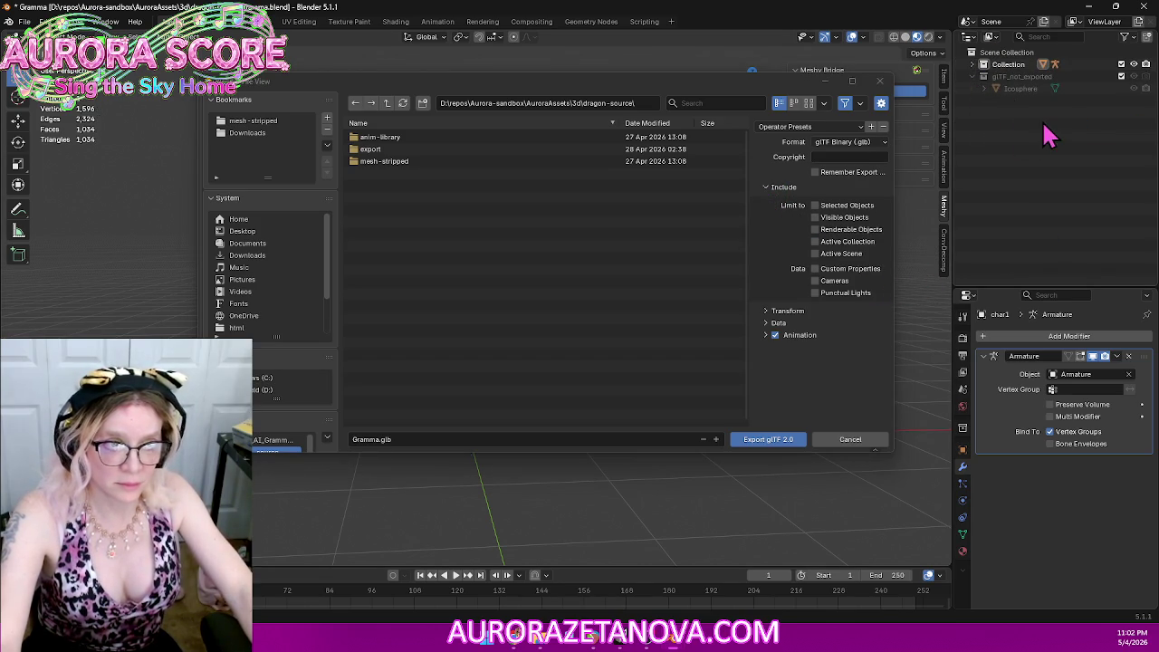
left_click(983, 76)
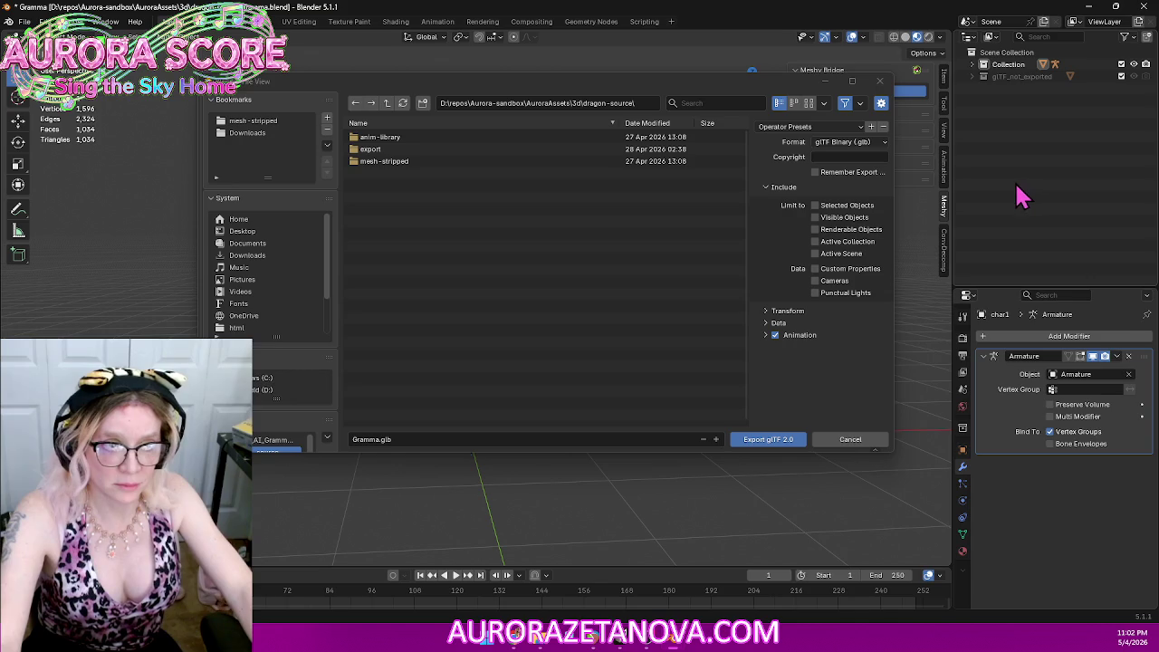
Enable compression under the Data > Mesh export settings.
left_click(767, 325)
scroll(806, 375, "down", 1)
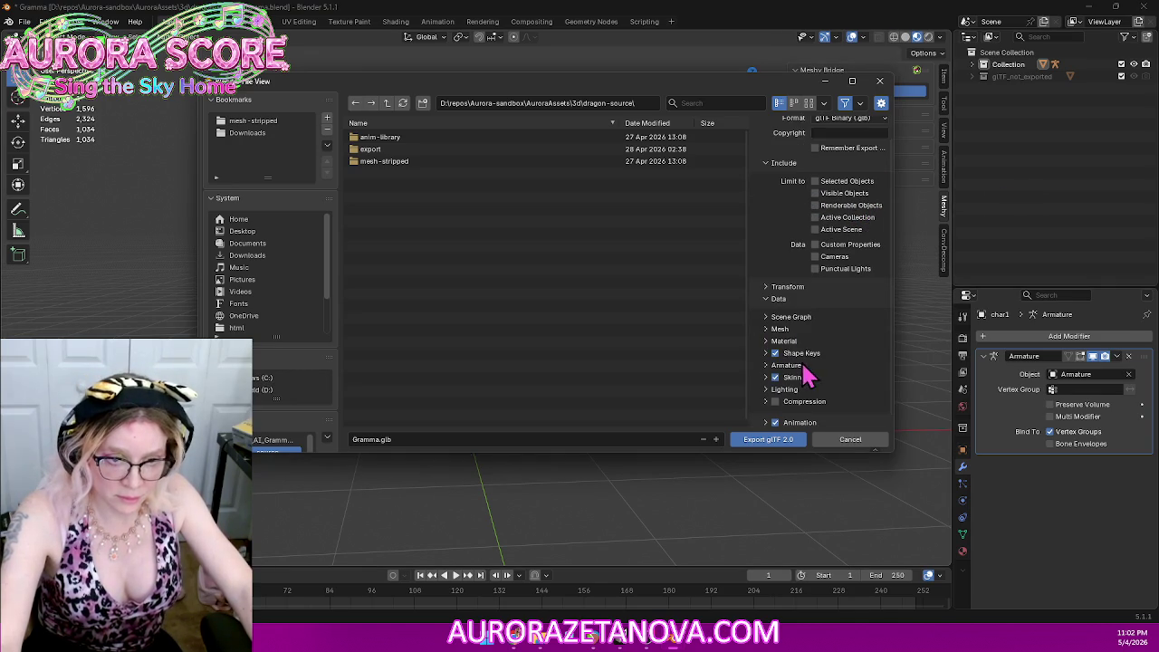
left_click(770, 332)
scroll(854, 348, "down", 3)
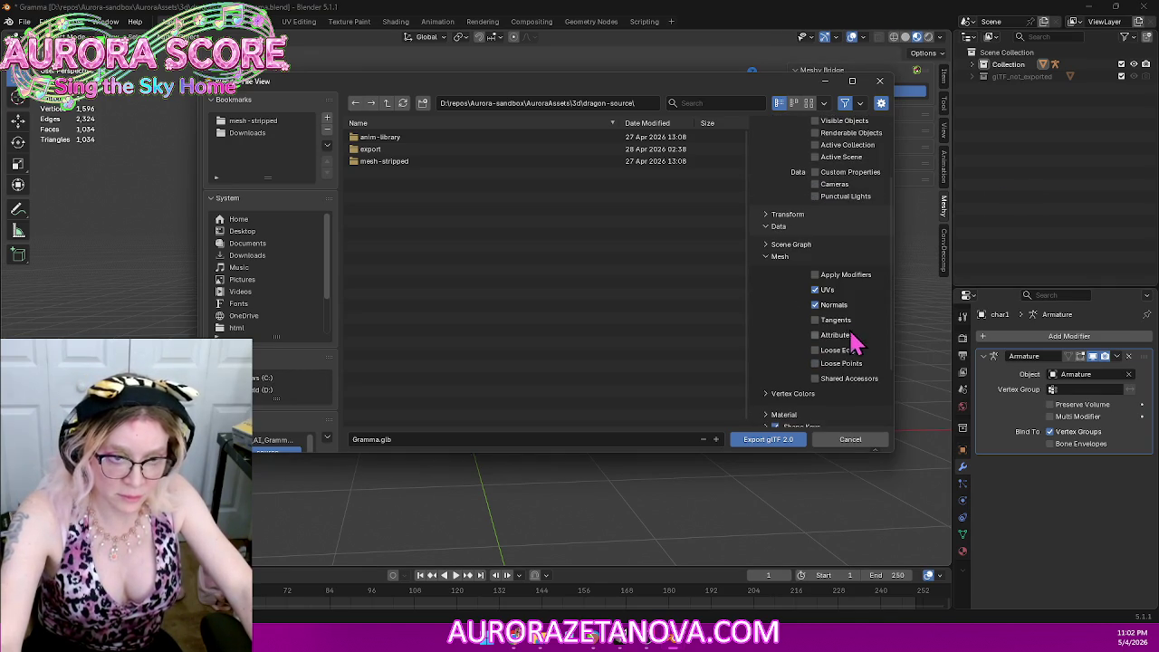
scroll(840, 335, "down", 3)
left_click(808, 398)
left_click(775, 397)
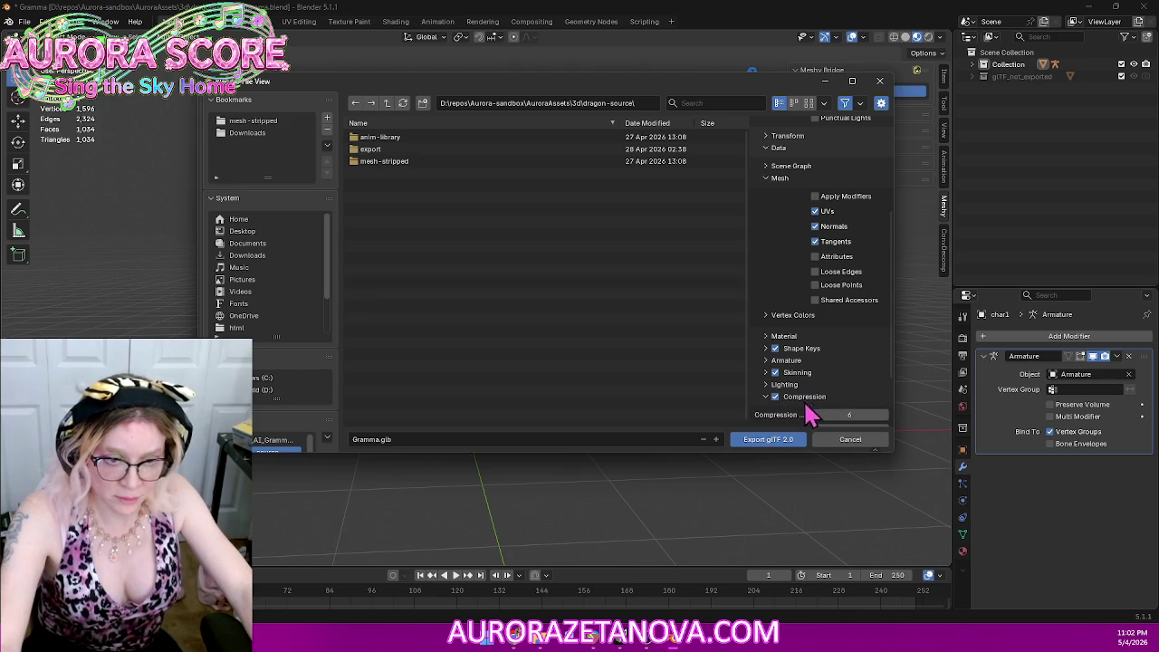
scroll(819, 376, "down", 3)
left_click(774, 320)
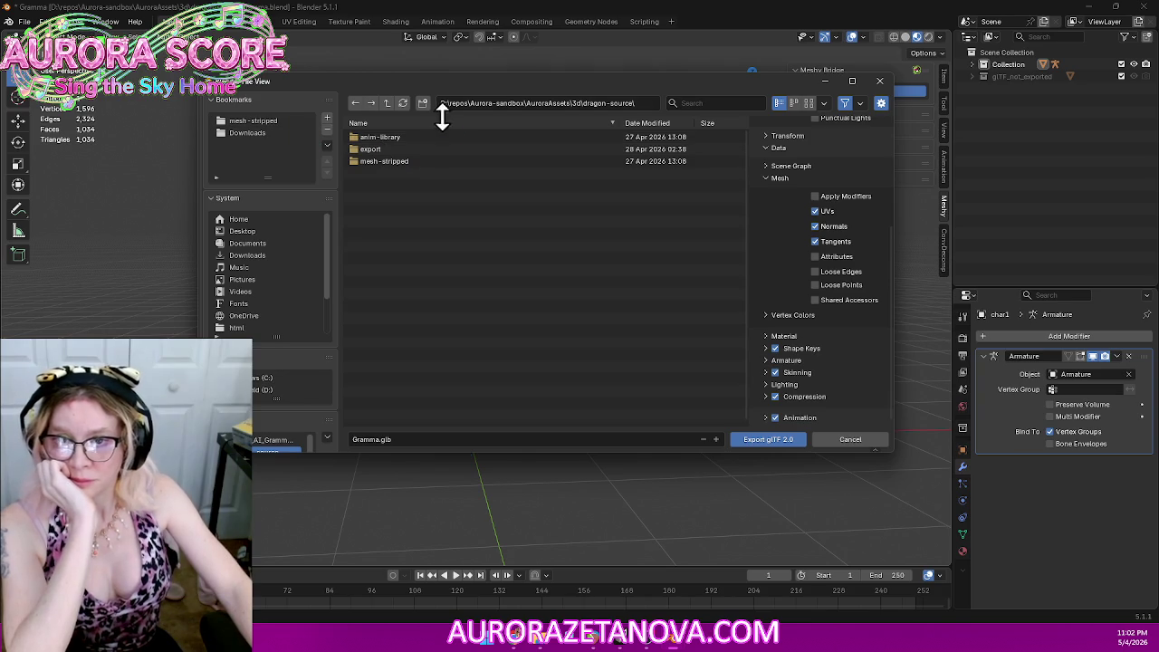
Export into the dragon folder, overwriting the existing Gramma.glb.
left_click(388, 103)
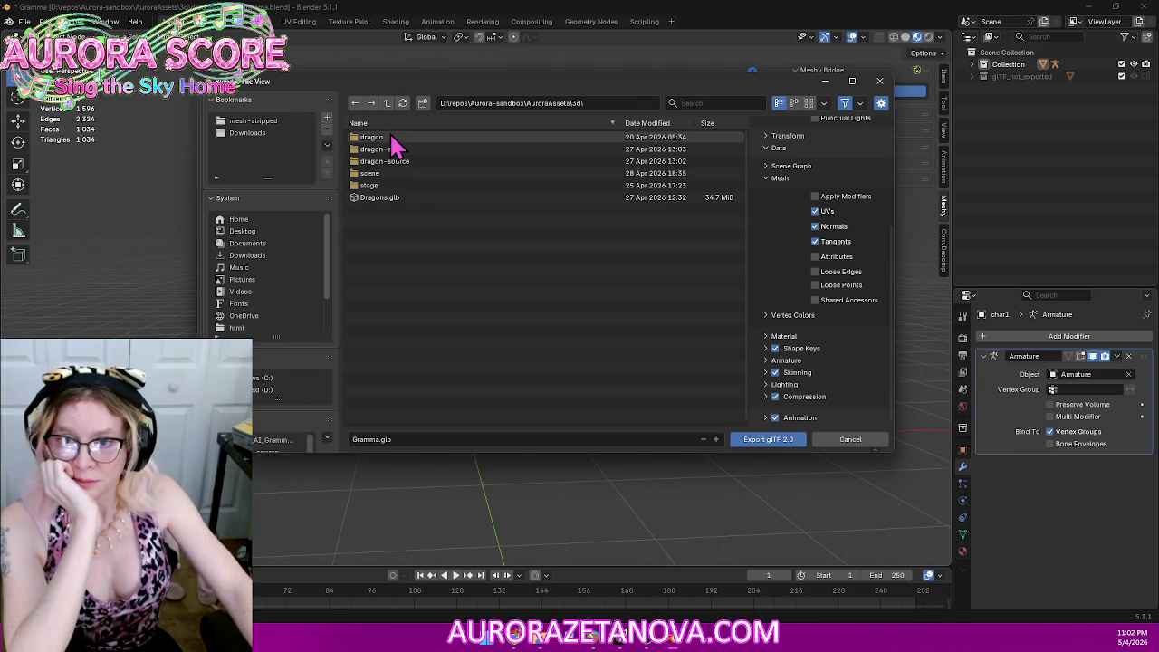
left_click(390, 137)
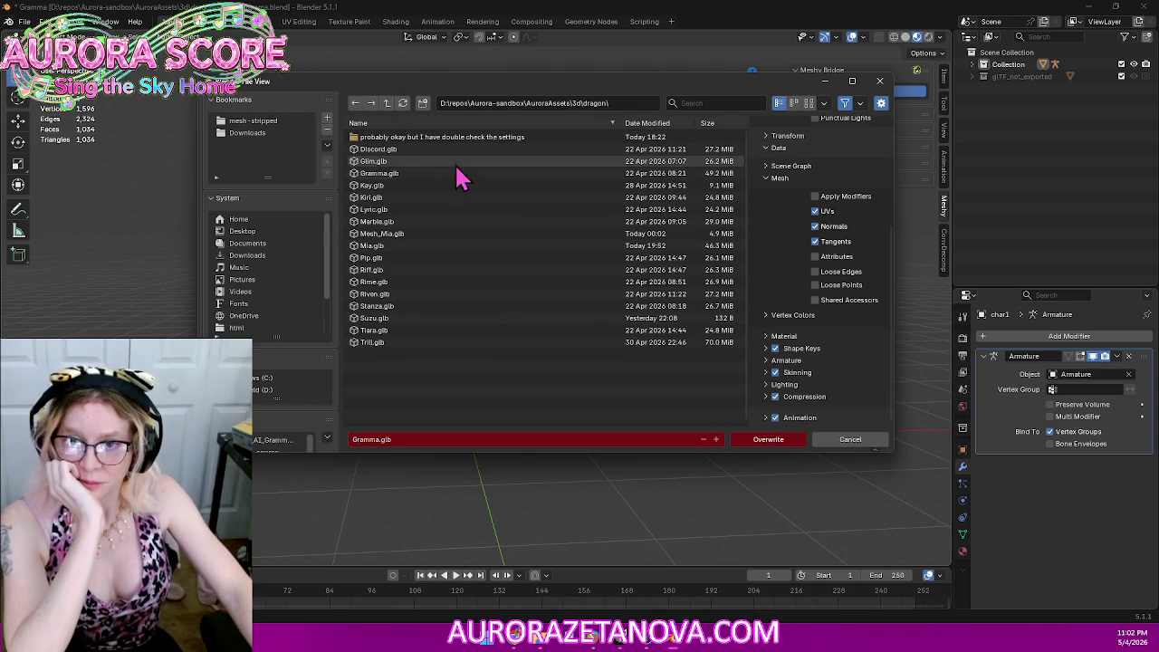
double_click(380, 174)
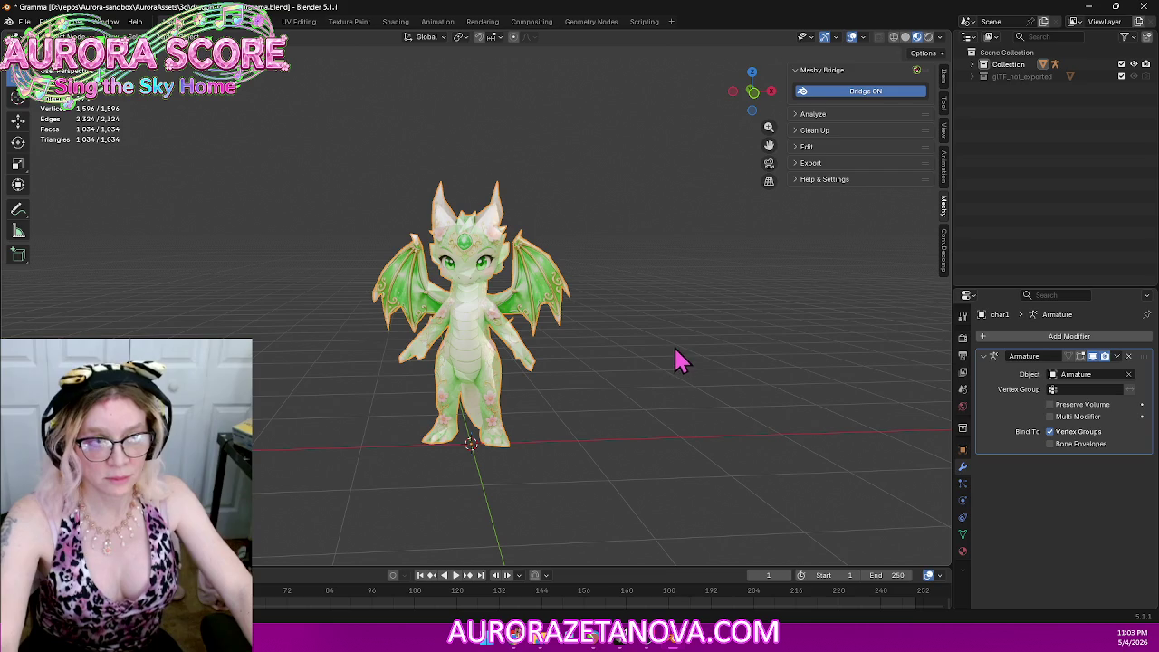
Reselect the green dragon model and orbit to view its side.
left_click(679, 363)
left_click(482, 380)
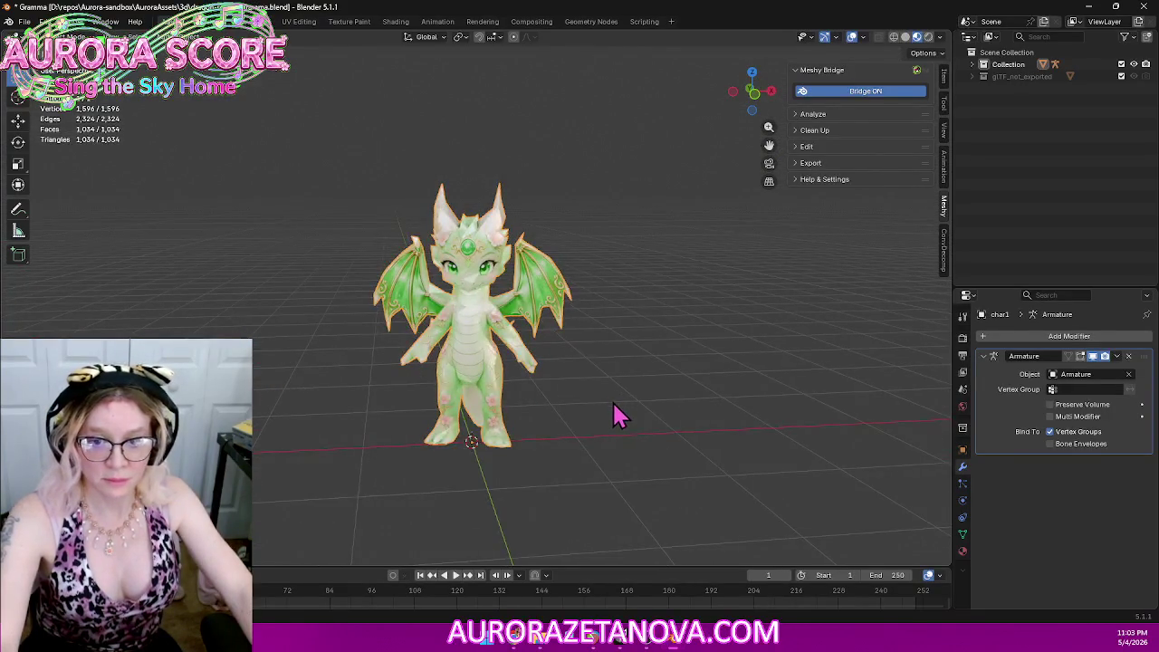
scroll(615, 411, "up", 2)
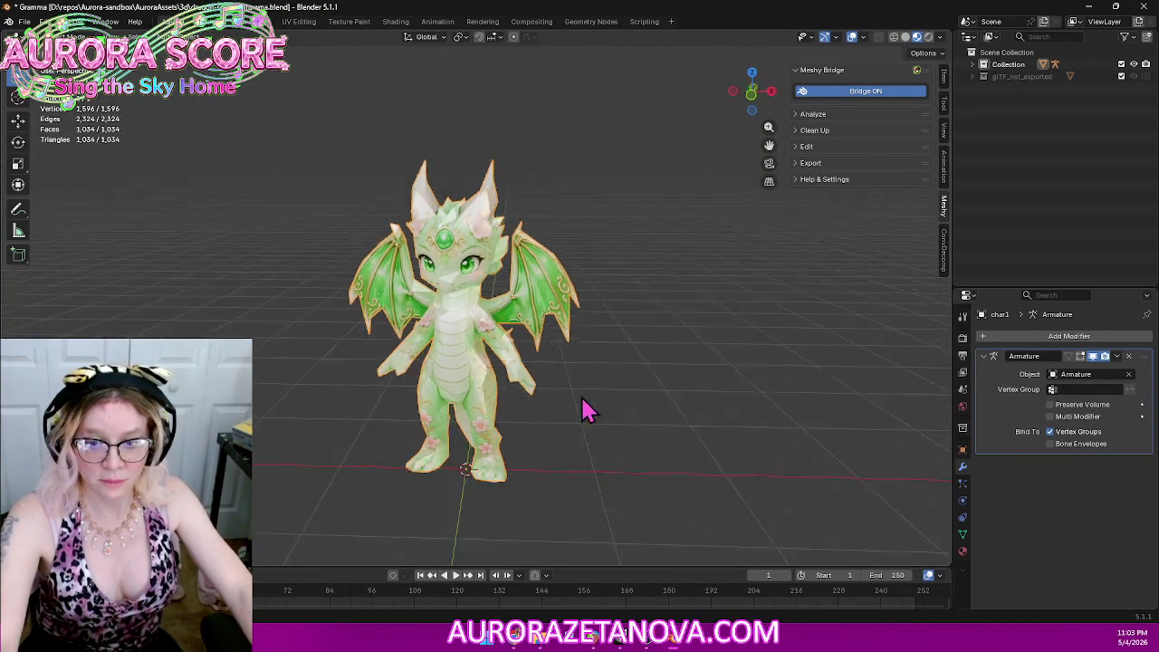
mouse_move(632, 401)
middle_mouse_down()
mouse_move(734, 398)
mouse_move(620, 421)
middle_mouse_up()
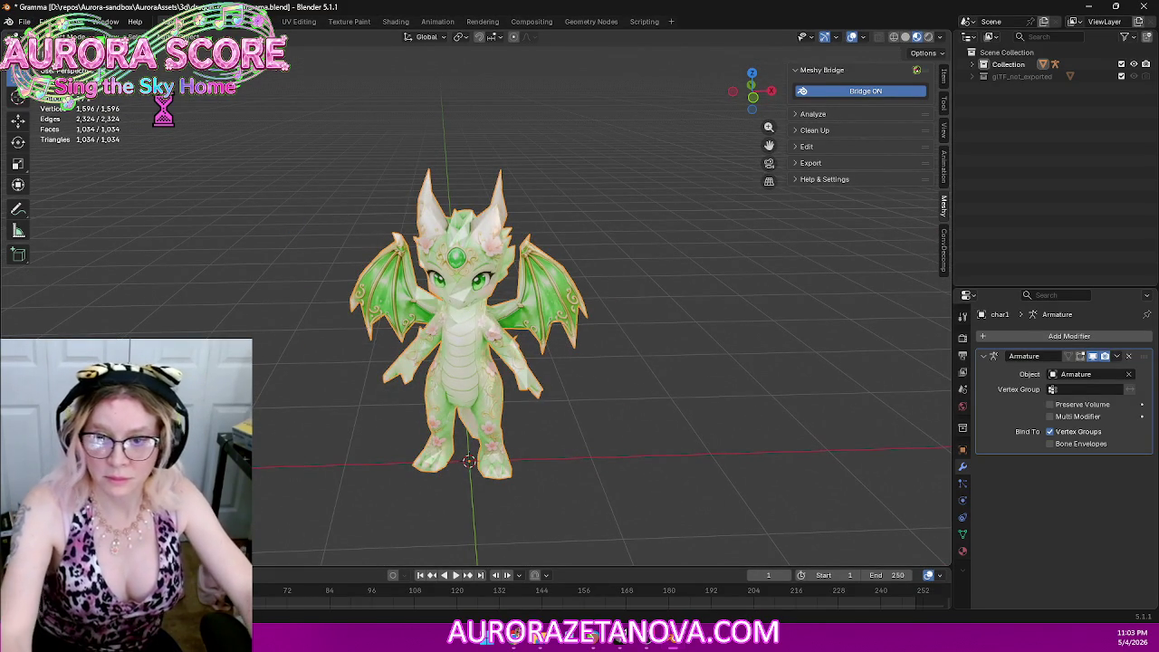
Save Gramma.blend and open Mia.blend from the recent files list.
key("ctrl+s")
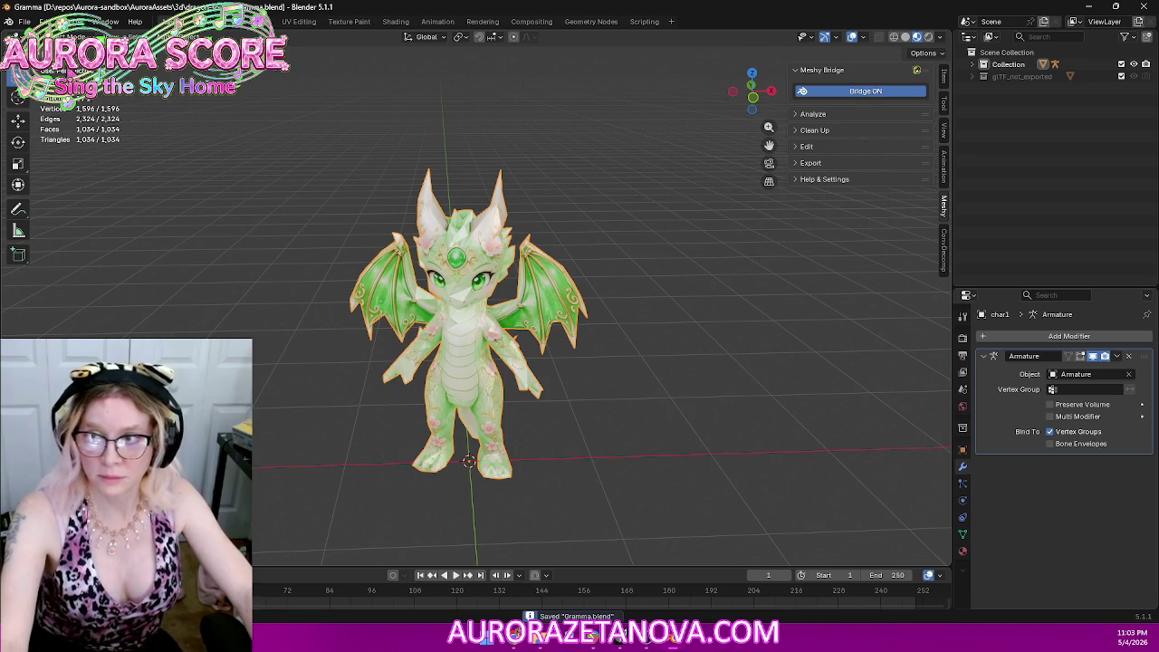
left_click(24, 21)
mouse_move(54, 88)
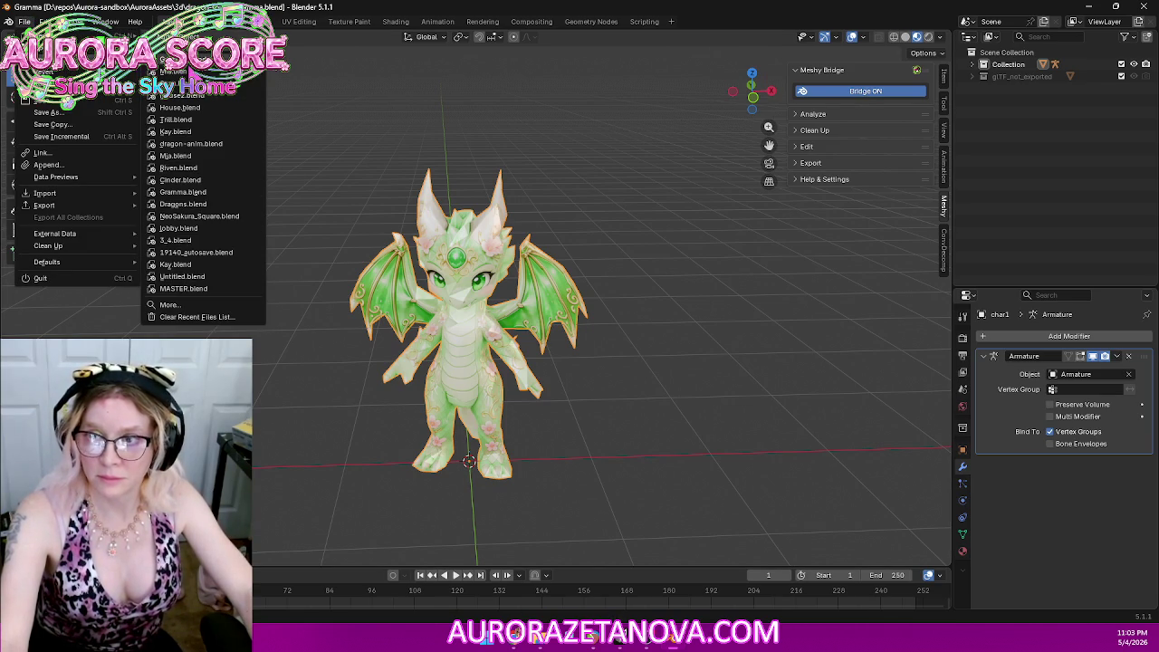
left_click(181, 71)
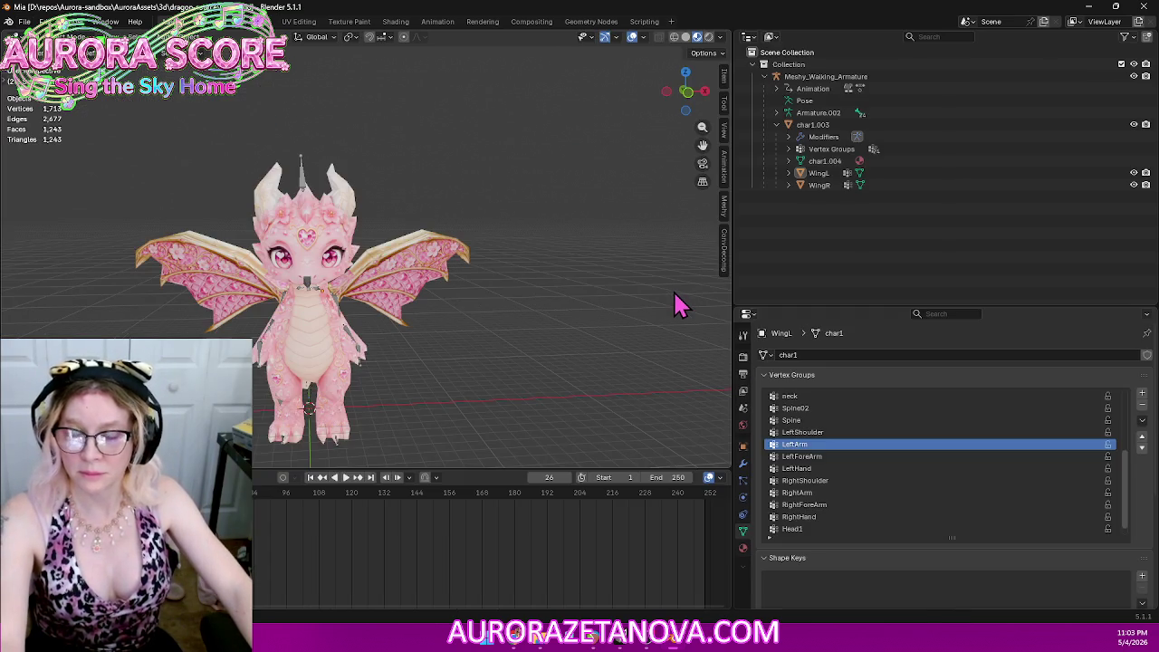
Delete the WingL object from the pink Mia dragon and snap to front view.
middle_click_drag(611, 286, 515, 305)
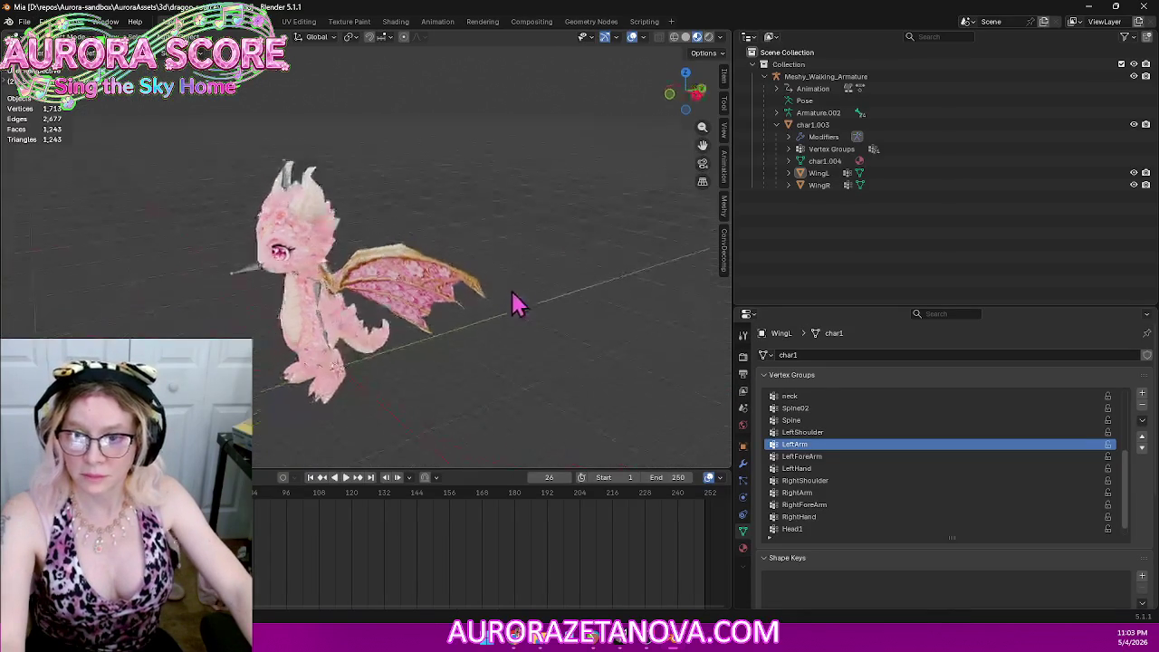
left_click(408, 298)
key("Delete")
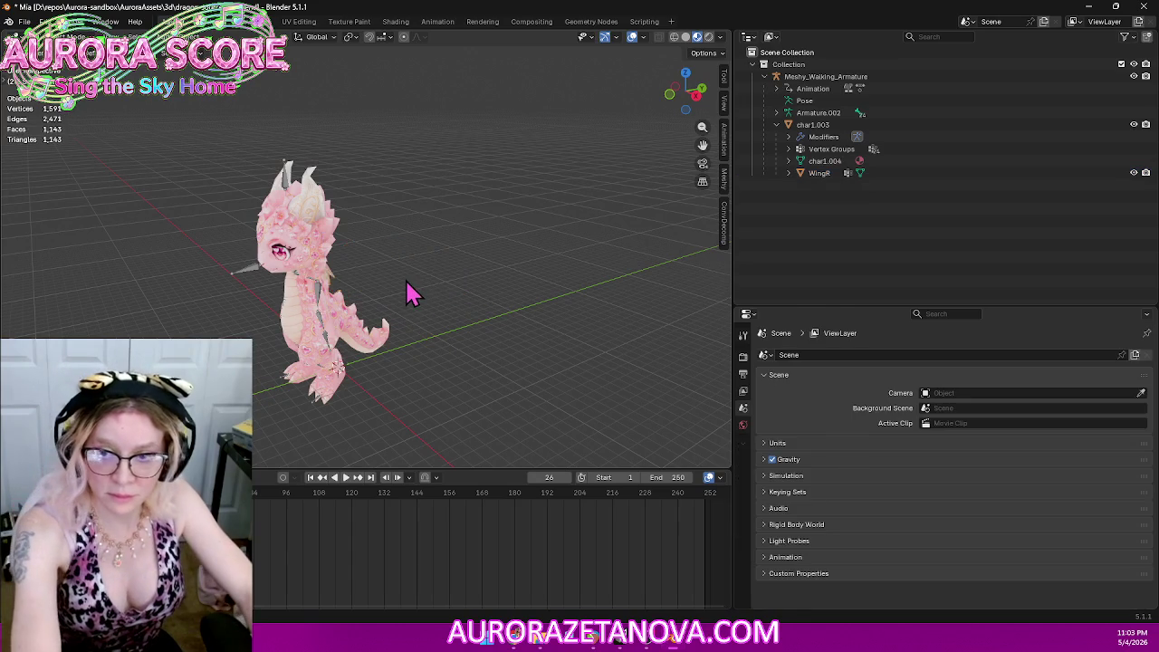
middle_click_drag(406, 293, 482, 264)
key("KP_1")
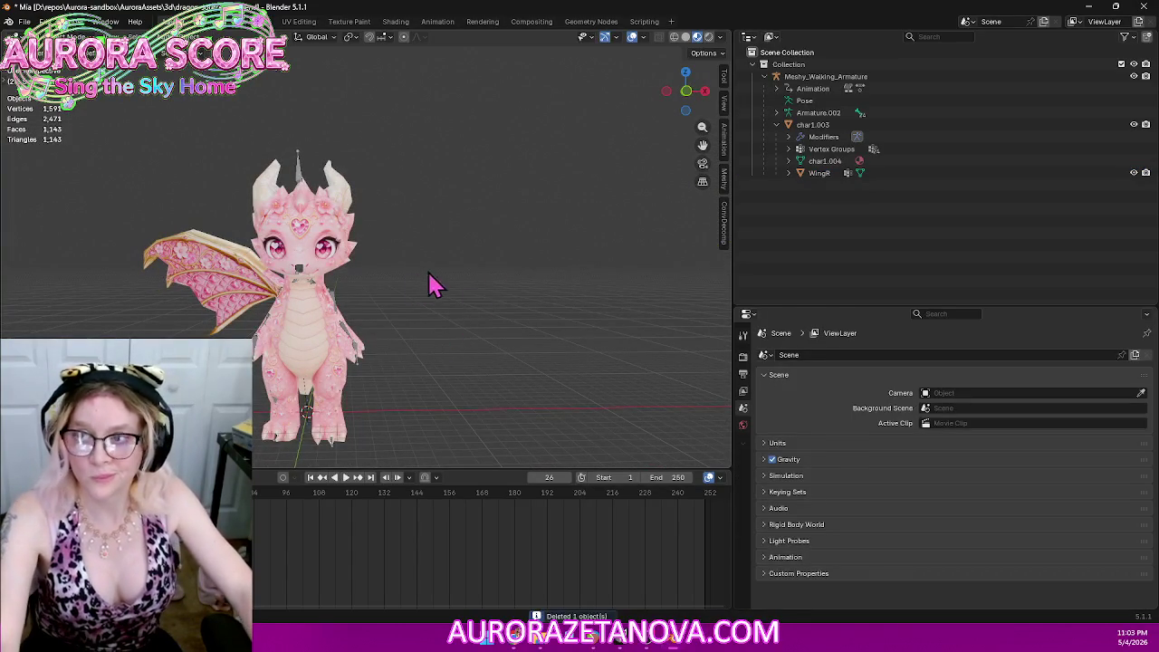
mouse_move(514, 634)
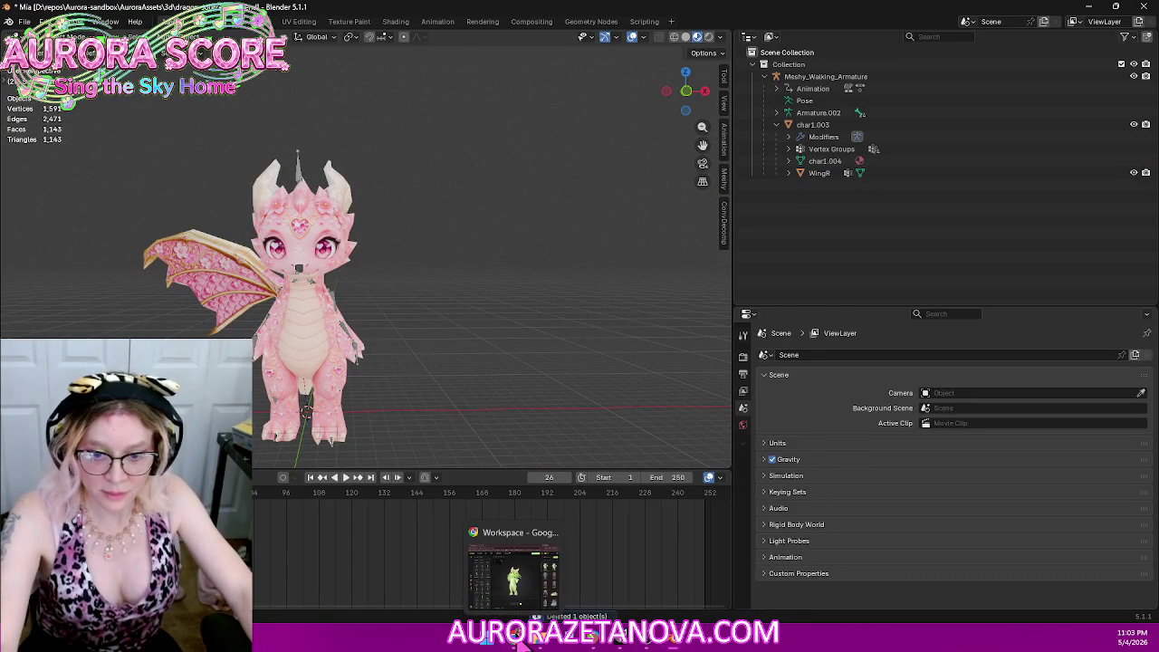
Back in Meshy, find the pink dragon in the generation history and load it into the animation panel.
left_click(513, 579)
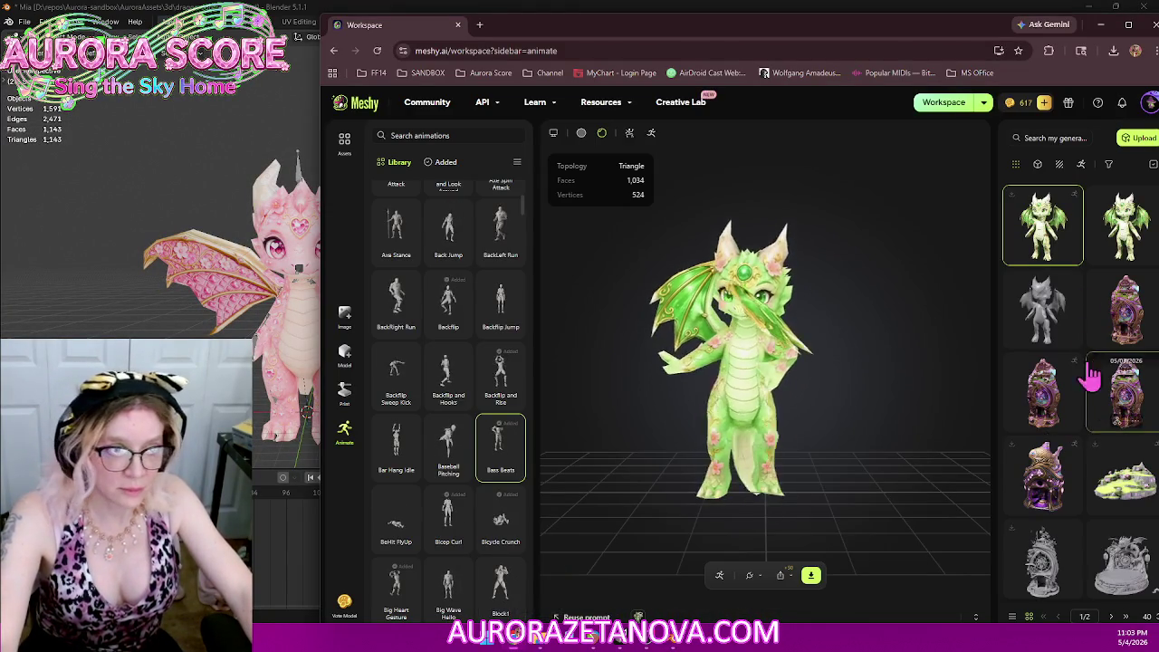
scroll(1050, 303, "down", 2)
scroll(1081, 316, "down", 4)
scroll(1096, 310, "down", 4)
scroll(1104, 303, "down", 2)
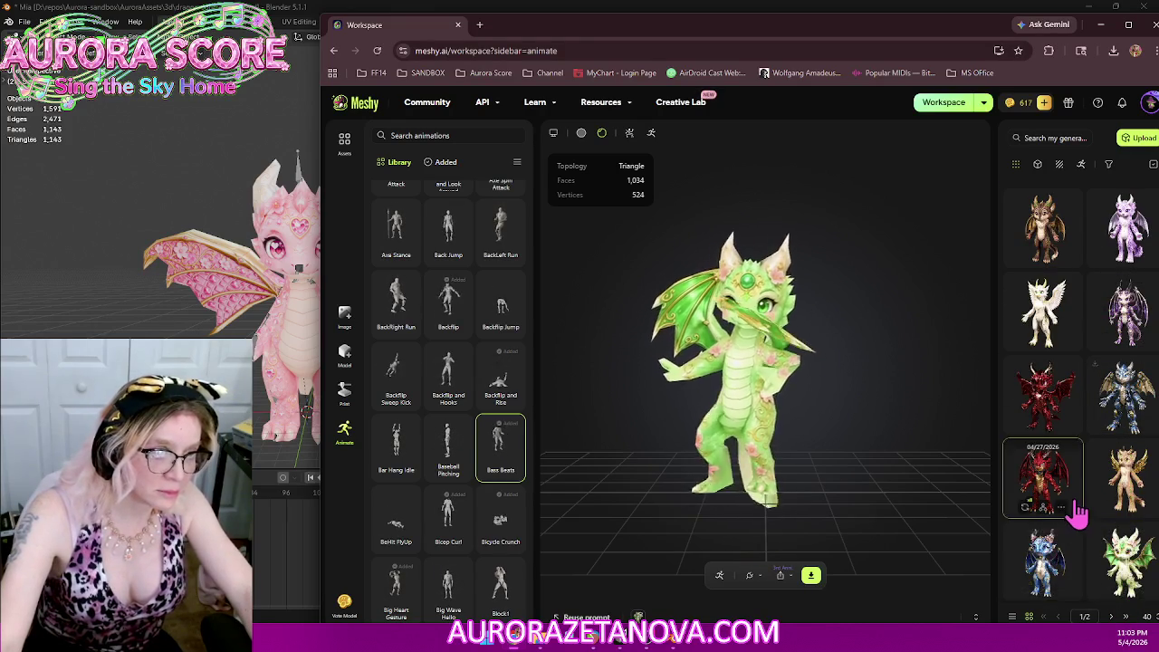
scroll(1081, 493, "up", 3)
scroll(1082, 493, "down", 3)
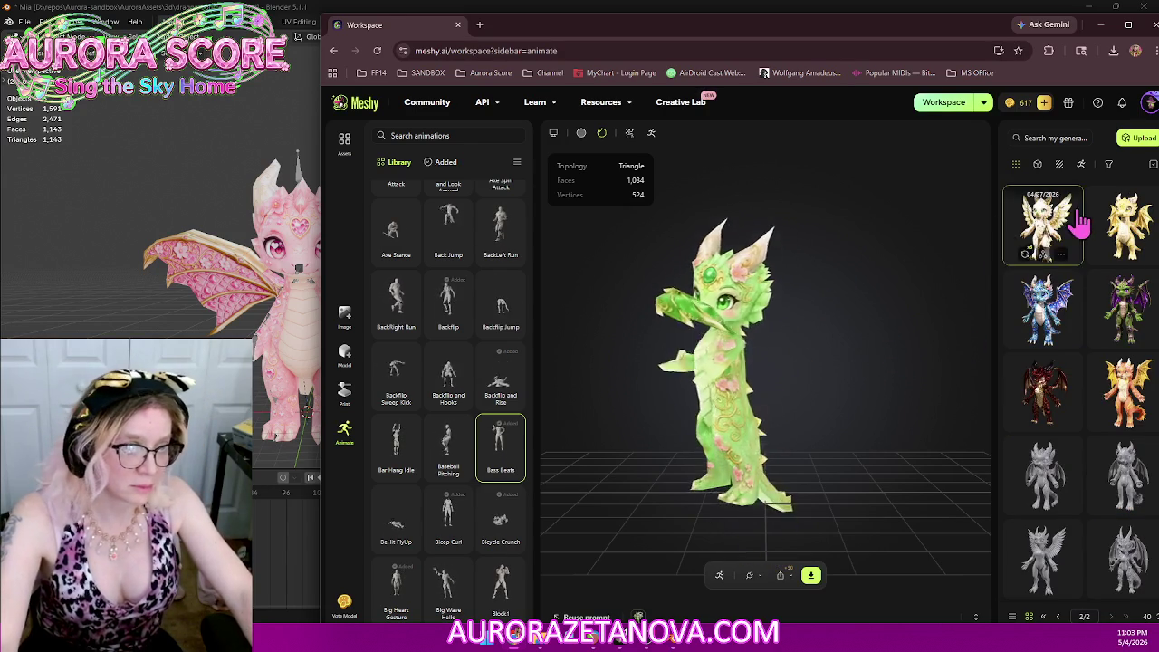
scroll(1080, 226, "down", 3)
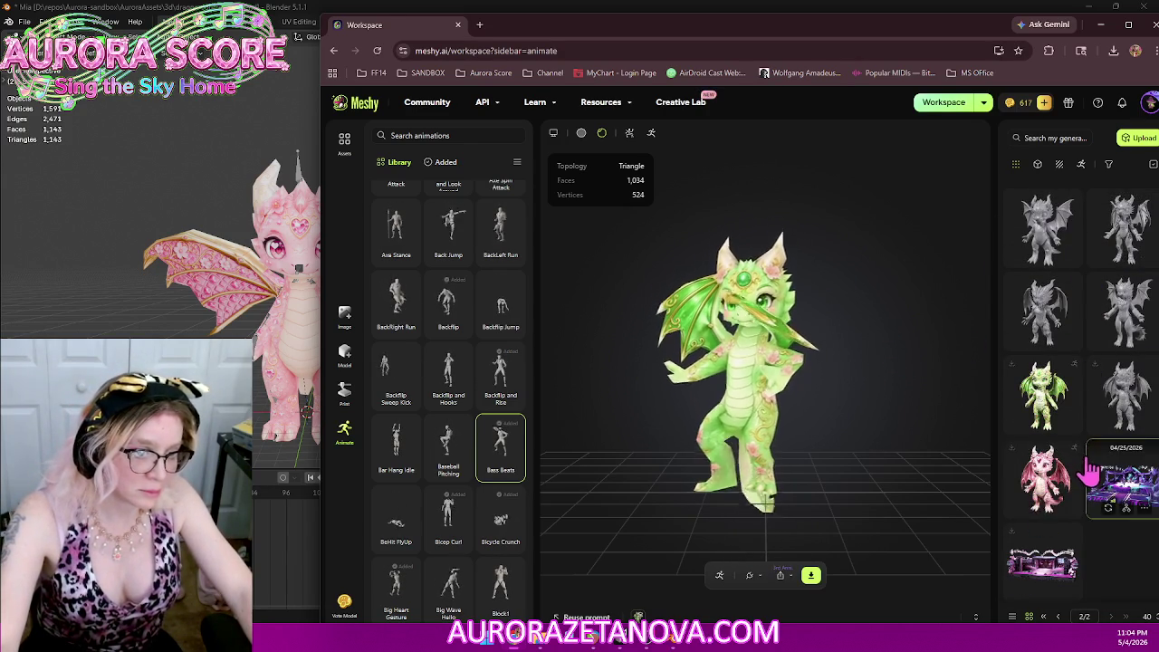
left_click(1048, 484)
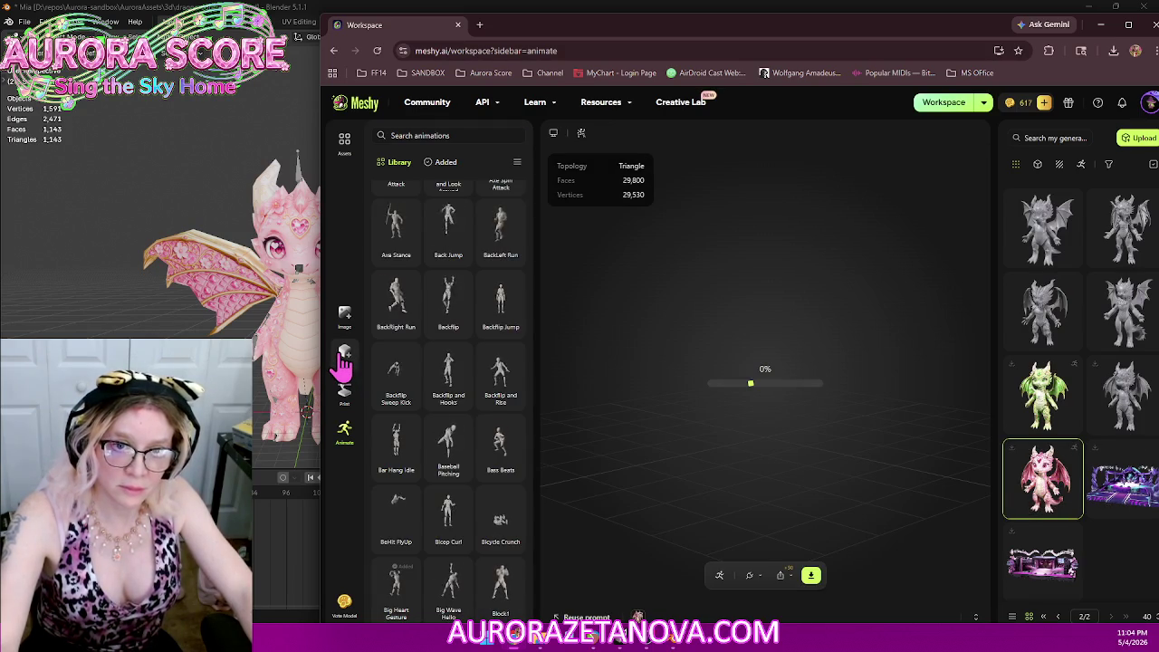
Switch to the image-to-3D panel and preview several grey dragon generations.
left_click(344, 358)
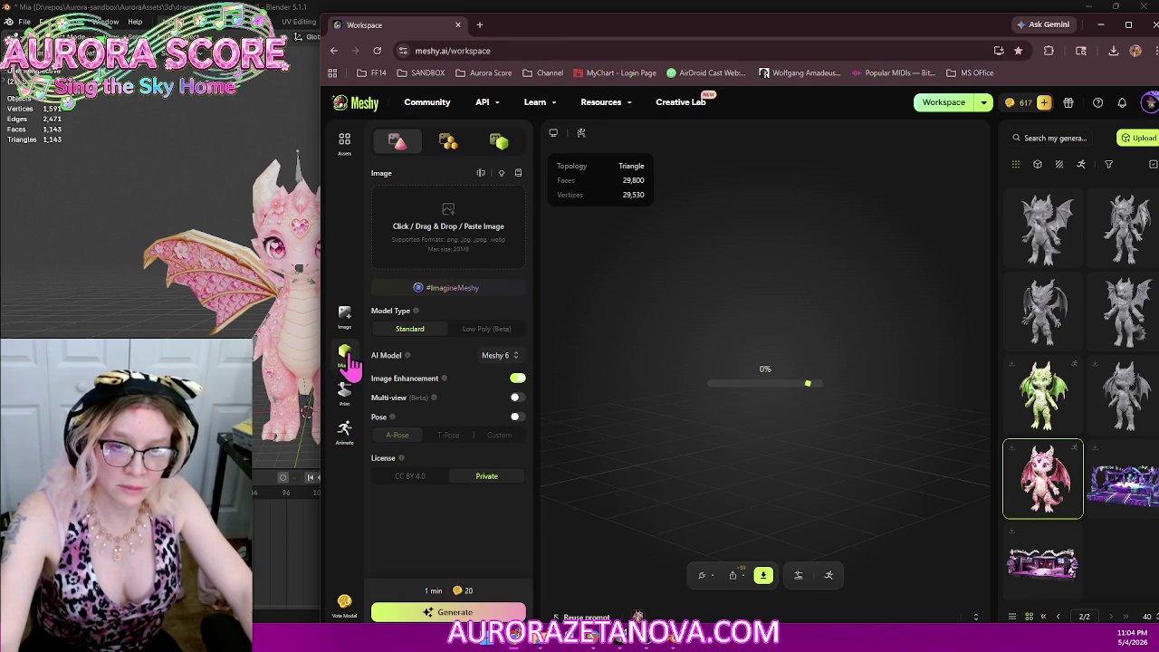
left_click(1138, 412)
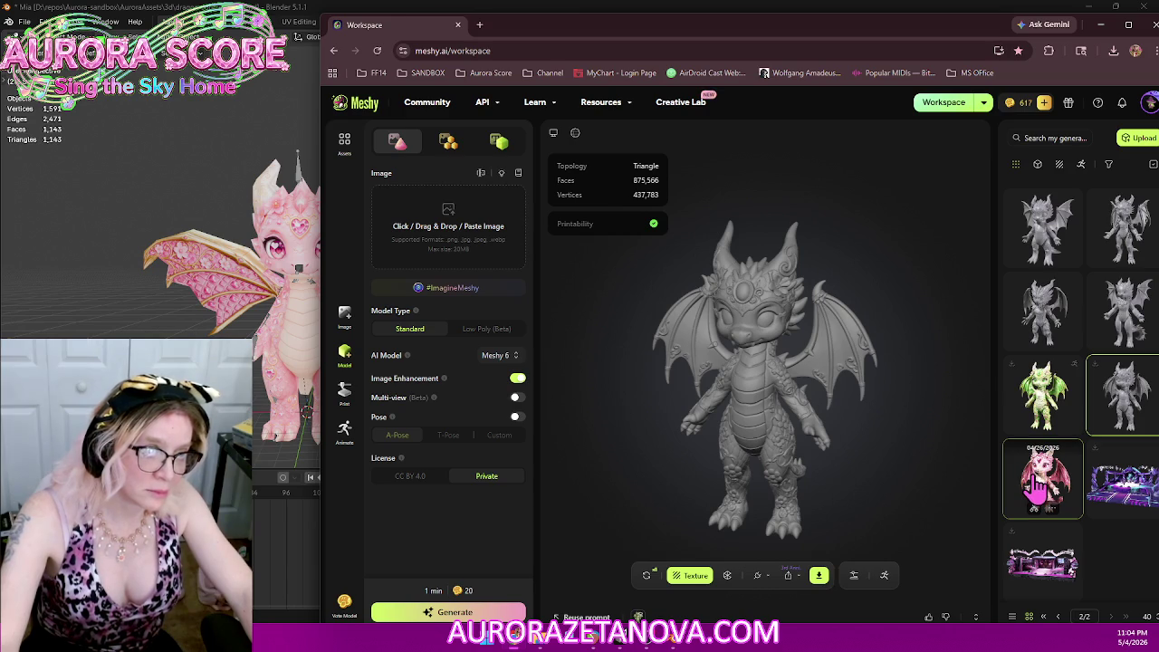
scroll(1055, 484, "up", 2)
scroll(1054, 485, "up", 1)
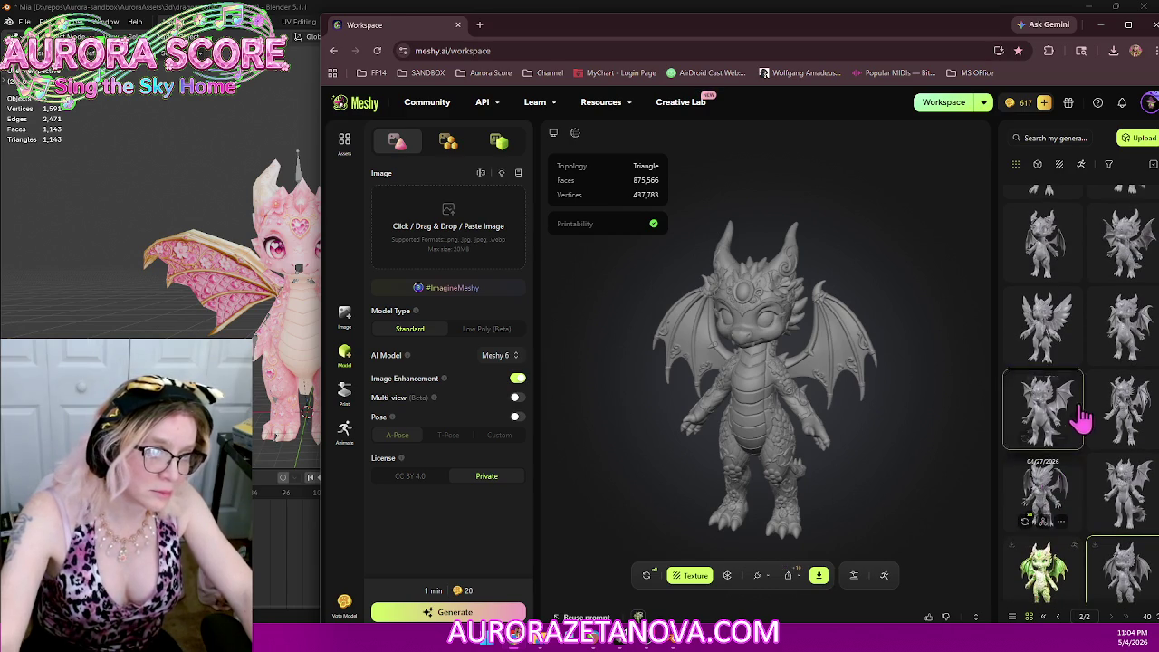
left_click(1145, 342)
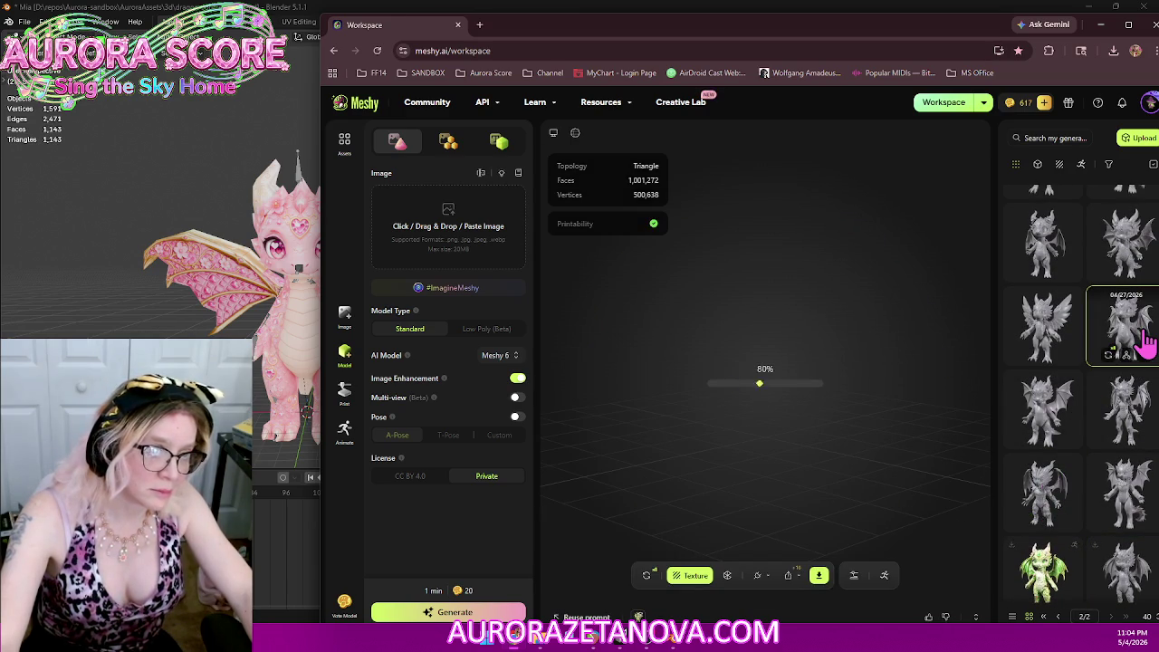
left_click(1059, 257)
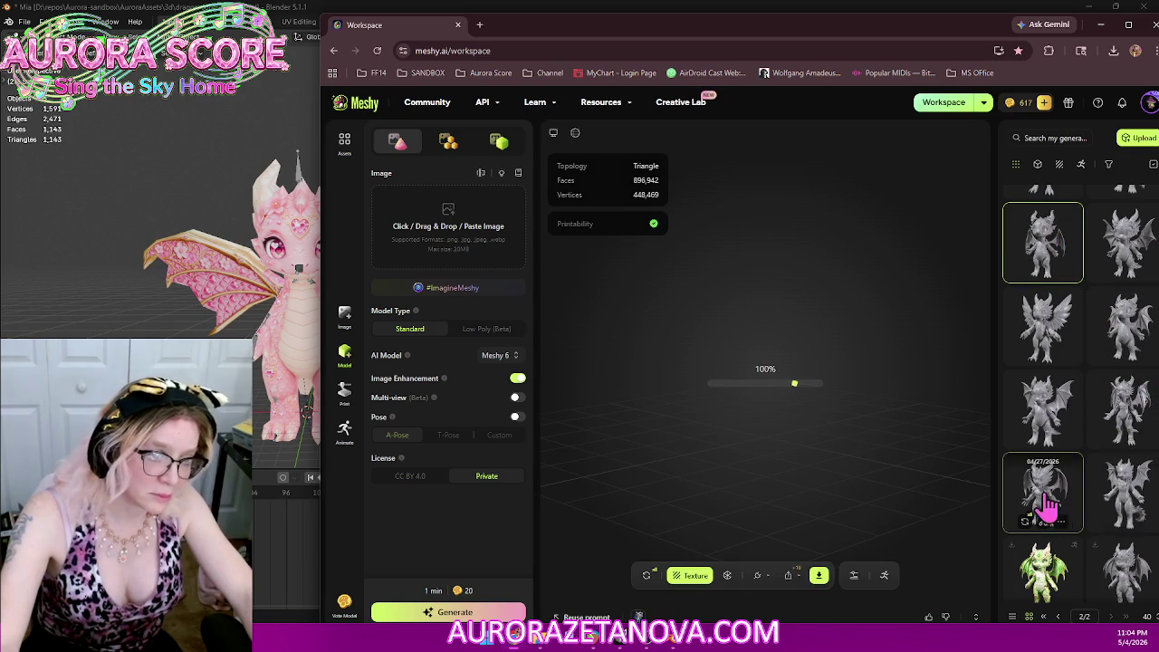
left_click(1127, 412)
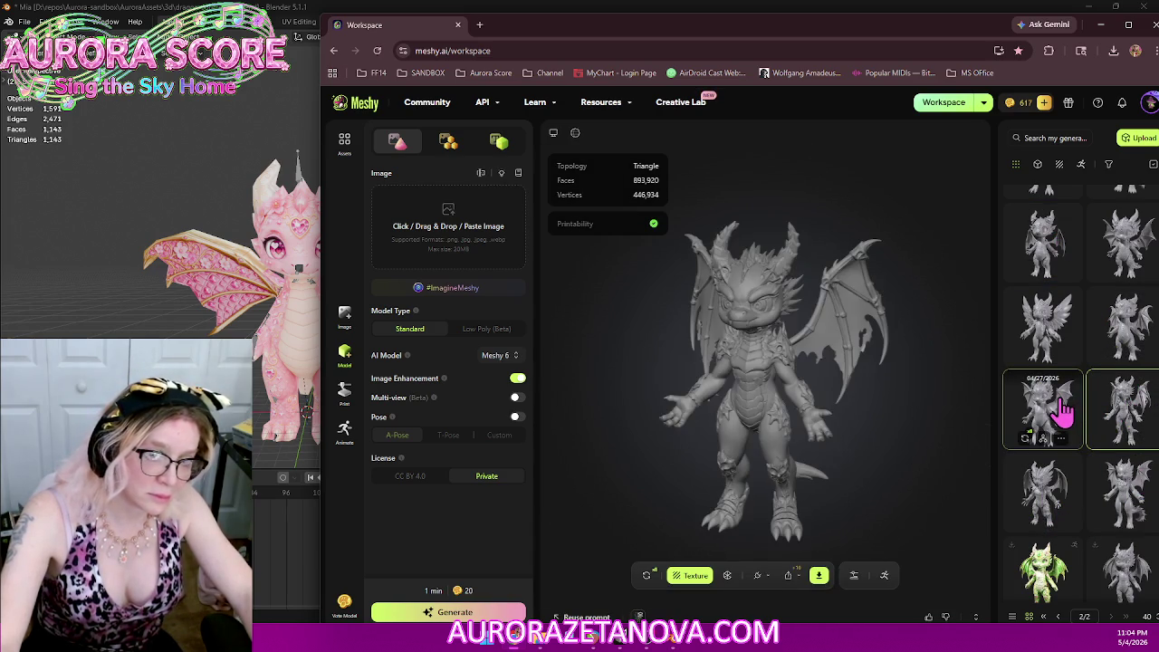
left_click(1066, 415)
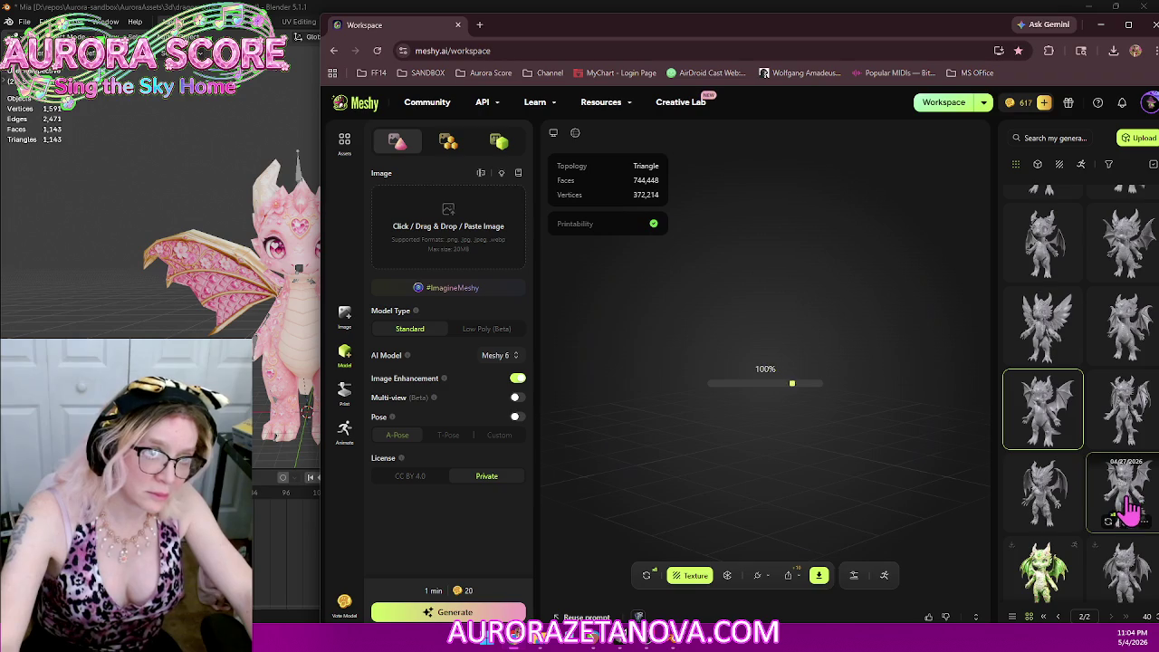
left_click(1128, 247)
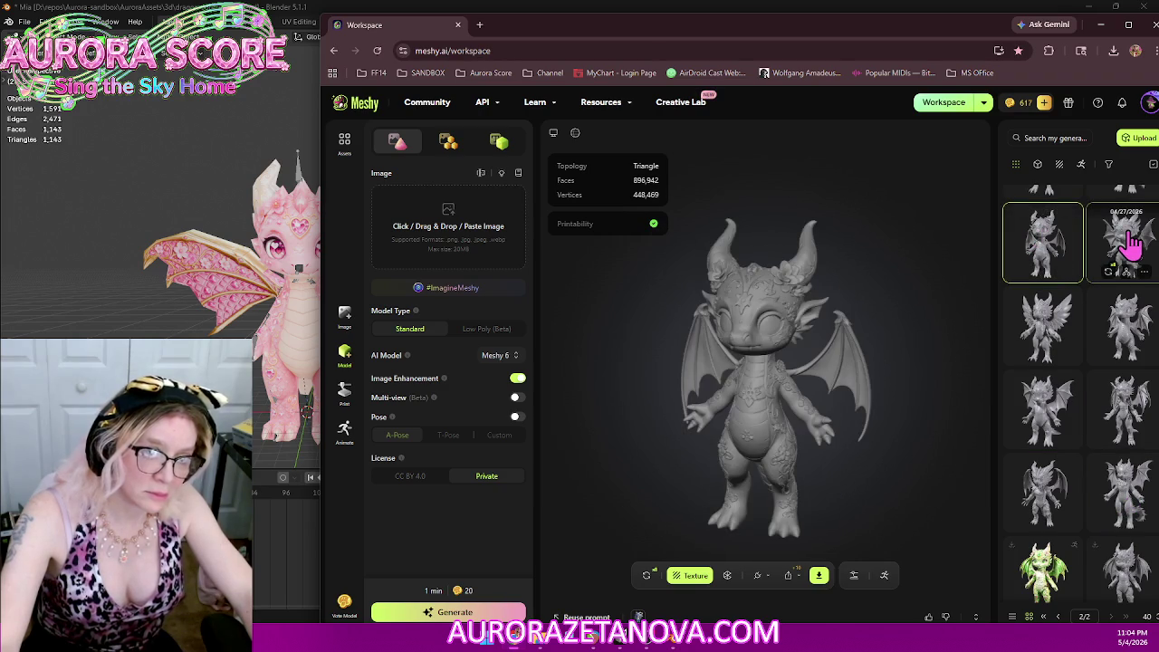
left_click(1106, 432)
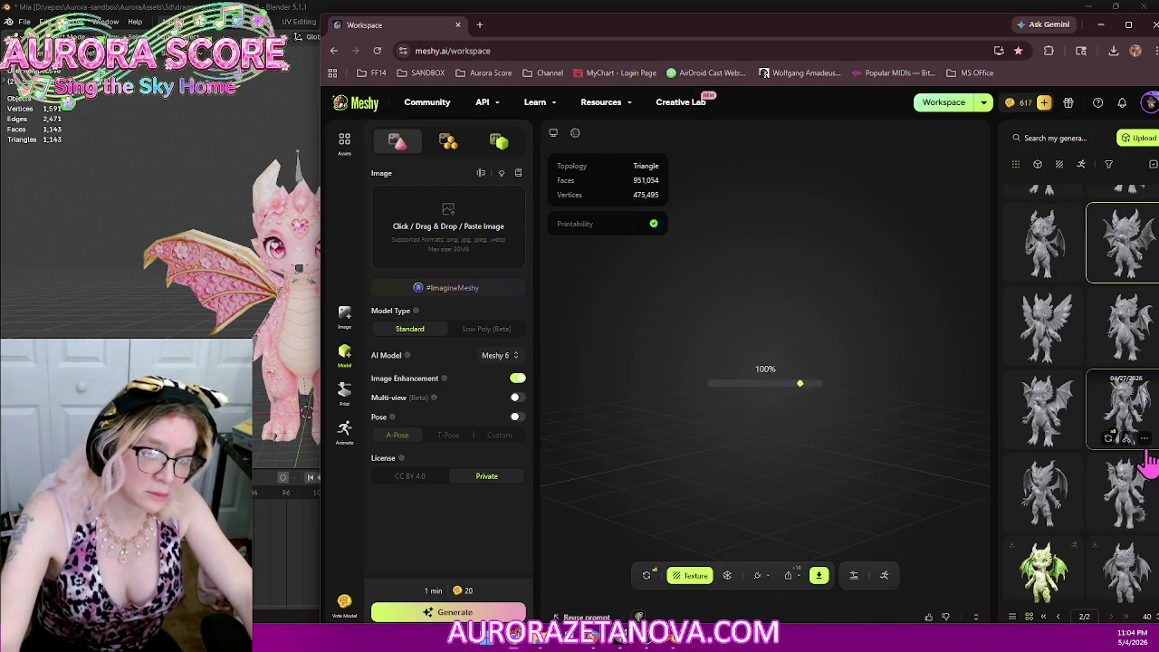
scroll(1145, 464, "up", 2)
scroll(1146, 463, "up", 1)
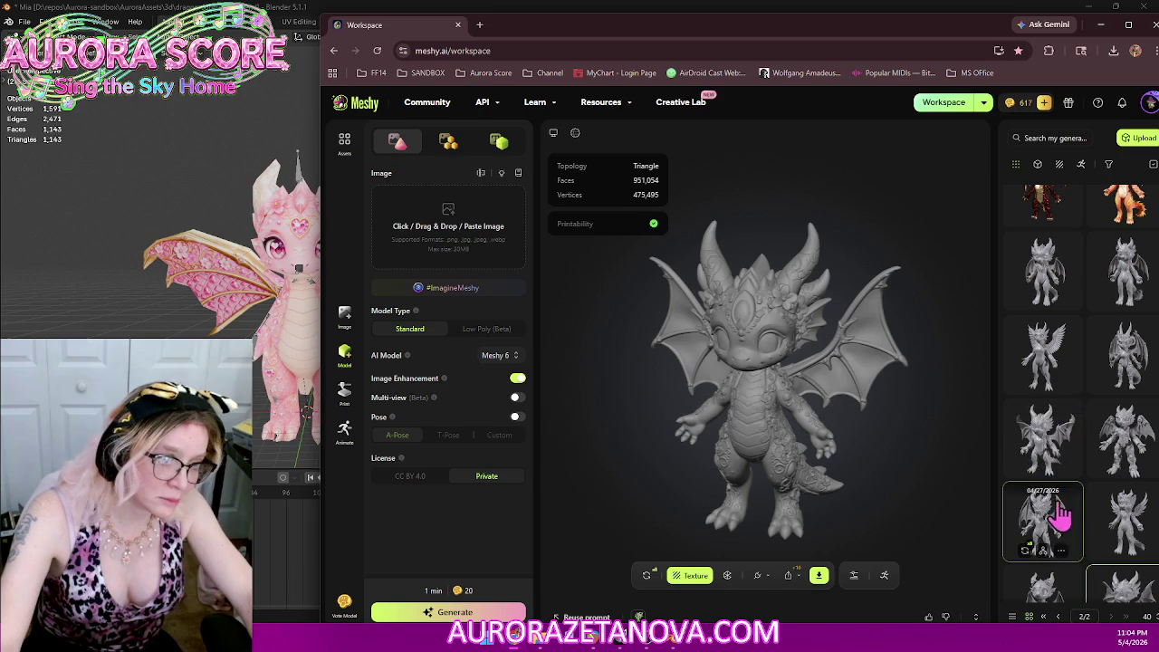
scroll(1098, 509, "up", 2)
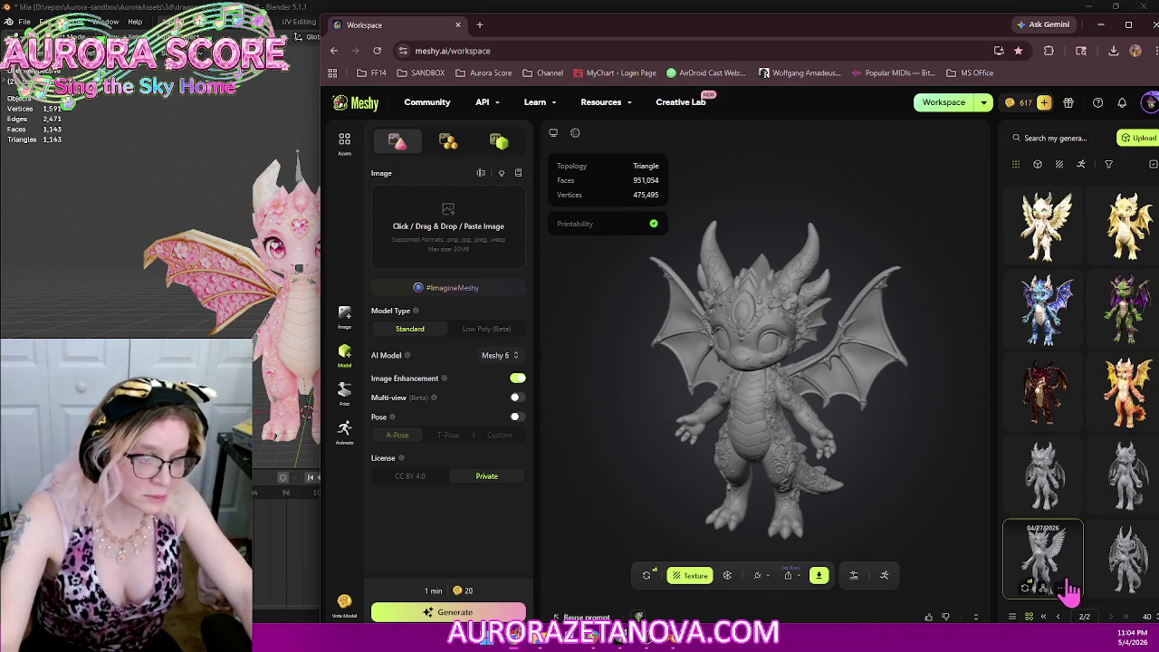
Show 100 generations per page and widen the gallery to four columns.
left_click(1146, 616)
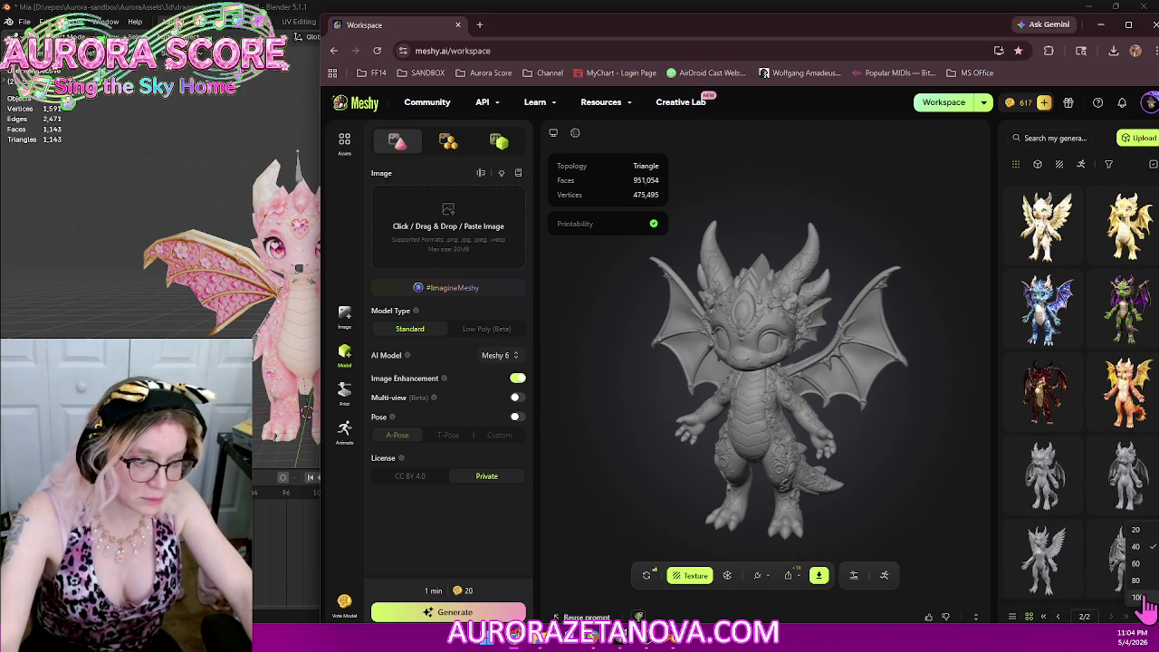
left_click(1106, 594)
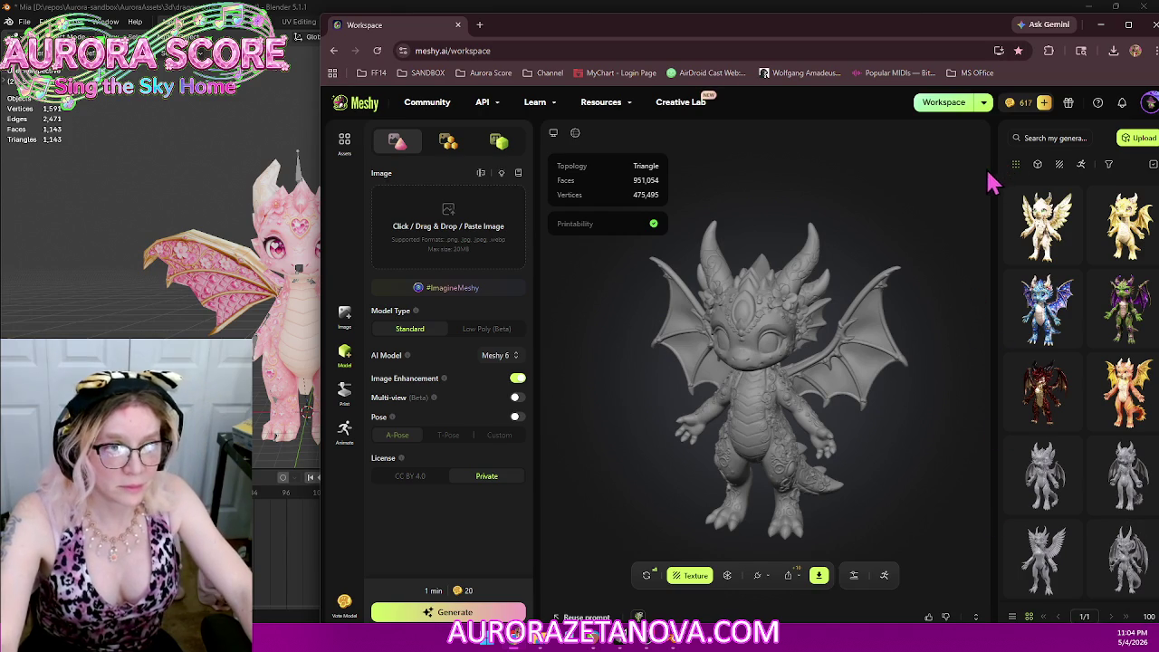
scroll(1000, 290, "down", 5)
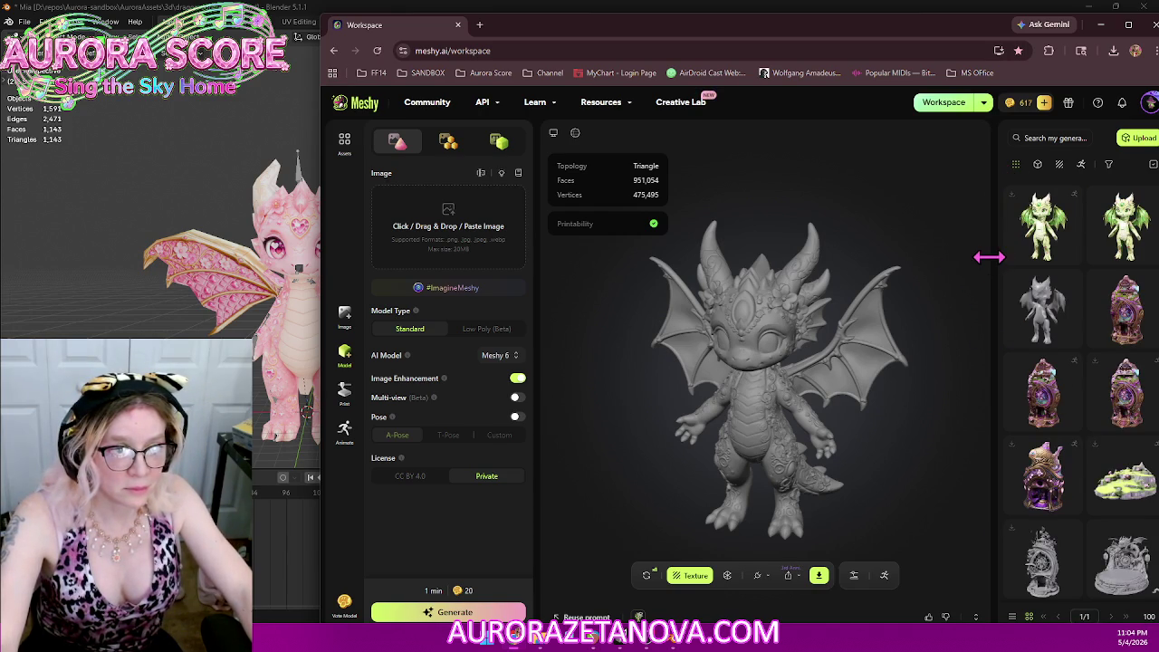
left_click_drag(989, 257, 748, 256)
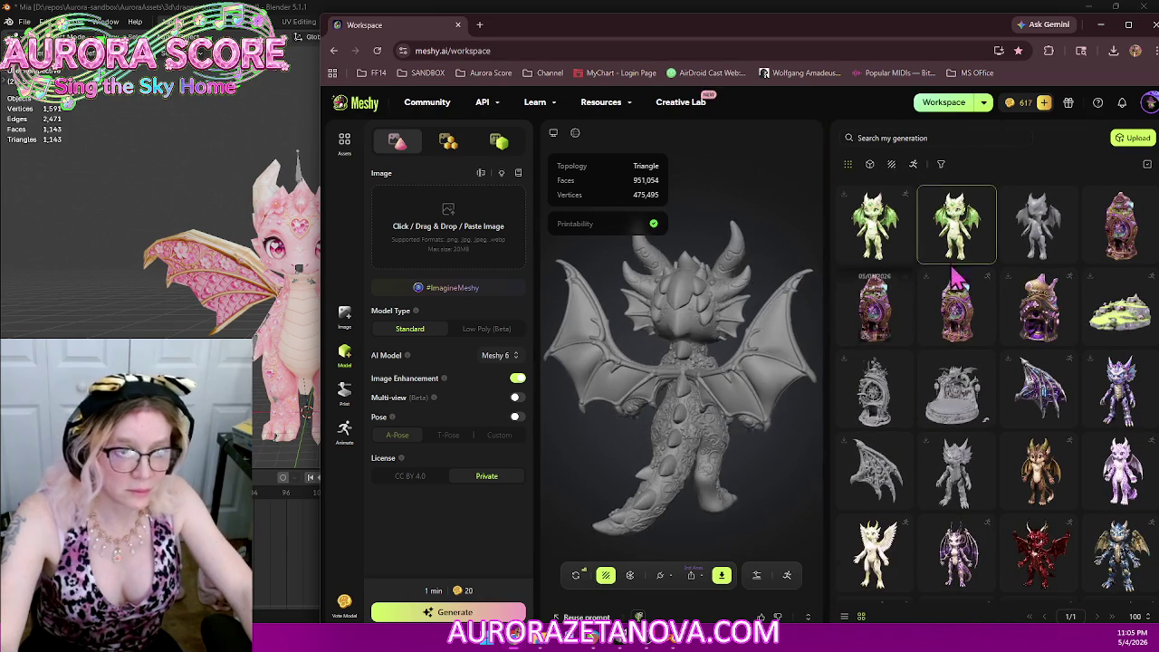
Scroll the generation grid and preview a grey dragon generation.
scroll(1060, 266, "down", 5)
scroll(1065, 260, "down", 5)
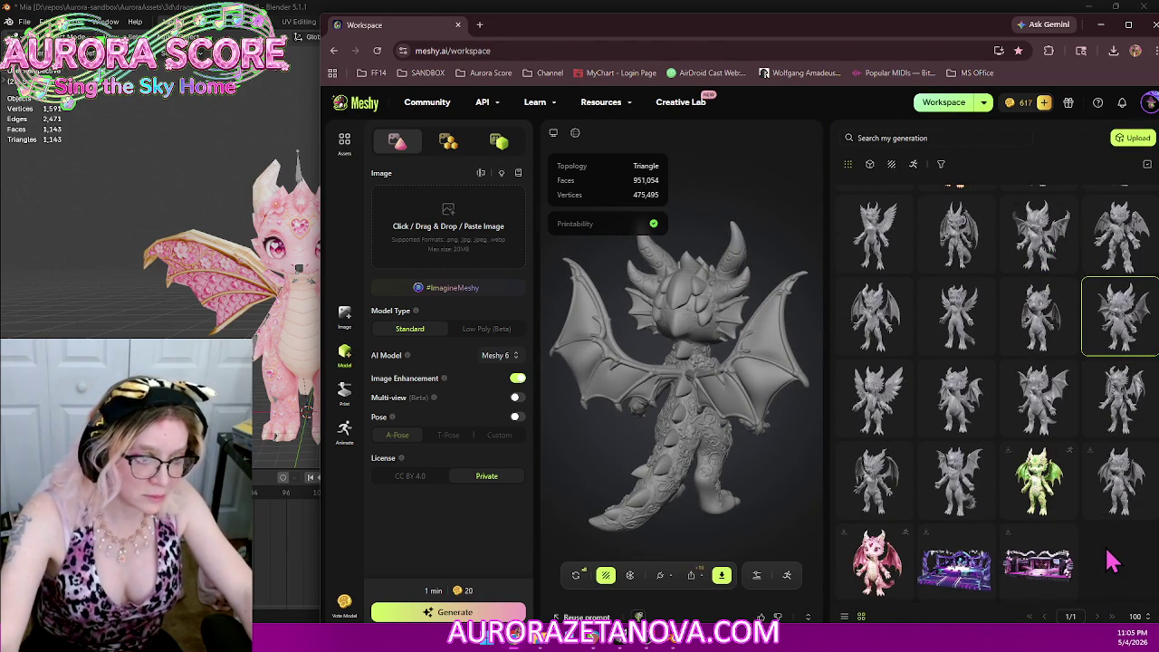
mouse_move(1120, 480)
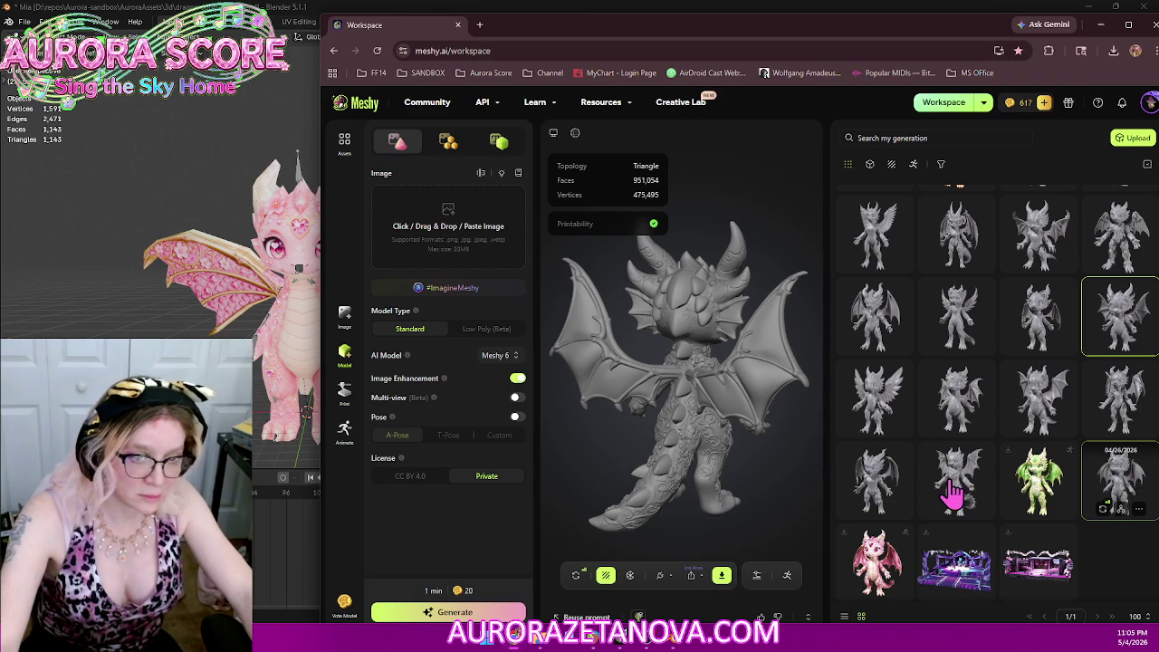
scroll(1010, 478, "up", 1)
scroll(1012, 478, "up", 2)
scroll(1012, 478, "up", 2)
scroll(1012, 478, "up", 2)
scroll(1012, 478, "up", 2)
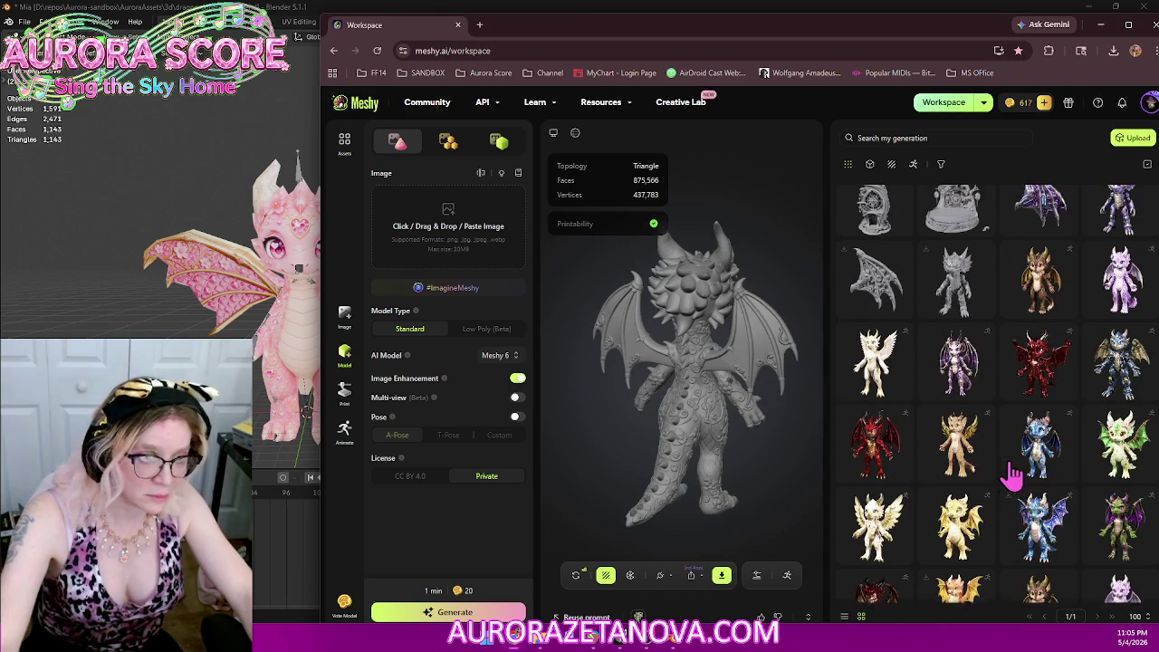
scroll(1012, 478, "up", 2)
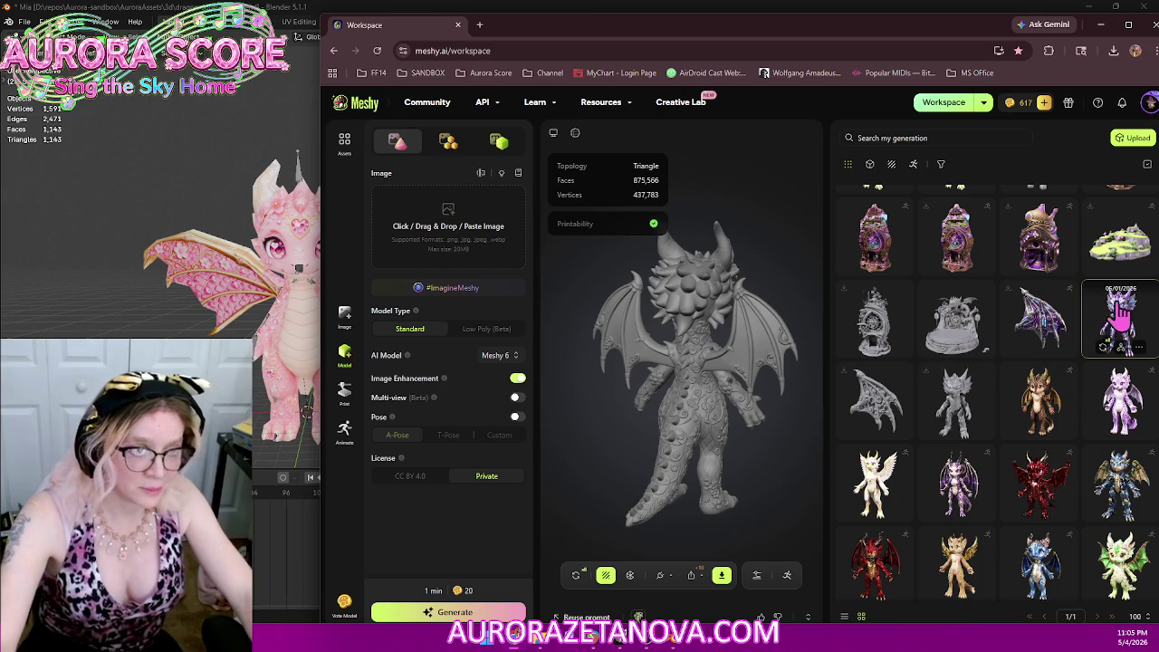
left_click(961, 403)
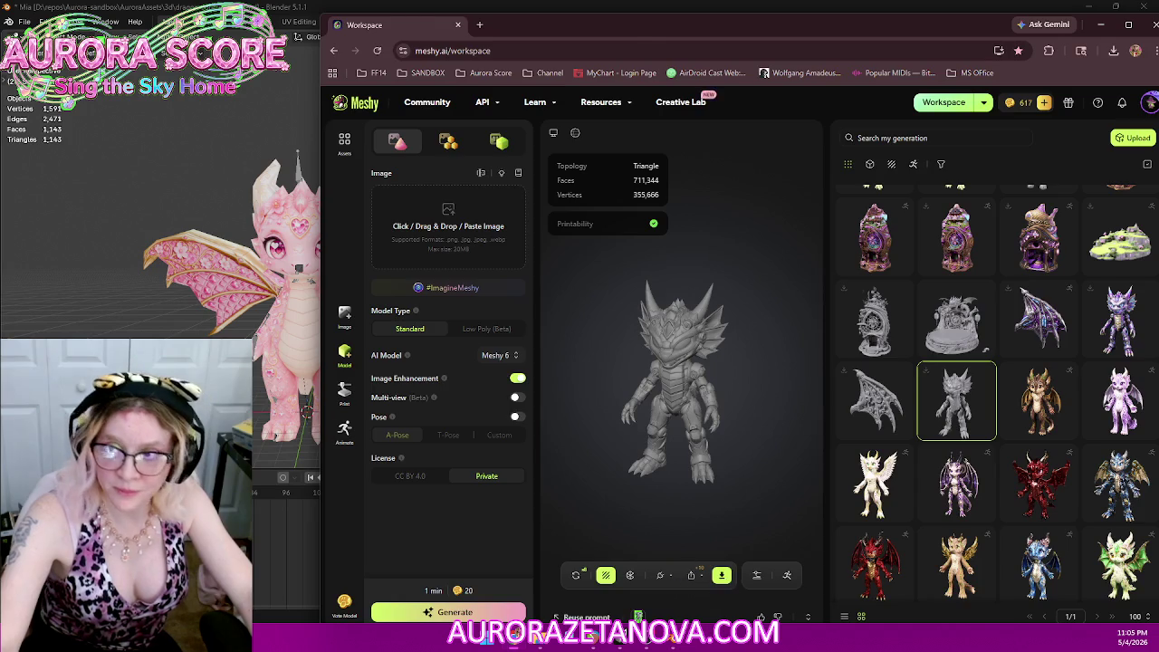
Briefly check Blender's File menu, then return to Meshy and switch to image generation.
left_click(104, 135)
left_click(24, 21)
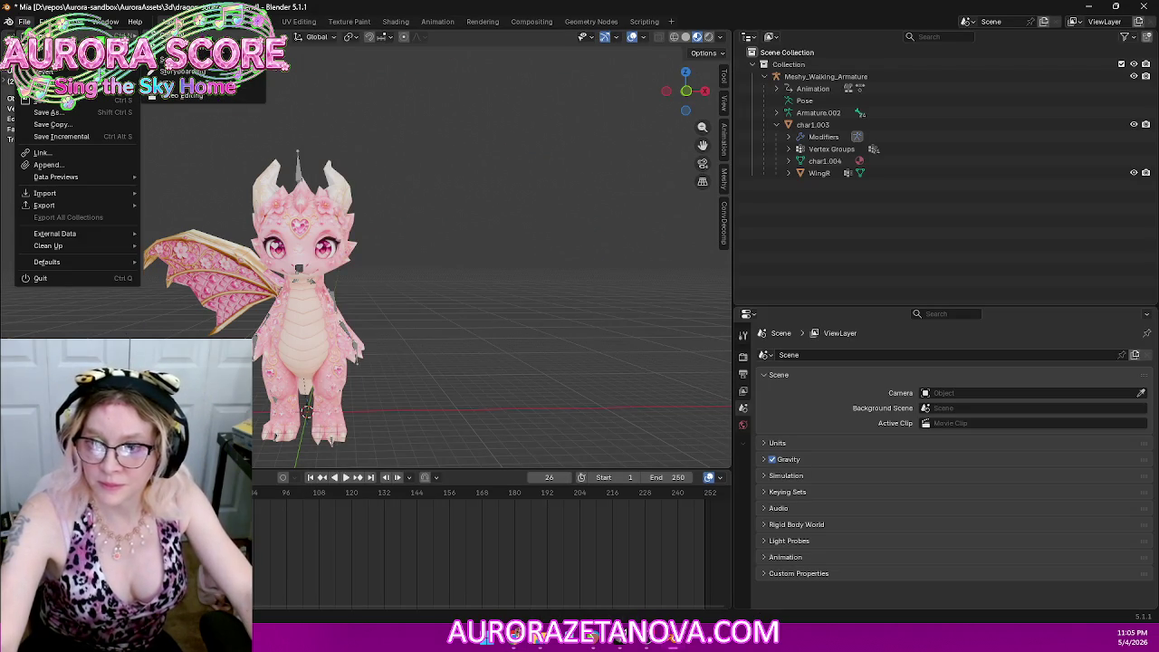
left_click(521, 634)
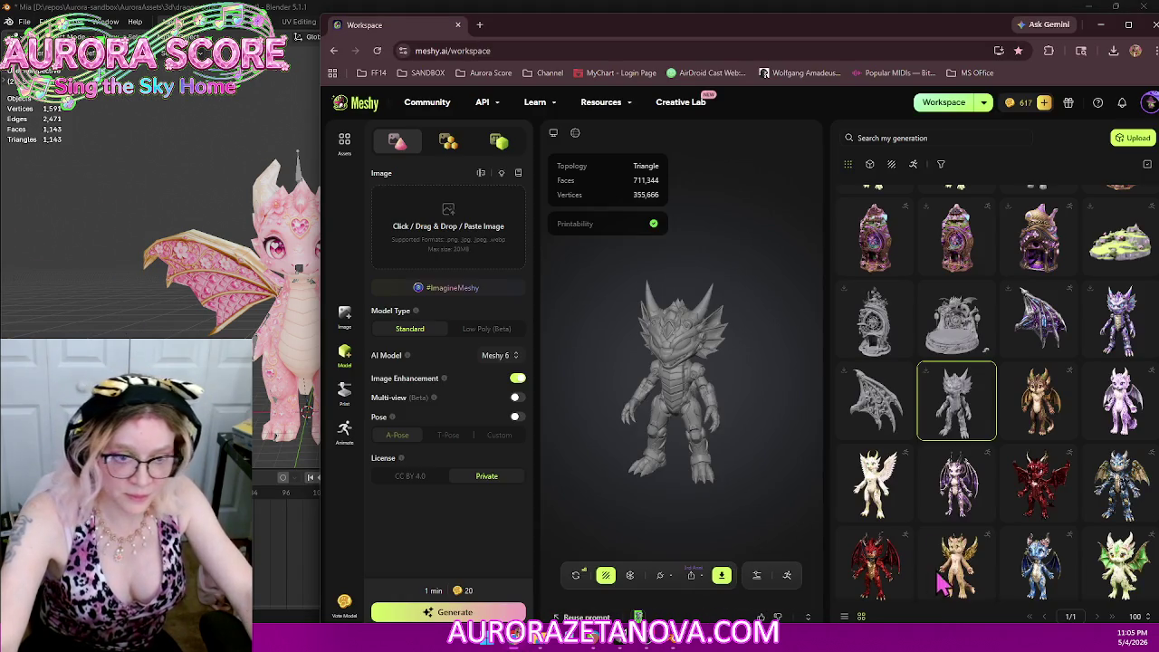
scroll(1055, 353, "down", 5)
scroll(1055, 362, "down", 5)
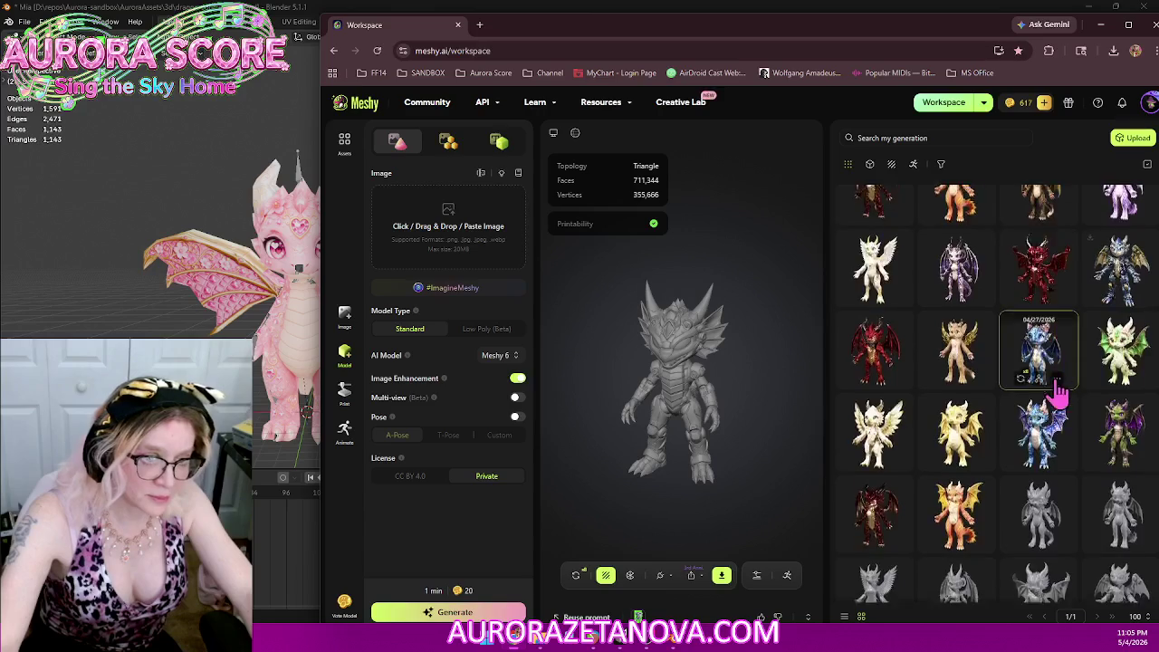
scroll(1050, 380, "down", 5)
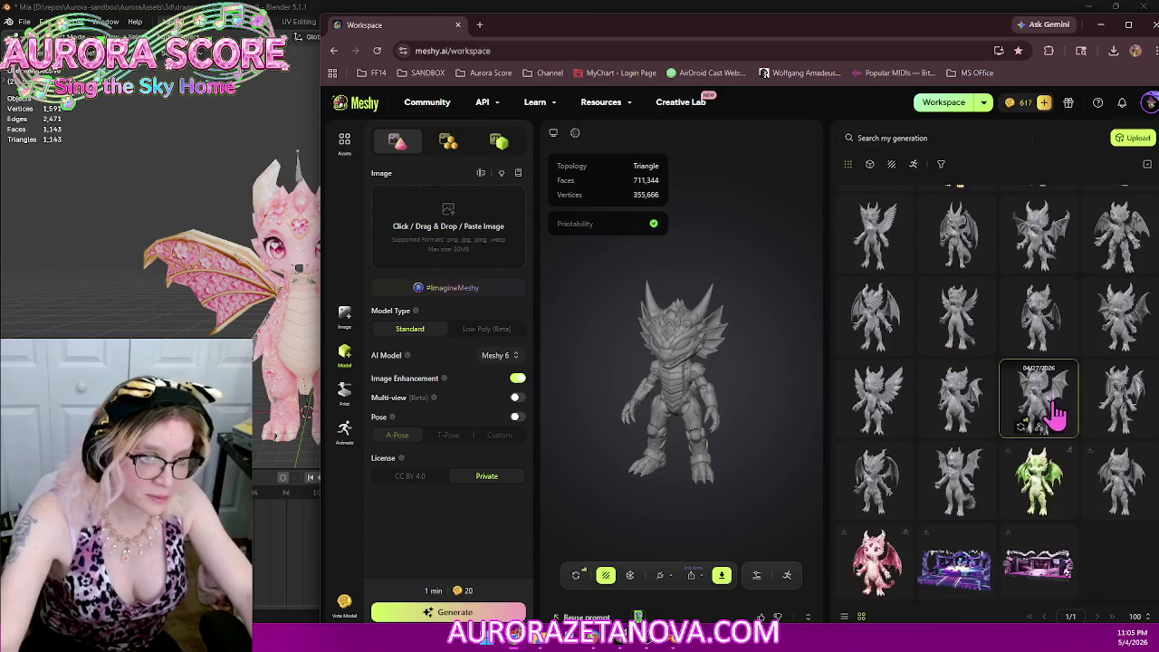
left_click(345, 317)
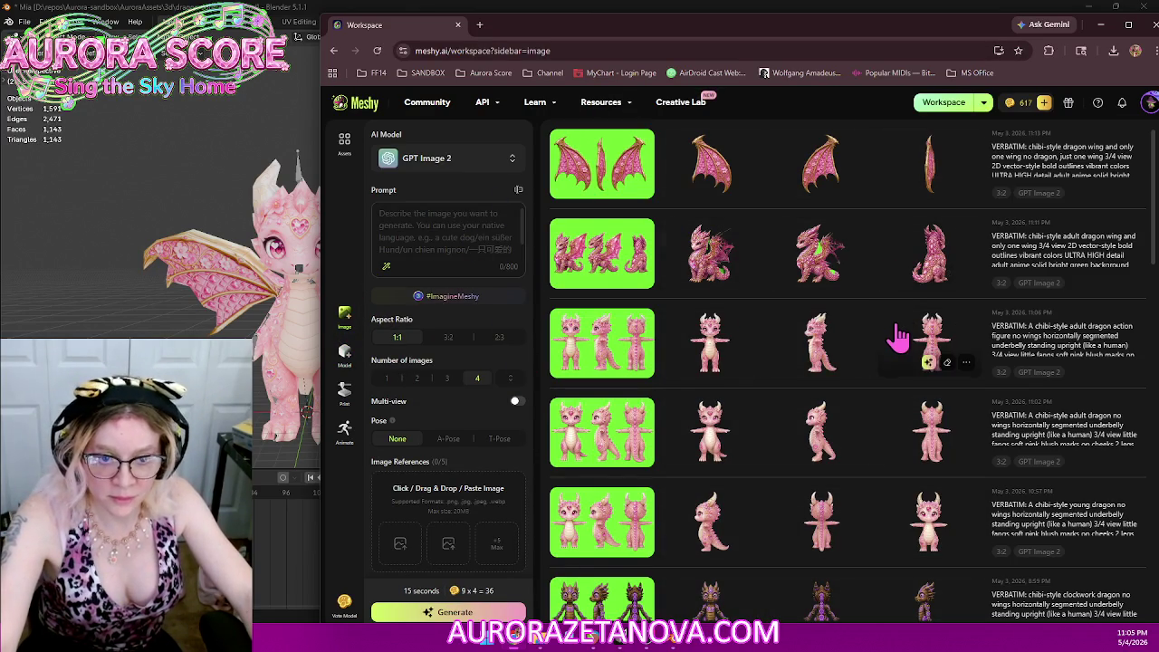
Scroll far down through the past GPT Image 2 image results.
scroll(896, 342, "down", 5)
scroll(851, 337, "down", 5)
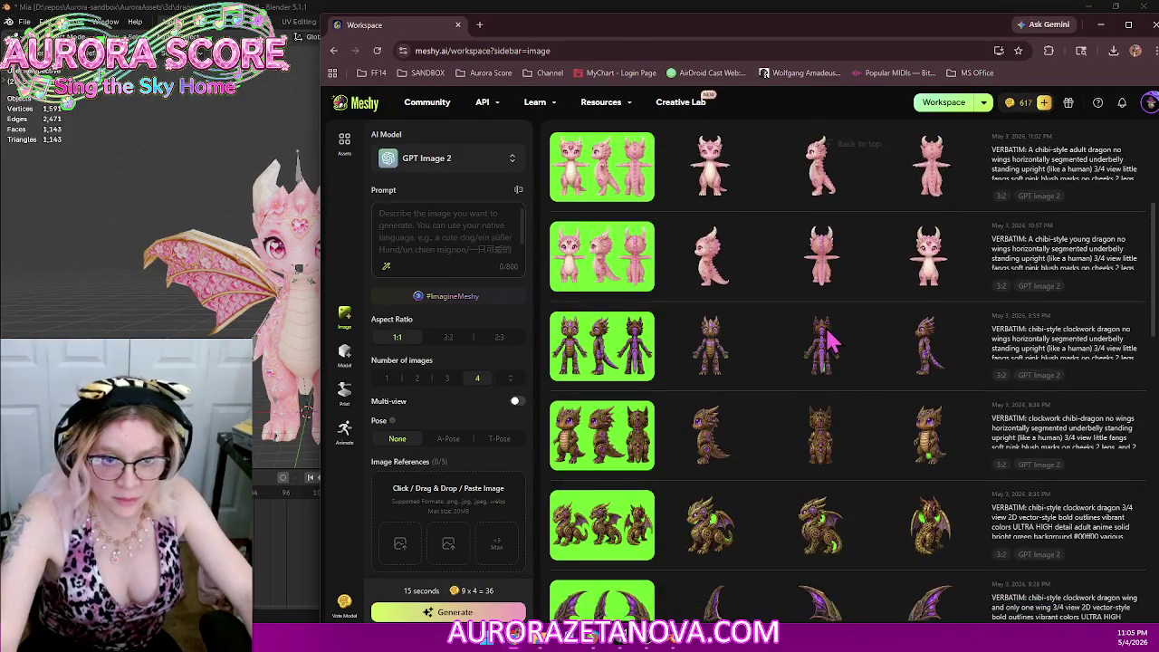
scroll(755, 344, "down", 5)
scroll(766, 344, "down", 5)
scroll(773, 341, "down", 5)
scroll(779, 343, "down", 3)
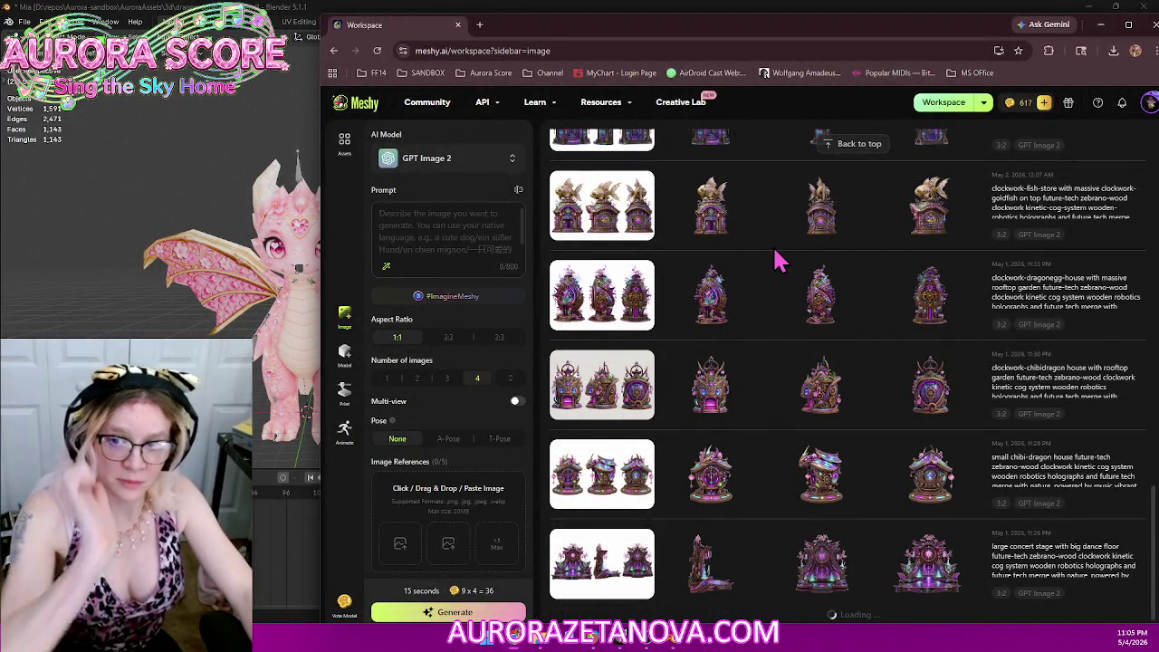
scroll(768, 308, "down", 2)
scroll(770, 313, "down", 5)
scroll(775, 326, "down", 5)
scroll(781, 341, "down", 5)
scroll(779, 365, "down", 5)
scroll(778, 366, "down", 5)
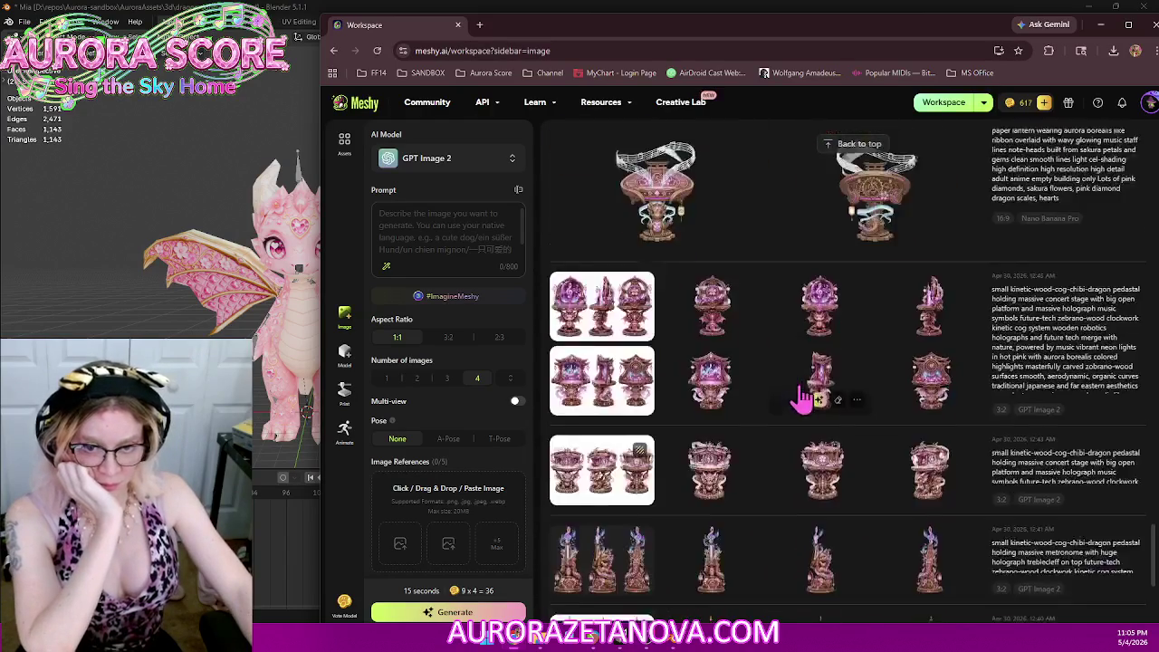
scroll(809, 395, "down", 5)
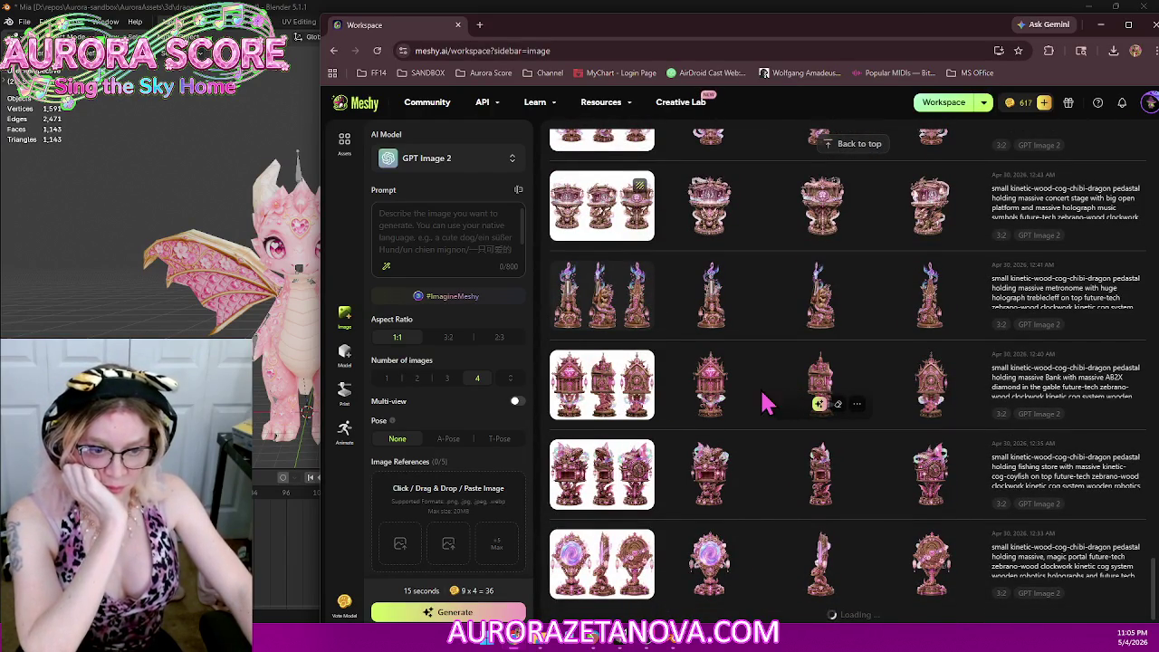
scroll(765, 401, "down", 5)
scroll(761, 408, "down", 5)
scroll(763, 414, "down", 5)
scroll(765, 412, "down", 5)
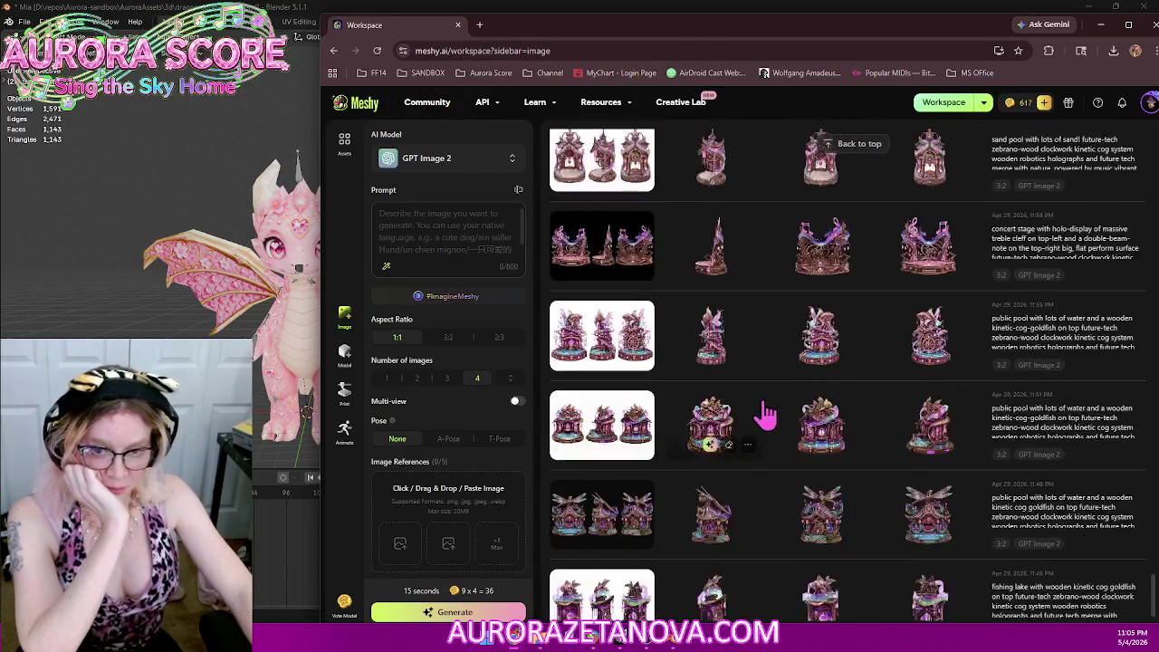
scroll(765, 414, "down", 1)
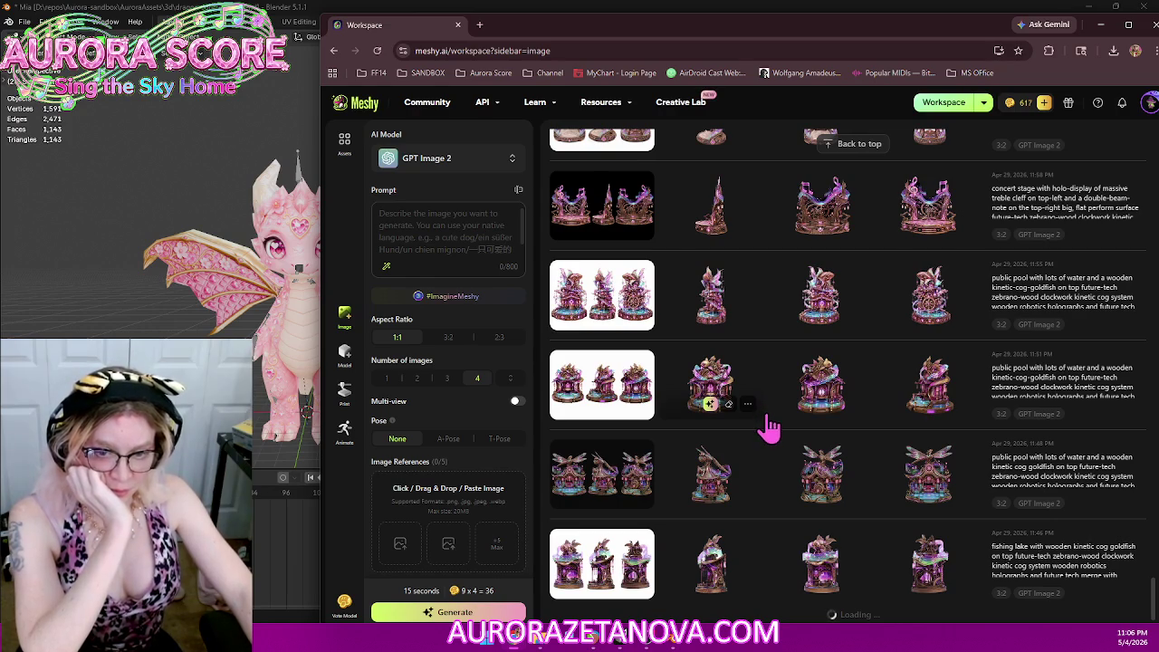
scroll(768, 421, "down", 5)
scroll(771, 416, "down", 3)
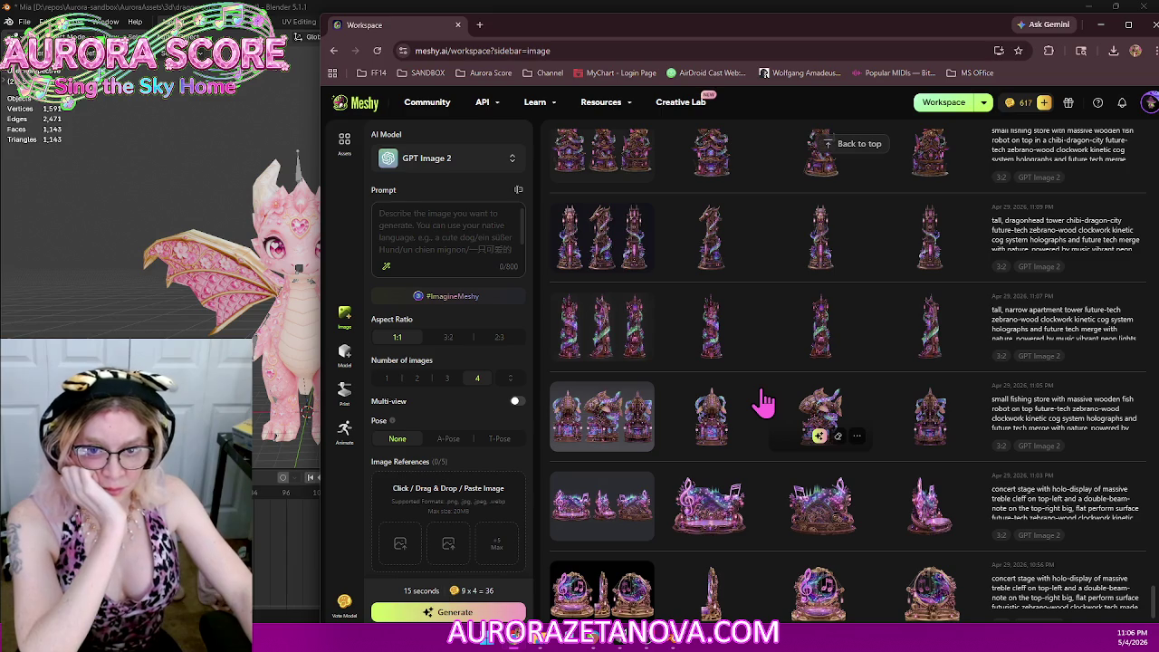
scroll(765, 405, "down", 5)
scroll(766, 400, "down", 5)
scroll(766, 401, "down", 5)
scroll(758, 396, "down", 5)
scroll(758, 412, "down", 3)
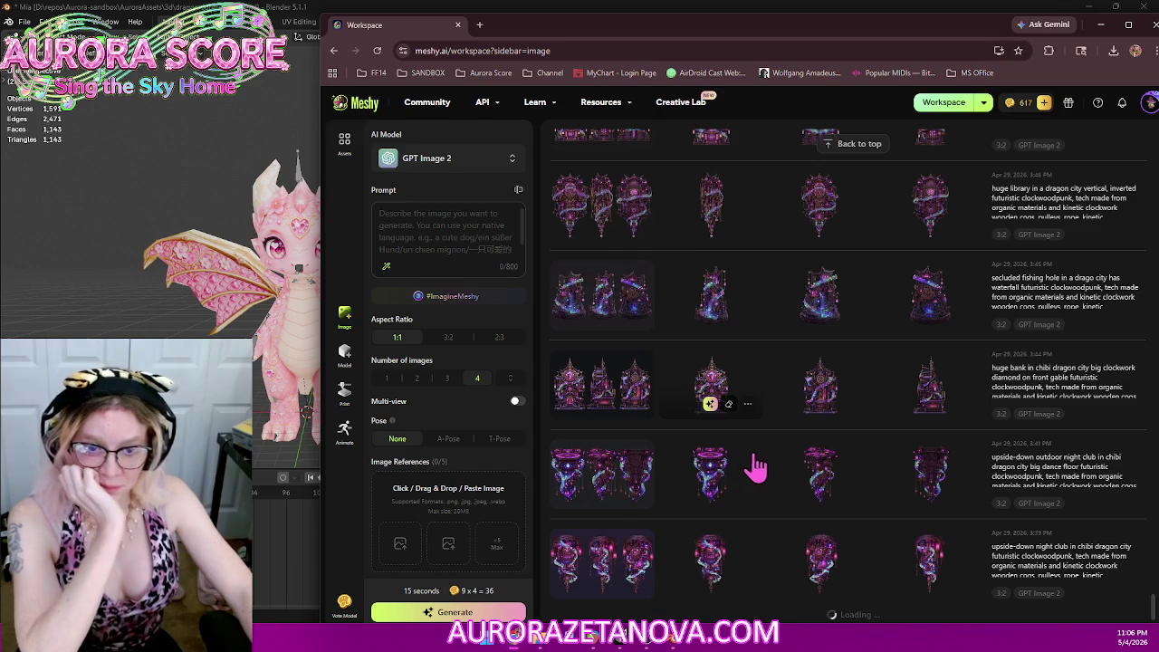
scroll(763, 432, "down", 5)
scroll(765, 427, "down", 5)
scroll(765, 424, "down", 5)
scroll(768, 421, "down", 5)
scroll(767, 422, "down", 3)
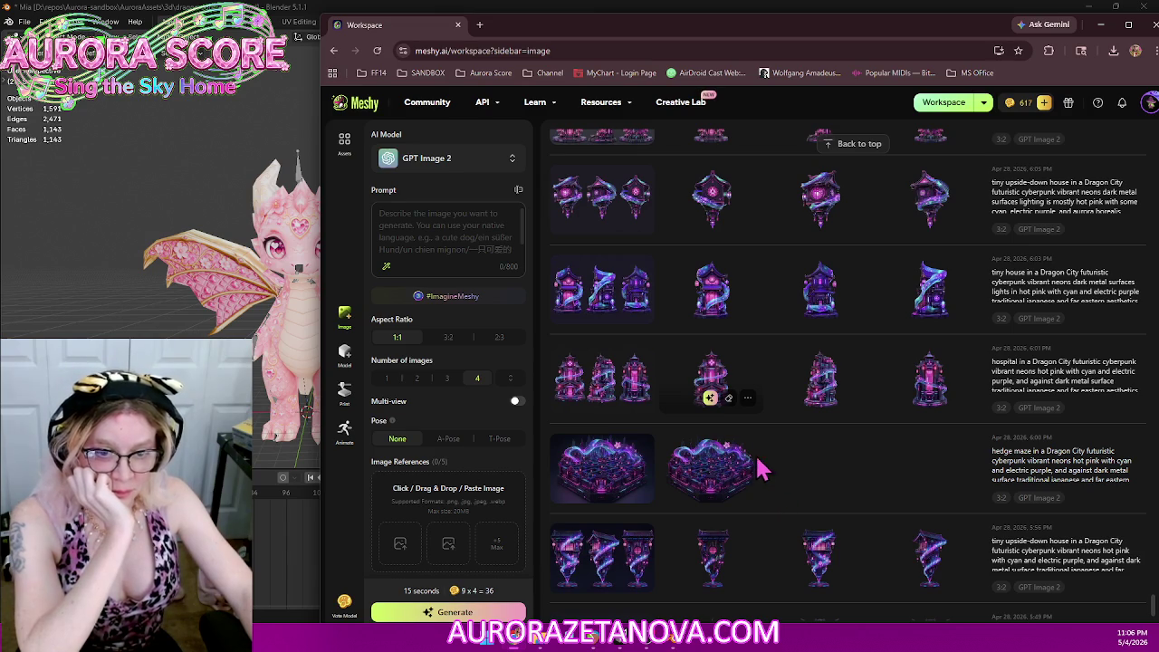
scroll(758, 477, "down", 5)
scroll(768, 389, "down", 5)
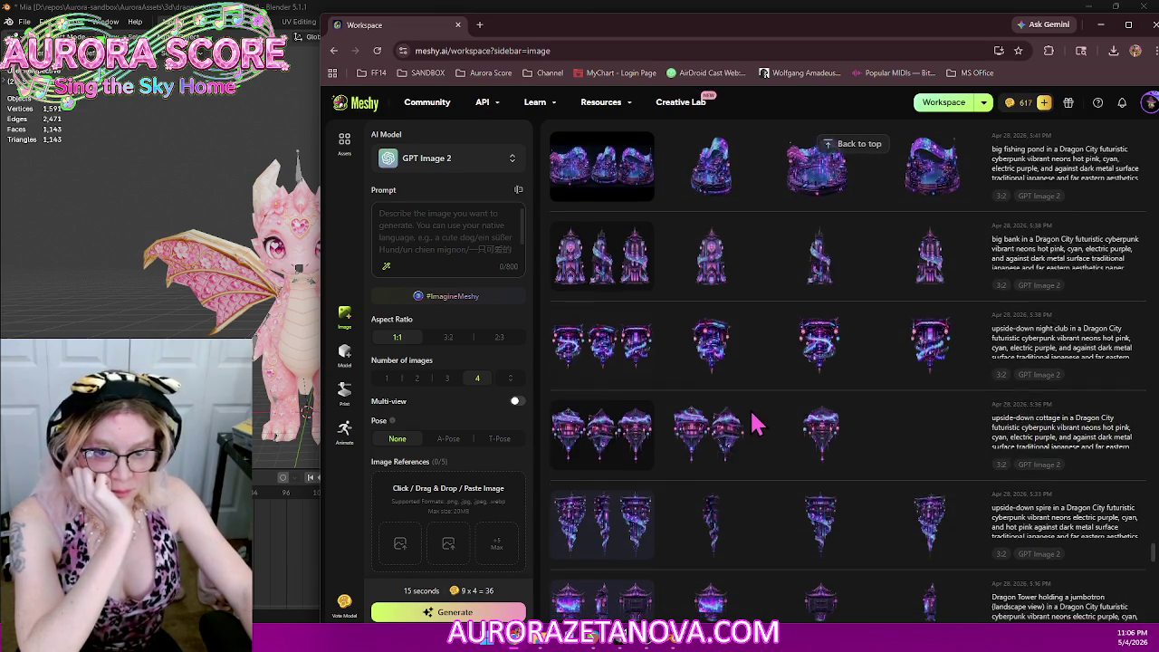
scroll(756, 426, "down", 3)
scroll(756, 433, "down", 3)
scroll(758, 437, "down", 3)
scroll(756, 433, "down", 3)
scroll(755, 433, "down", 3)
scroll(754, 433, "down", 3)
scroll(756, 433, "down", 3)
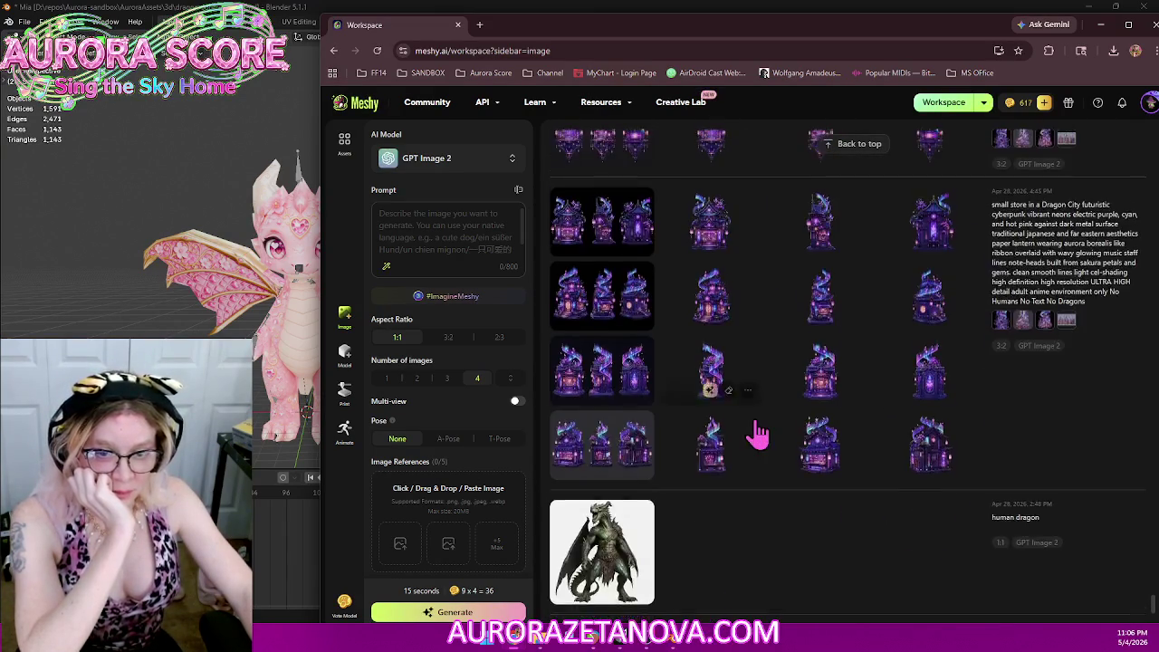
scroll(758, 432, "down", 2)
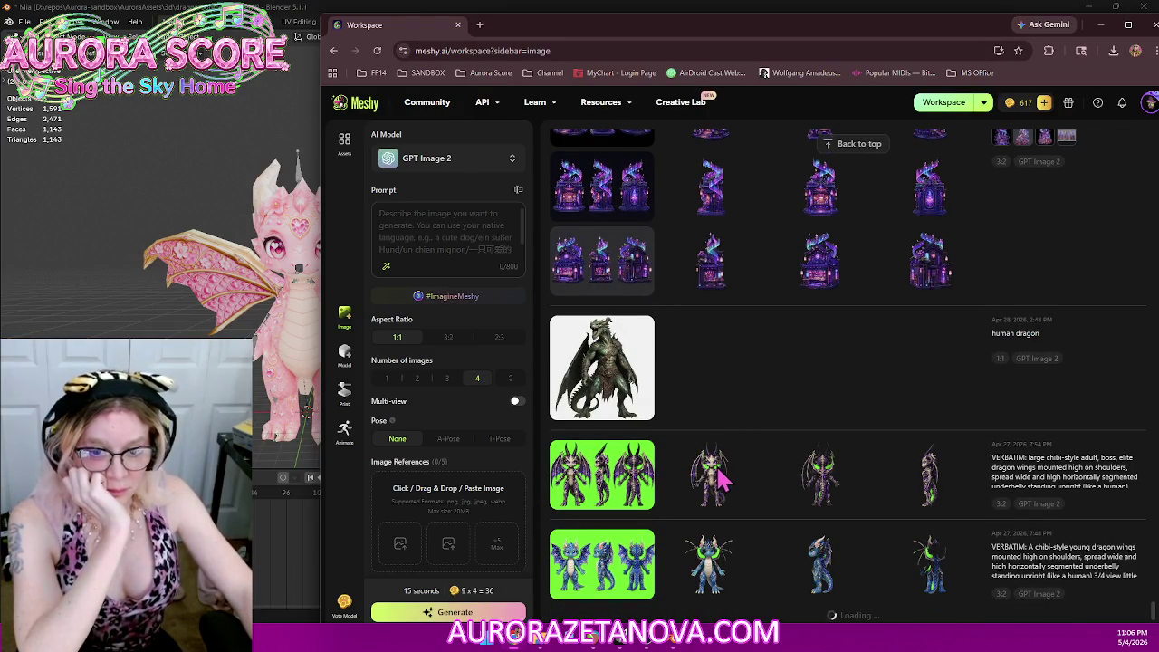
scroll(720, 494, "down", 3)
scroll(729, 485, "down", 2)
scroll(729, 484, "down", 2)
scroll(732, 483, "down", 1)
scroll(729, 489, "down", 1)
scroll(735, 489, "down", 2)
scroll(740, 485, "down", 2)
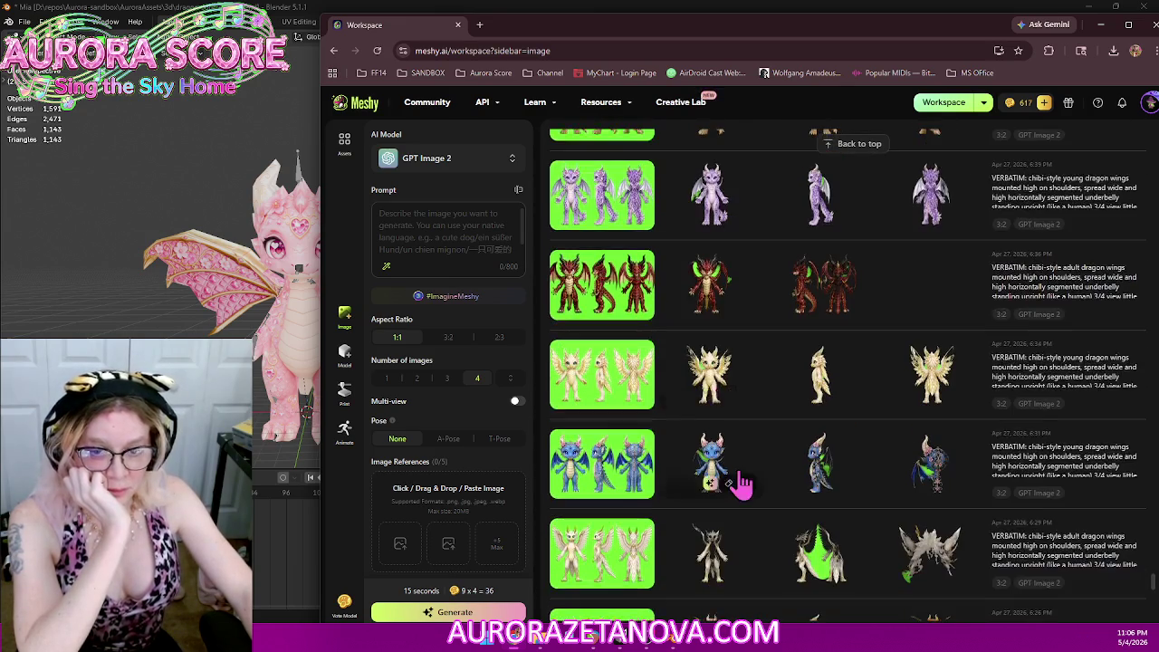
scroll(740, 485, "down", 1)
scroll(742, 486, "down", 1)
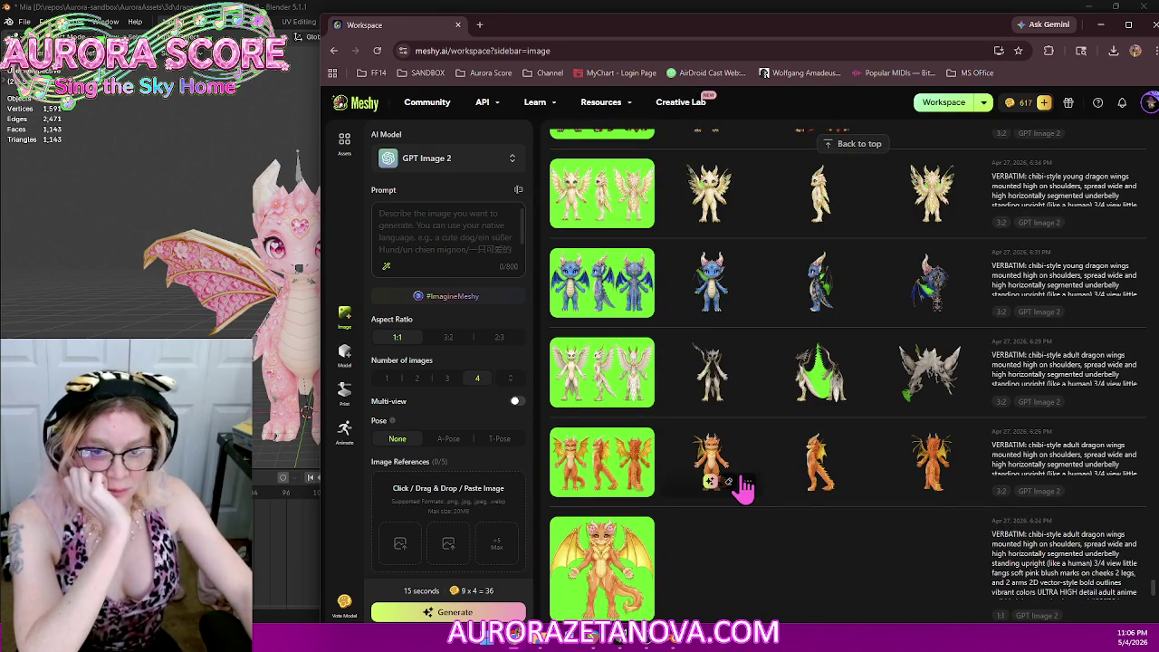
scroll(742, 487, "down", 1)
scroll(744, 488, "down", 1)
scroll(748, 488, "down", 1)
scroll(750, 496, "down", 2)
scroll(750, 496, "down", 2)
scroll(749, 496, "down", 1)
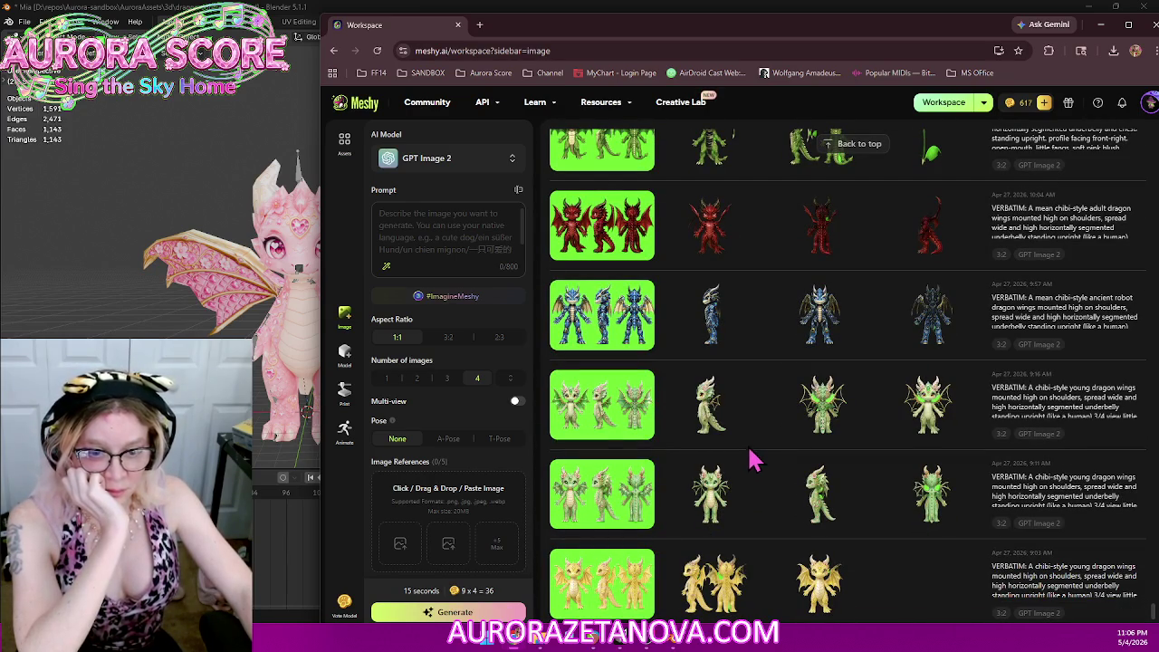
Maximize the browser and scroll to the chibi dragon turnaround sheets.
double_click(722, 26)
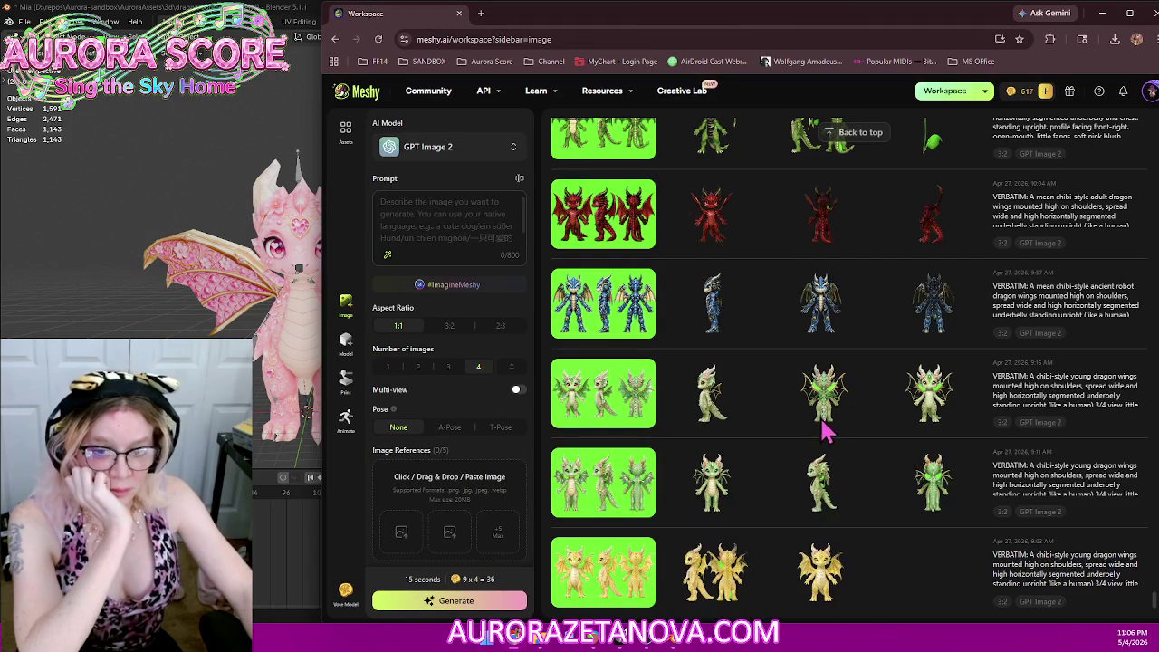
scroll(767, 439, "down", 5)
scroll(793, 444, "down", 5)
scroll(822, 456, "down", 5)
scroll(831, 453, "down", 5)
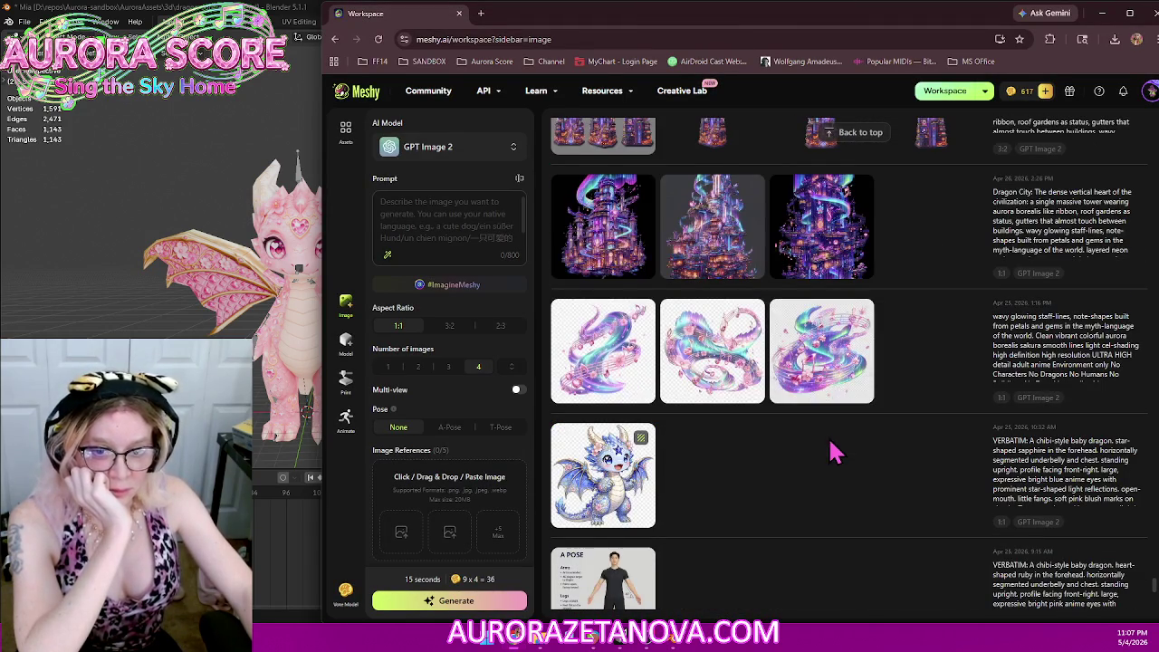
scroll(832, 453, "up", 3)
scroll(836, 454, "up", 5)
scroll(838, 455, "up", 3)
scroll(837, 455, "up", 2)
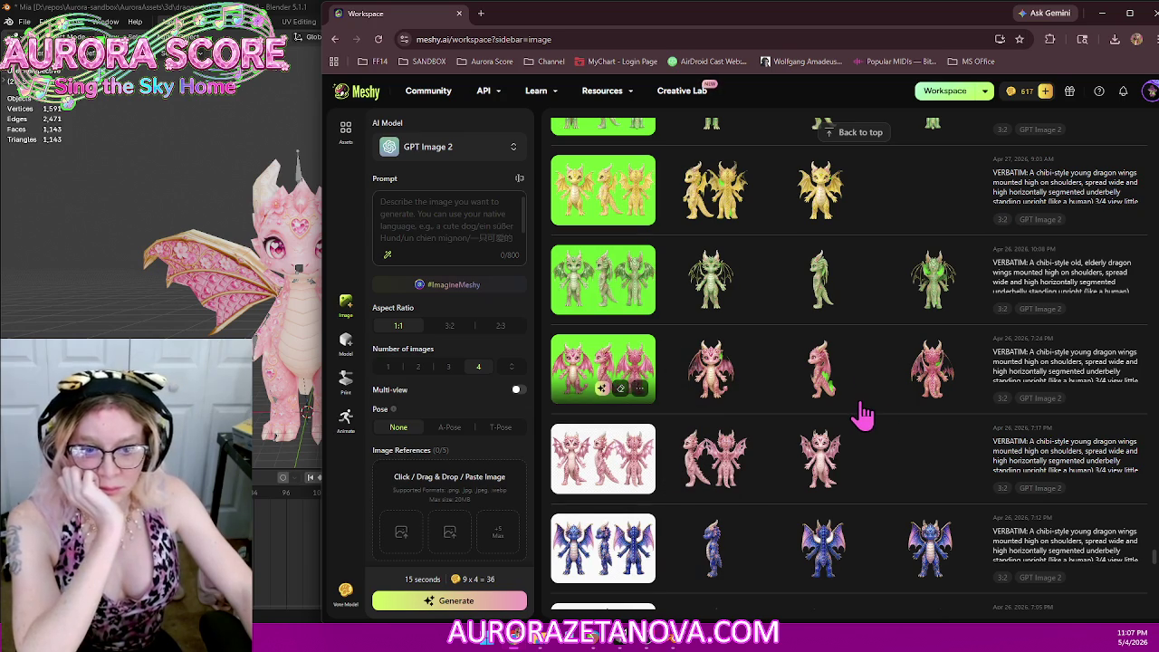
Open the pink winged dragon turnaround sheet and download its transparent-background PNG version.
left_click(691, 328)
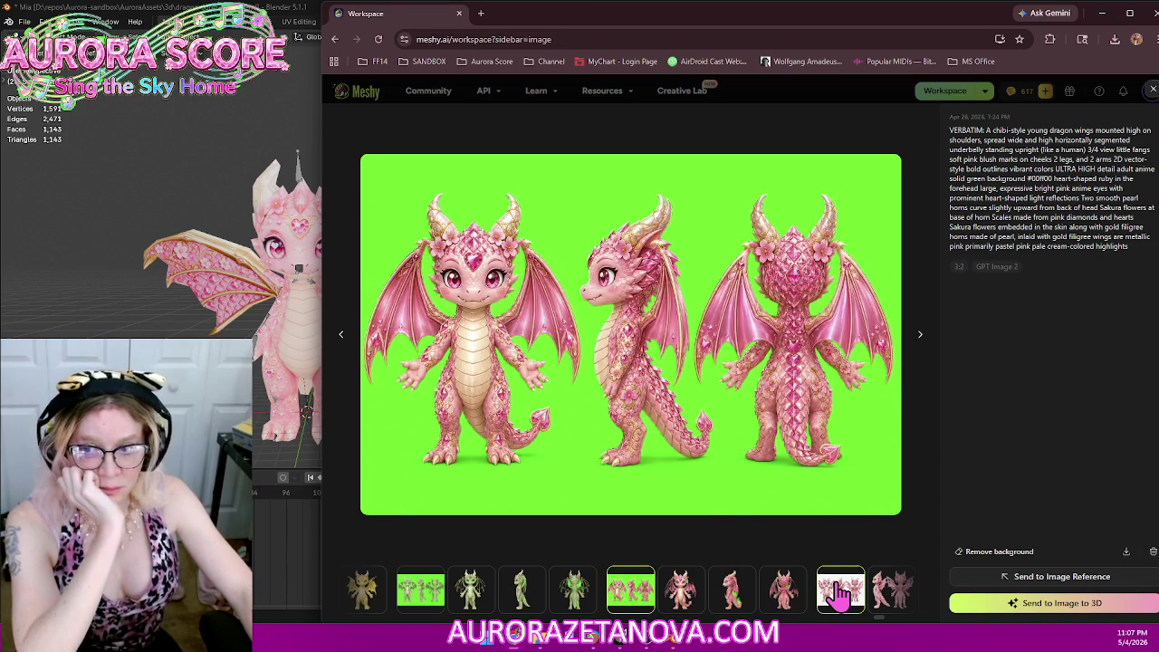
left_click(840, 590)
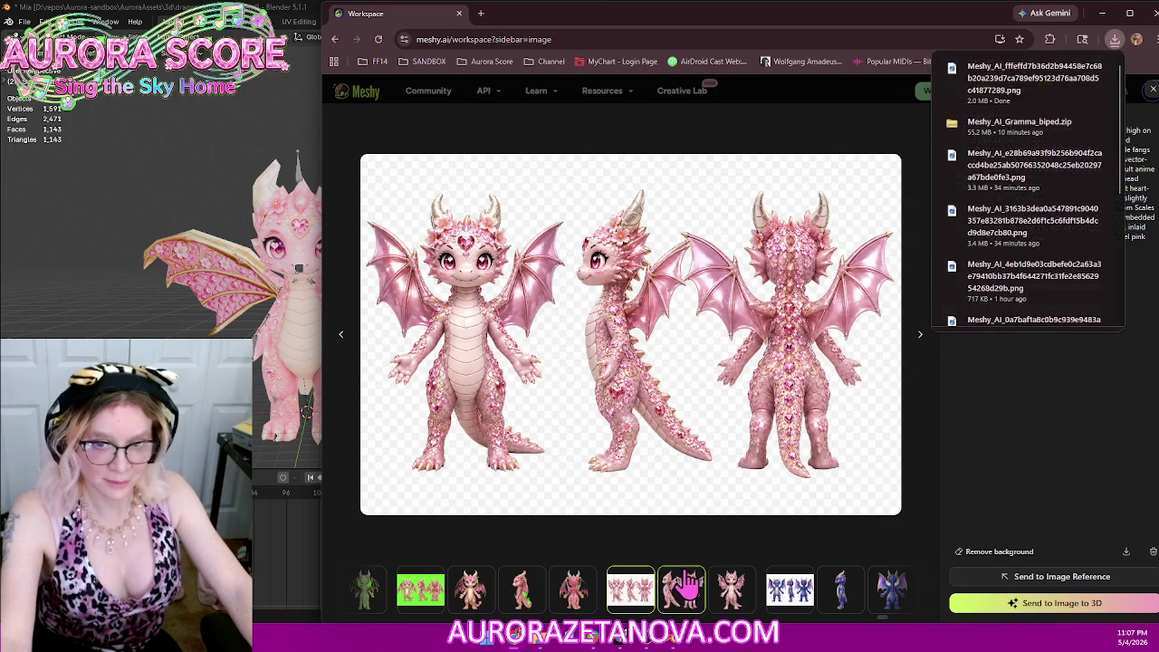
left_click(1101, 15)
Delete Meshy_Walking_Armature, char1.003 and WingR from the Outliner, then minimize Blender.
left_click(1101, 16)
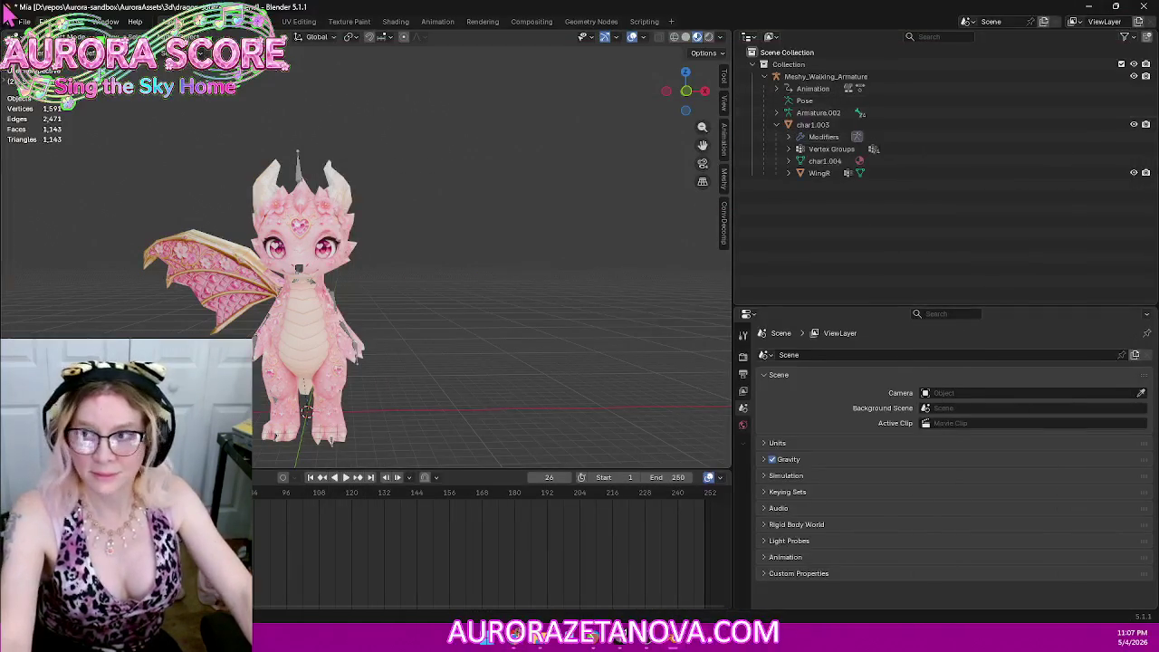
left_click(808, 77)
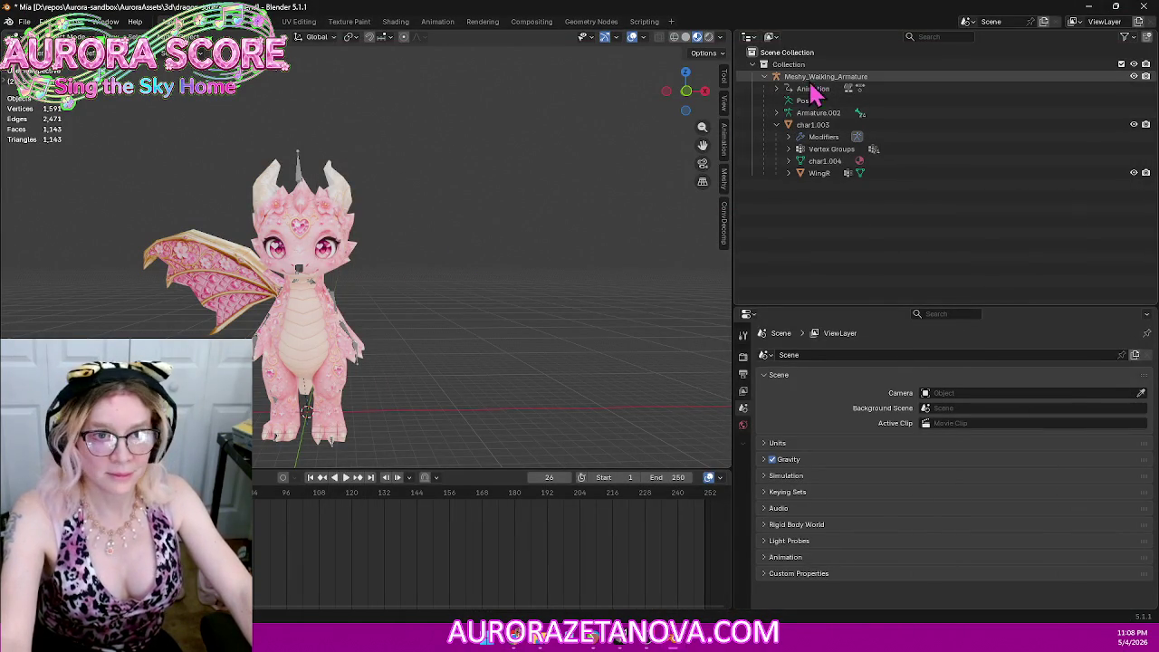
key("x")
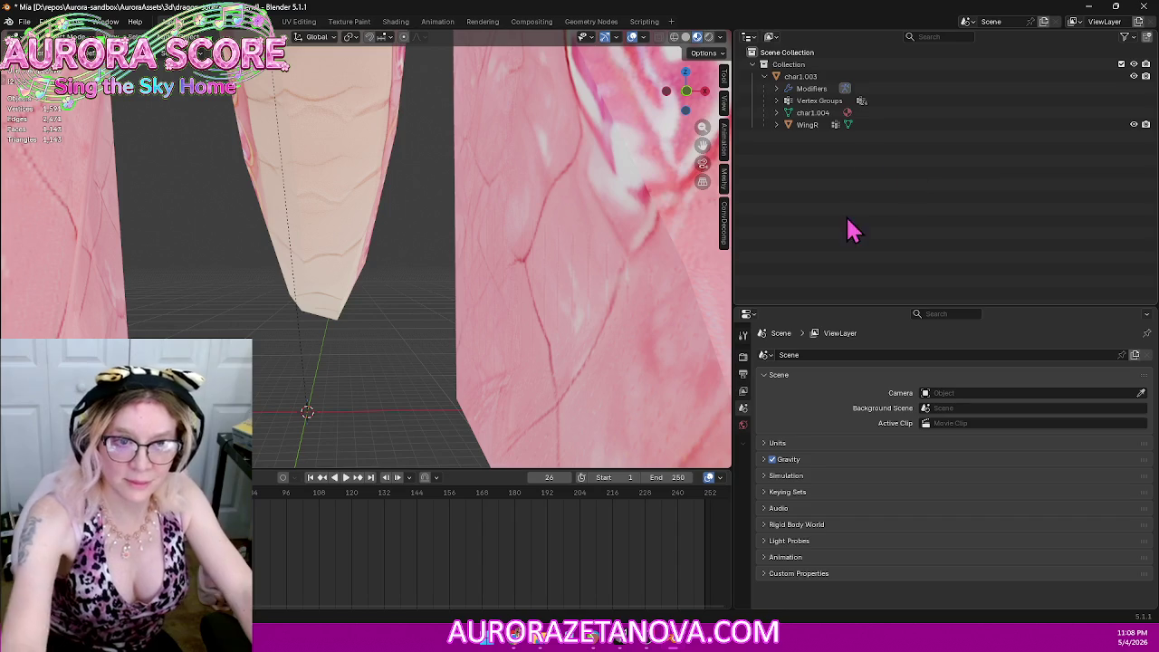
left_click(864, 66)
key("x")
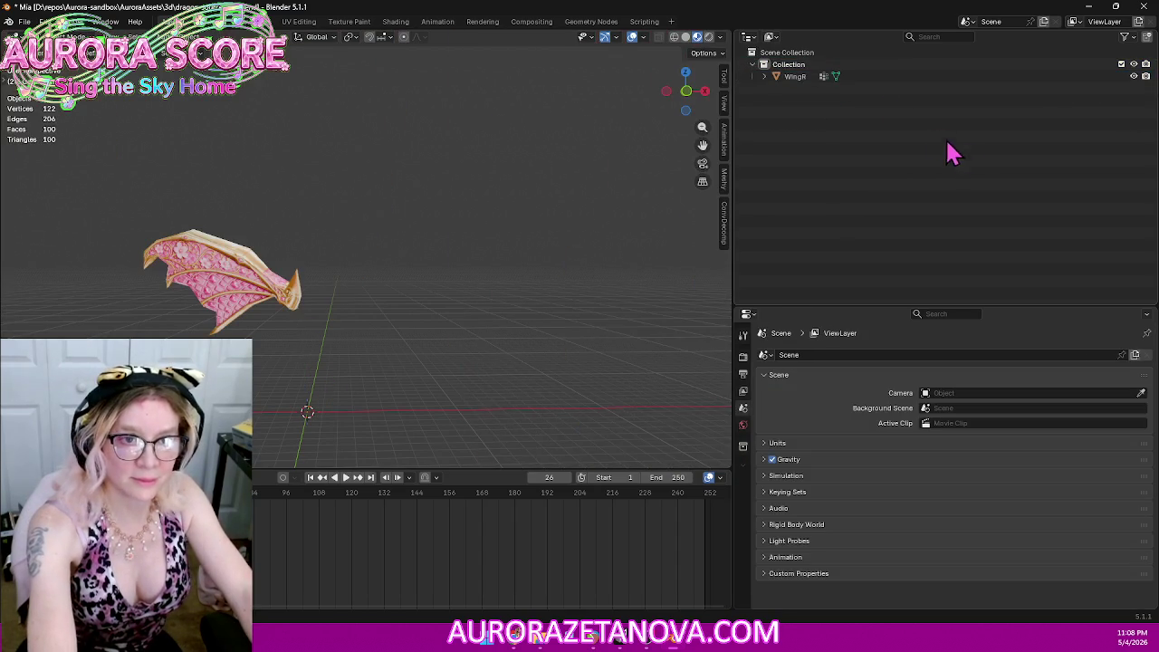
left_click(872, 78)
key("x")
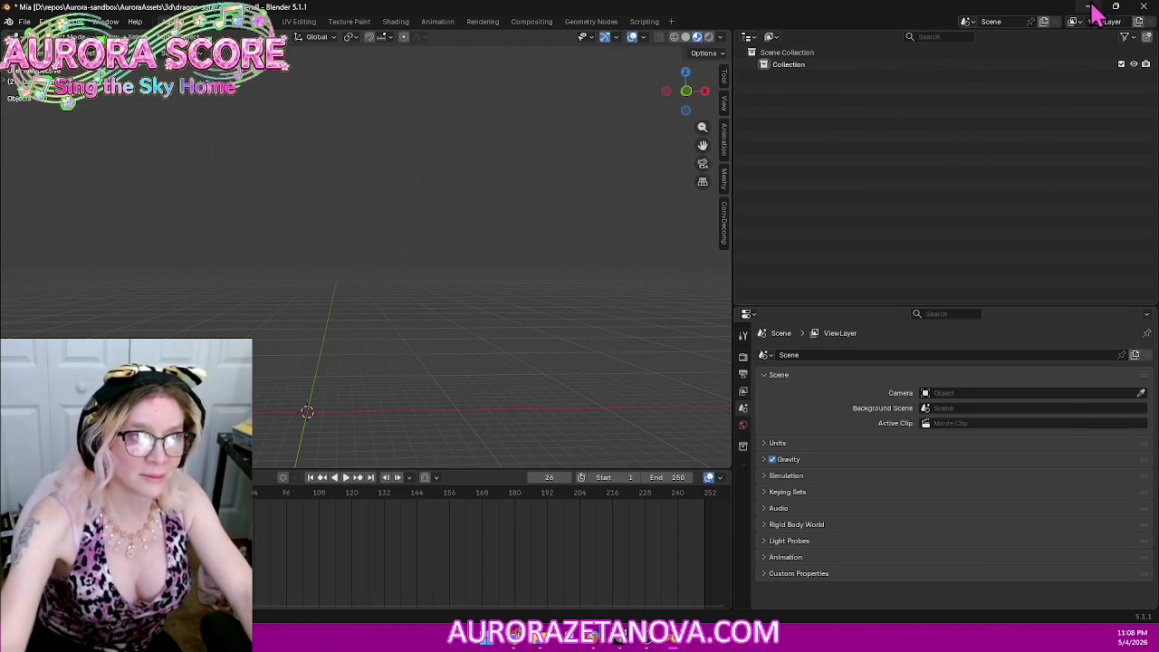
left_click(1088, 7)
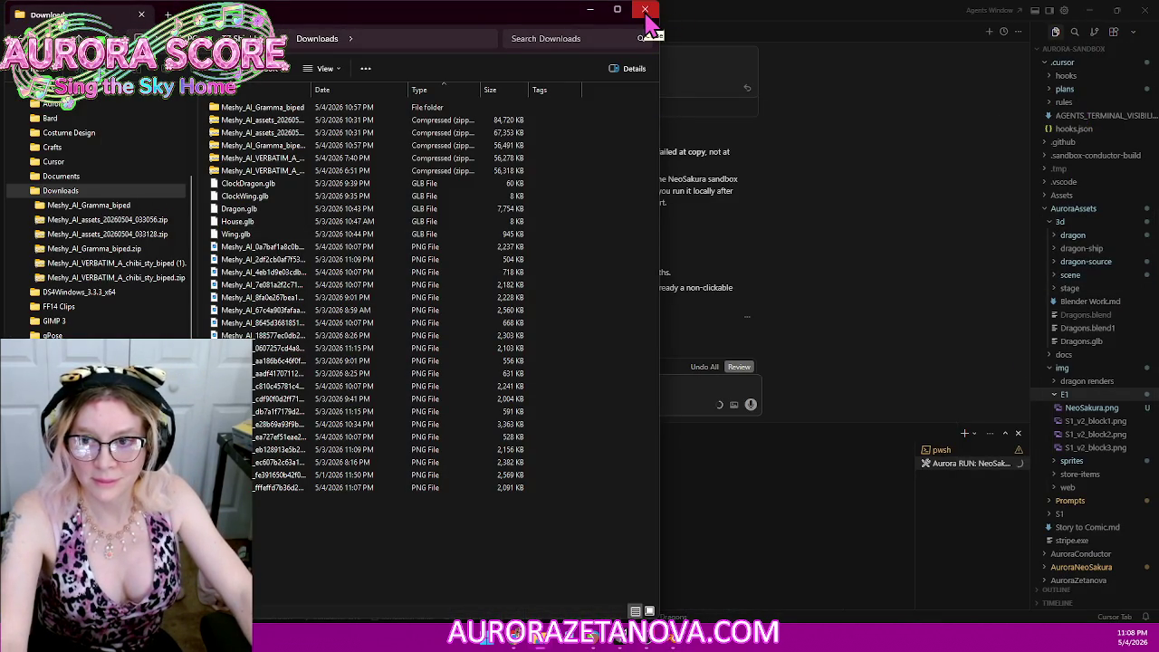
Delete the extracted folder and the older Meshy zip archives from Downloads.
left_click_drag(319, 130, 322, 179)
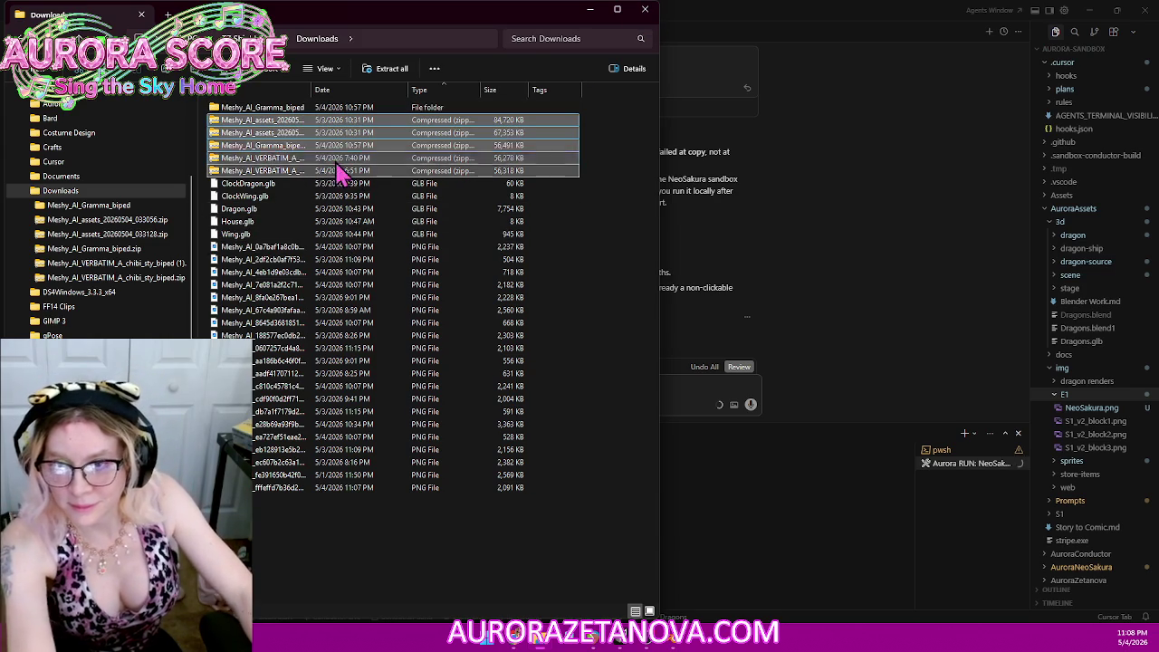
left_click_drag(288, 113, 323, 173)
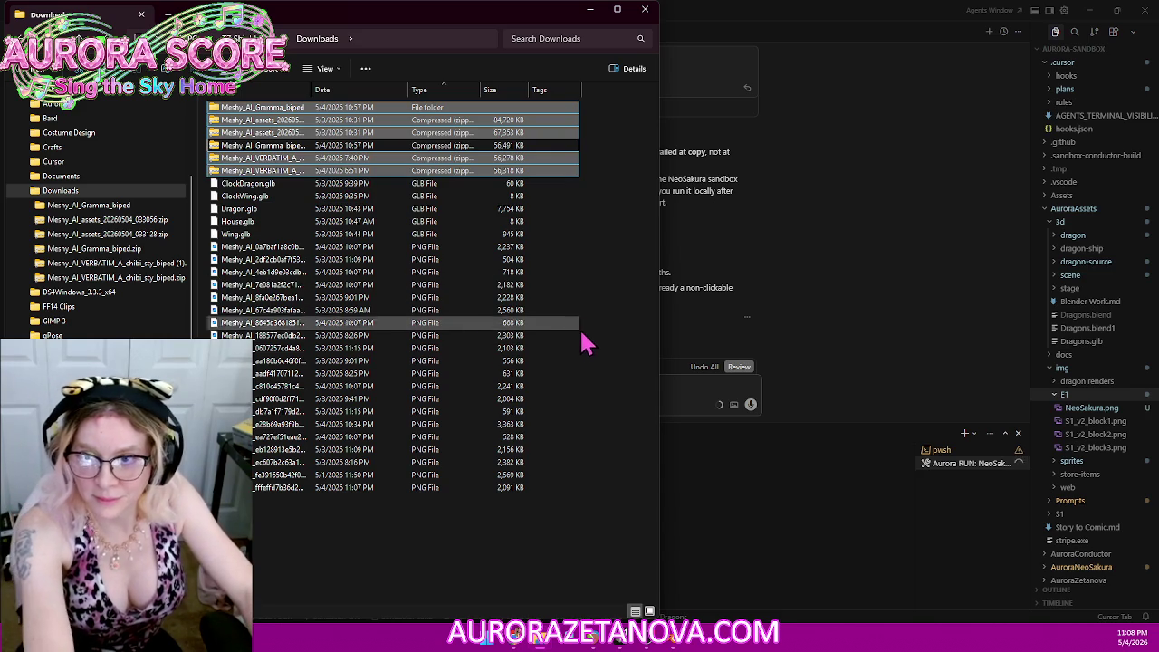
key("Delete")
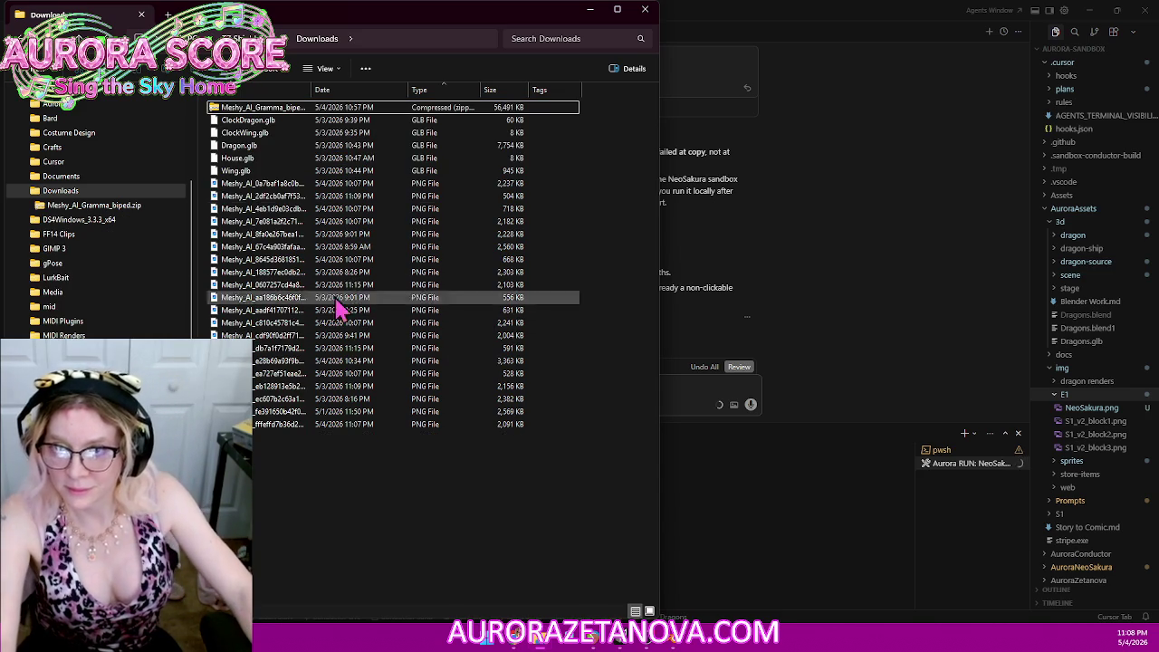
Delete the five GLB models, from ClockDragon.glb onward.
left_click(267, 120)
left_click(272, 170, "shift")
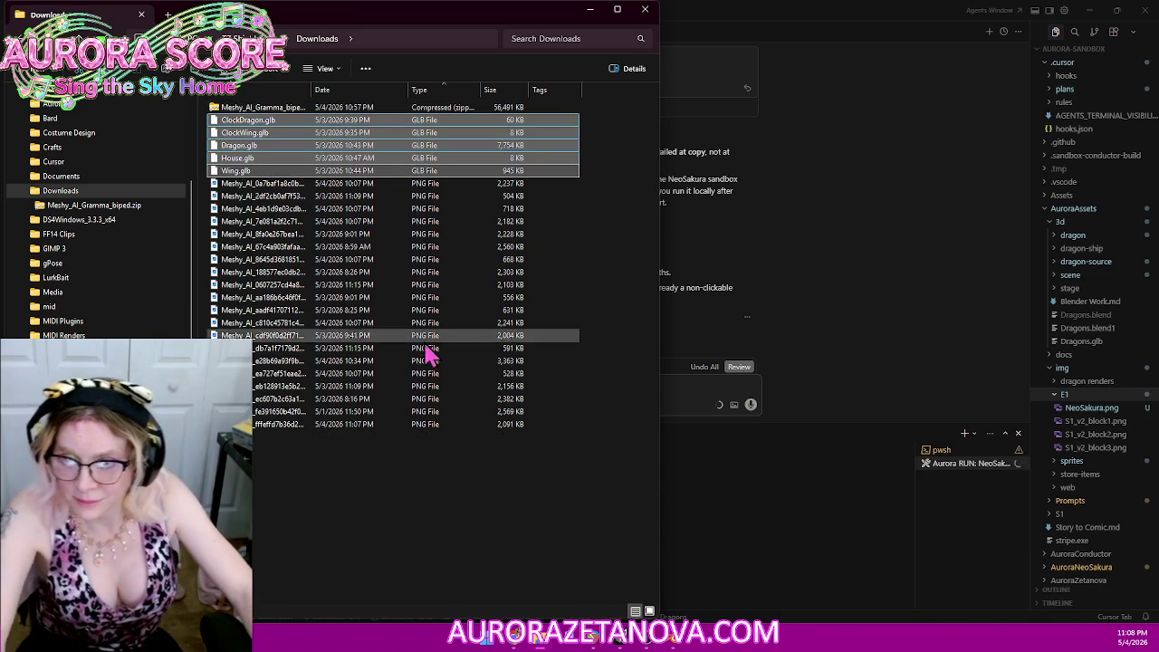
key("Delete")
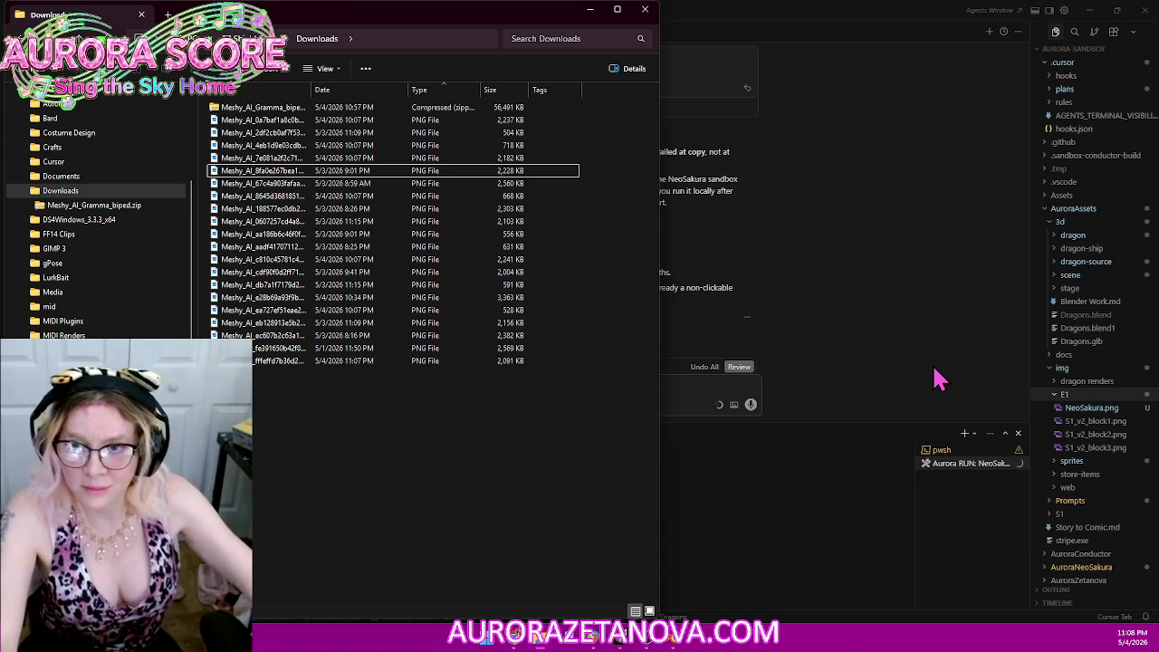
Look inside Meshy_AI_Gramma_biped.zip and return to the Downloads list.
left_click(249, 125)
double_click(233, 108)
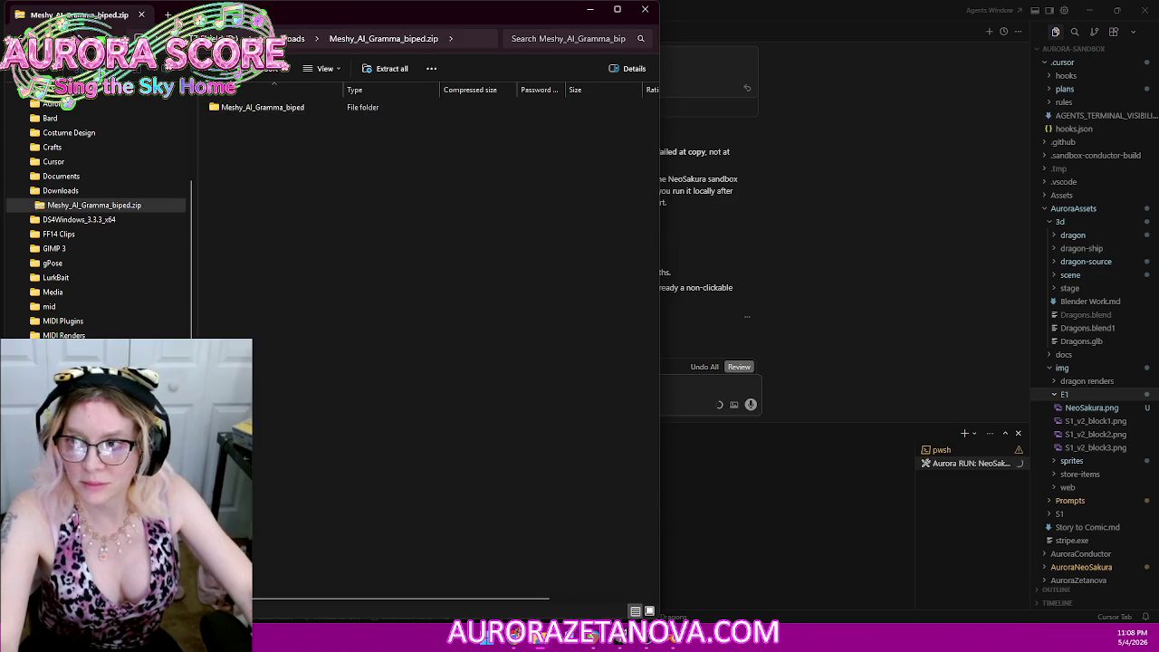
key("alt+Left")
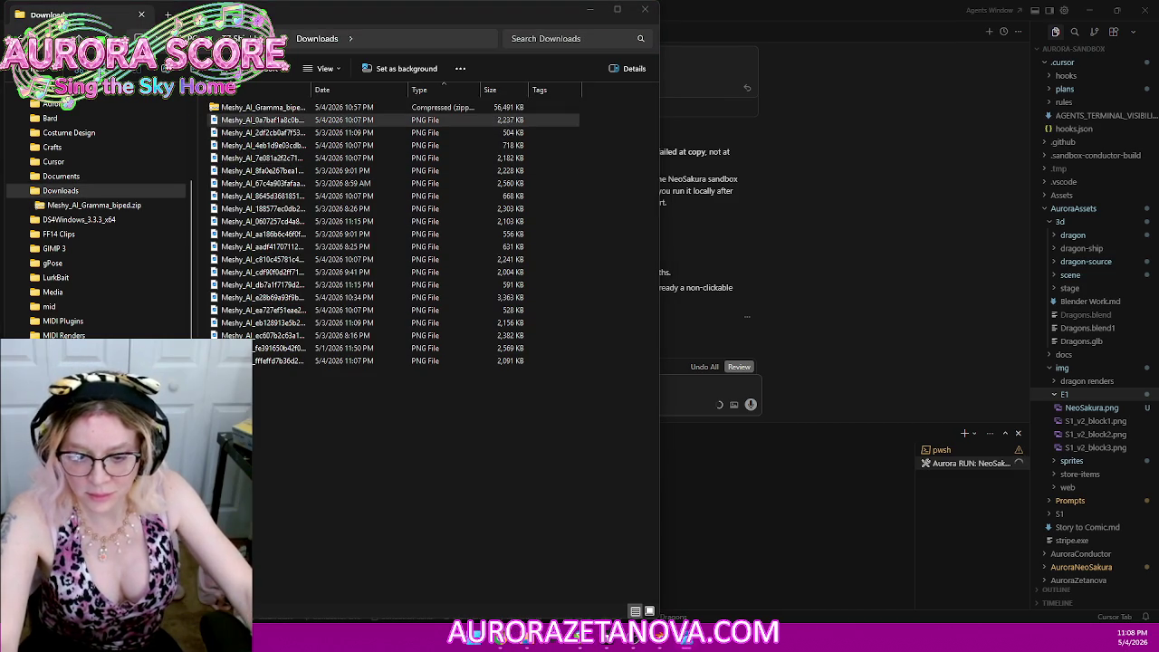
left_click(636, 634)
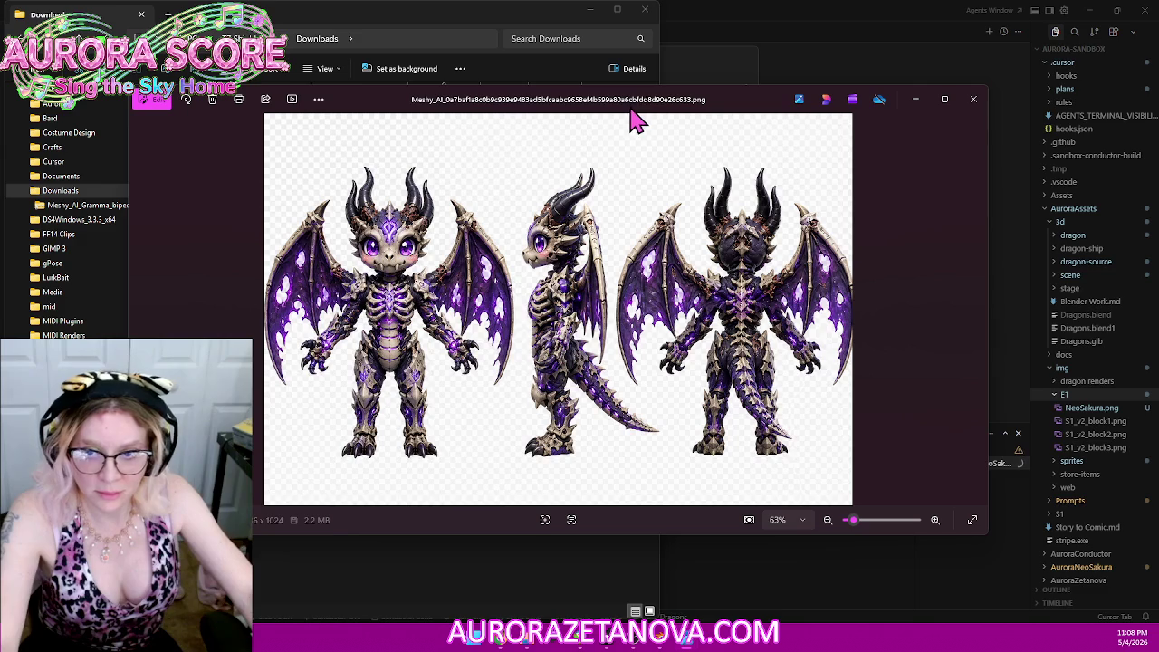
left_click(975, 311)
left_click(976, 312)
left_click(976, 312)
left_click(976, 312)
left_click(975, 311)
left_click(975, 311)
left_click(976, 311)
left_click(976, 311)
left_click(976, 311)
left_click(976, 312)
left_click(976, 311)
left_click(977, 319)
left_click(978, 318)
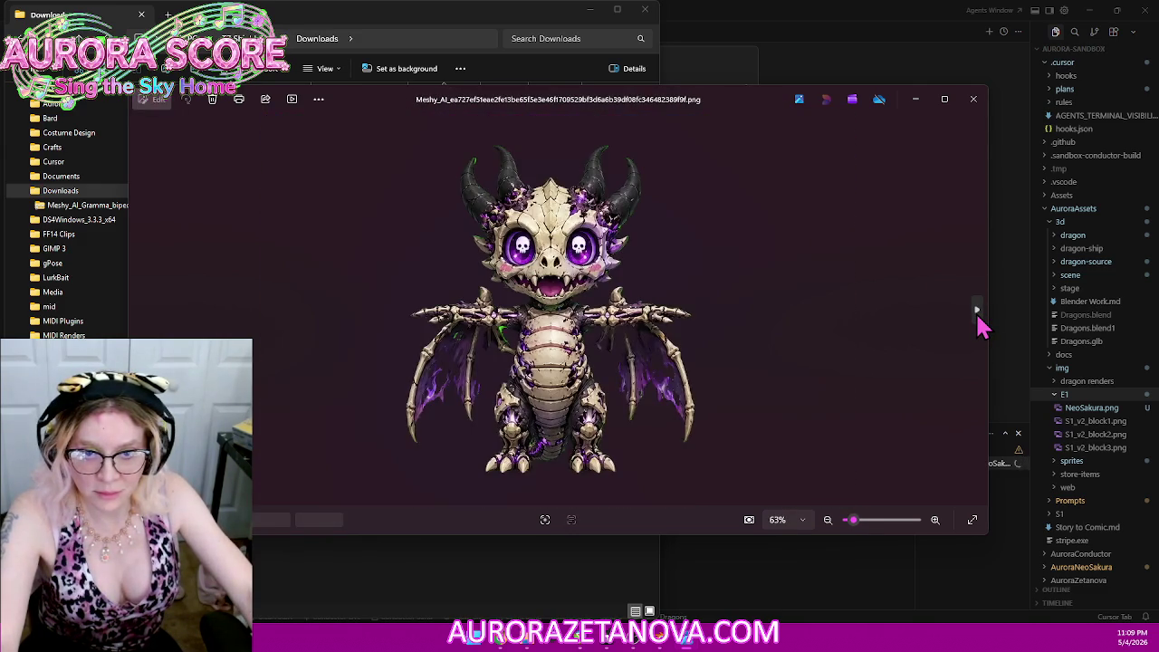
left_click(978, 318)
left_click(978, 319)
left_click(977, 319)
left_click(978, 319)
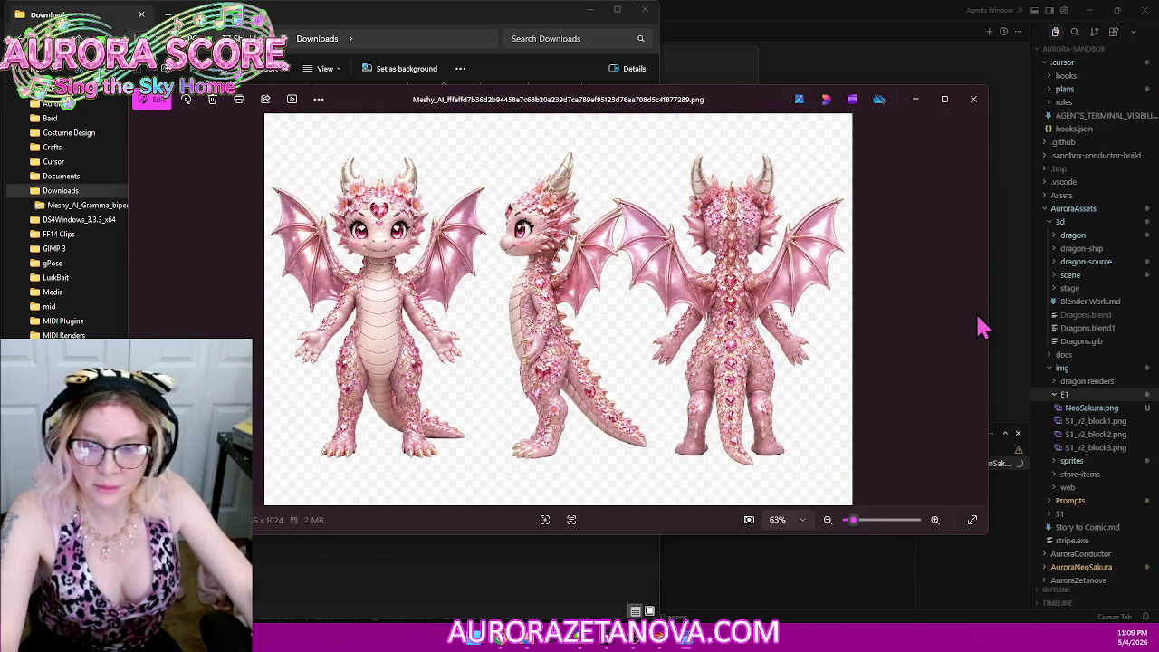
left_click(973, 100)
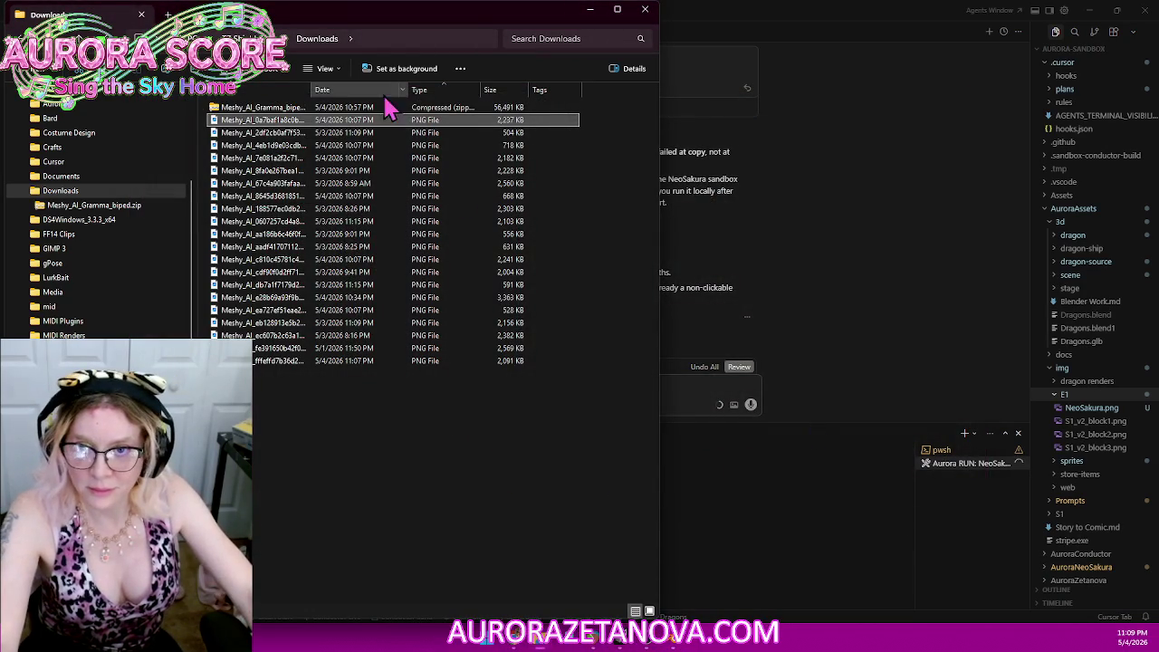
Widen the Name column and sort Downloads by date, newest first.
left_click_drag(313, 89, 520, 114)
left_click(484, 365)
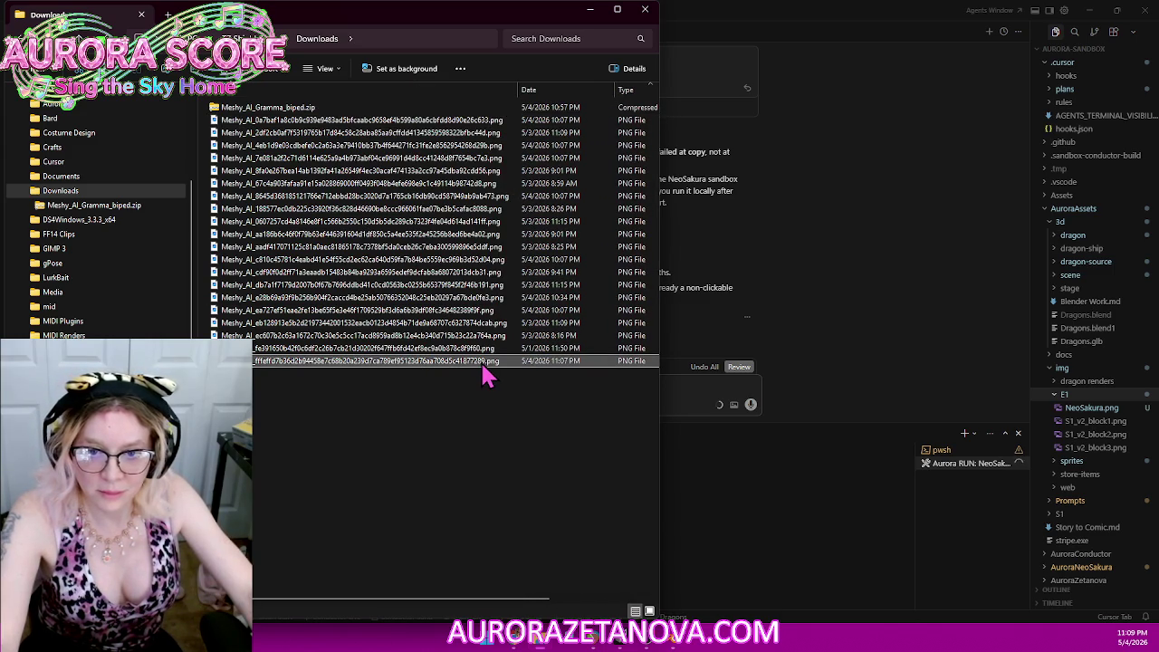
left_click(554, 90)
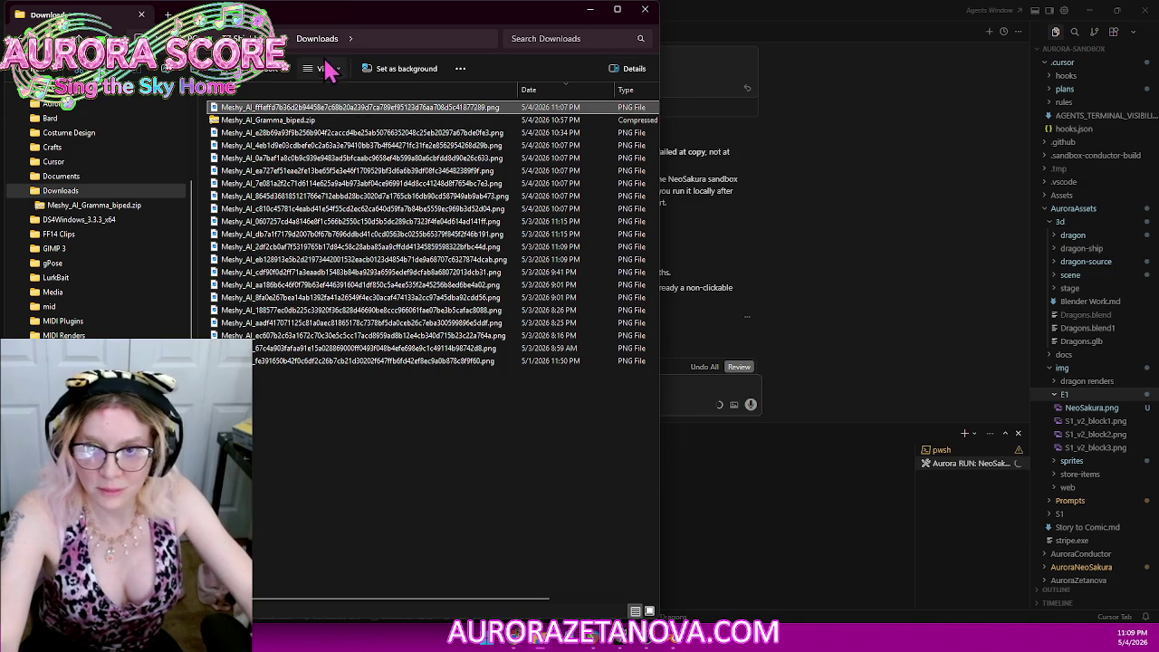
Rename the newest pink dragon PNG to mlA.png, then open the aurora landscape image.
key("F2")
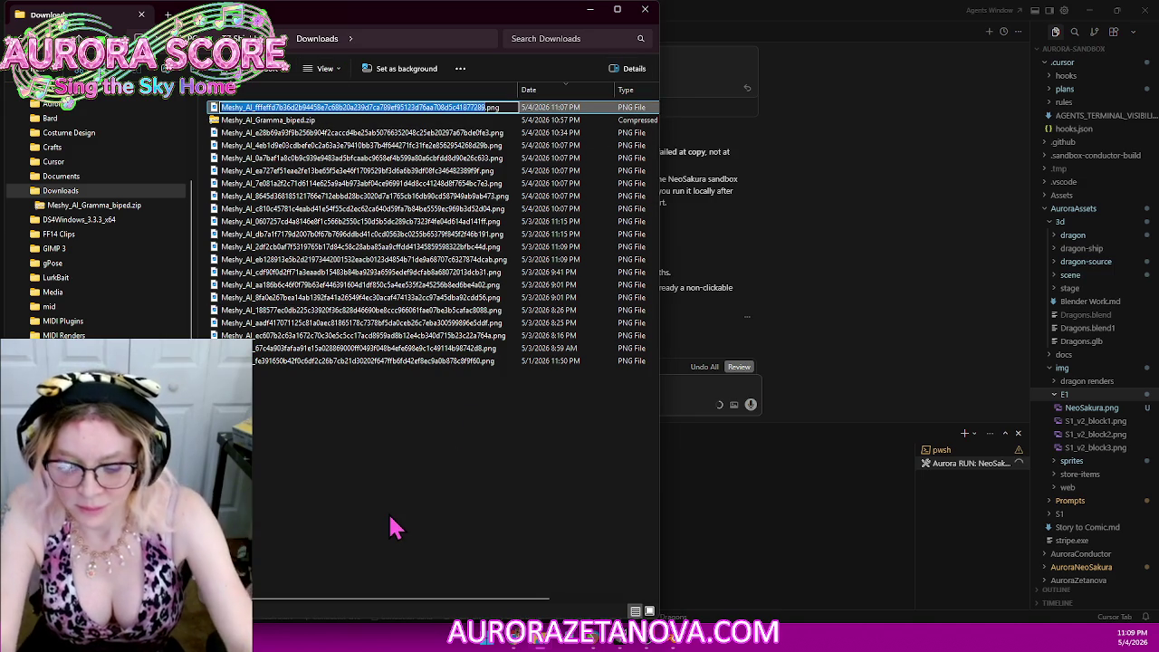
type("mlA")
key("Return")
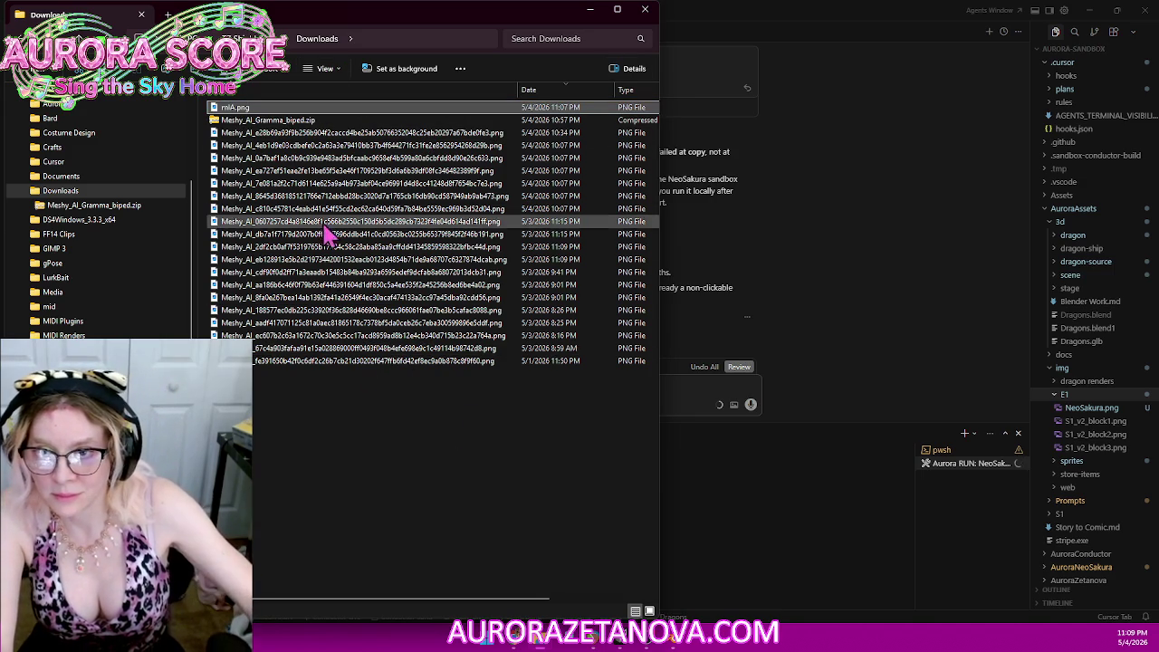
double_click(335, 145)
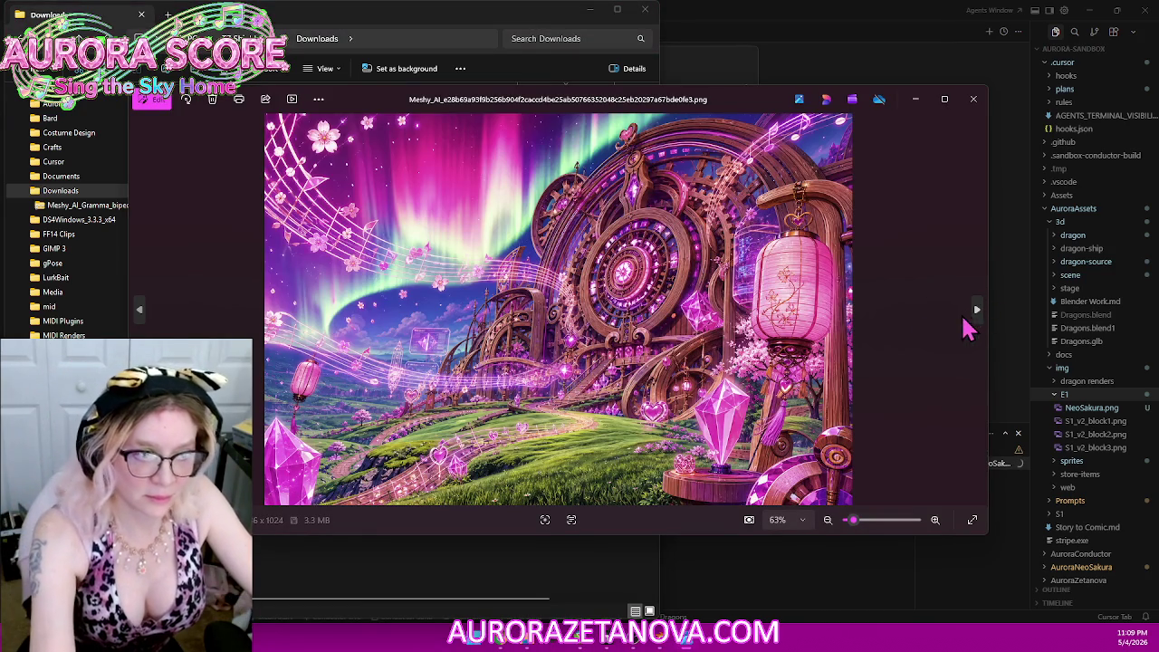
Step through the downloaded Meshy images in Photos.
left_click(967, 309)
left_click(968, 309)
left_click(970, 309)
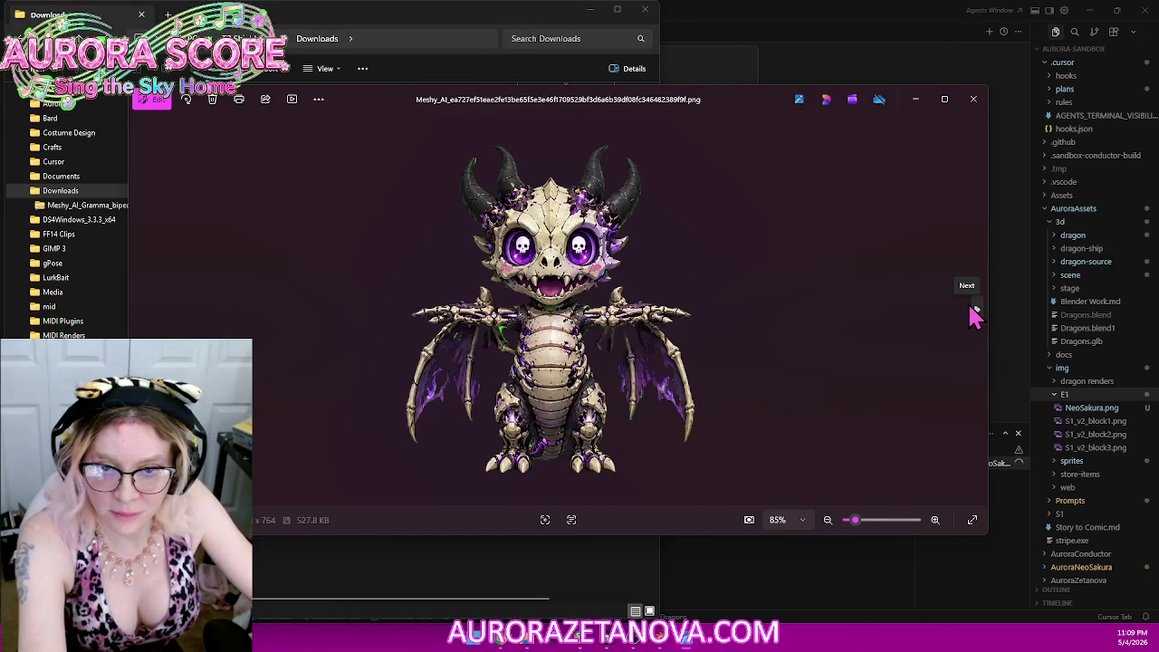
left_click(971, 309)
left_click(970, 310)
left_click(968, 326)
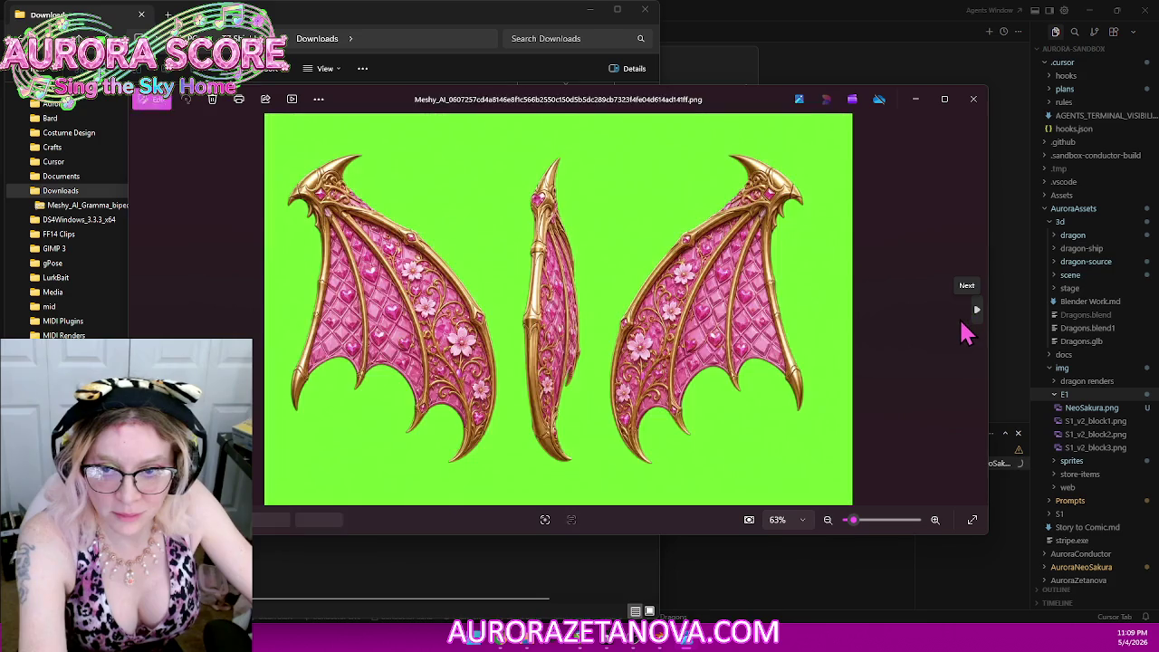
left_click(965, 331)
left_click(964, 331)
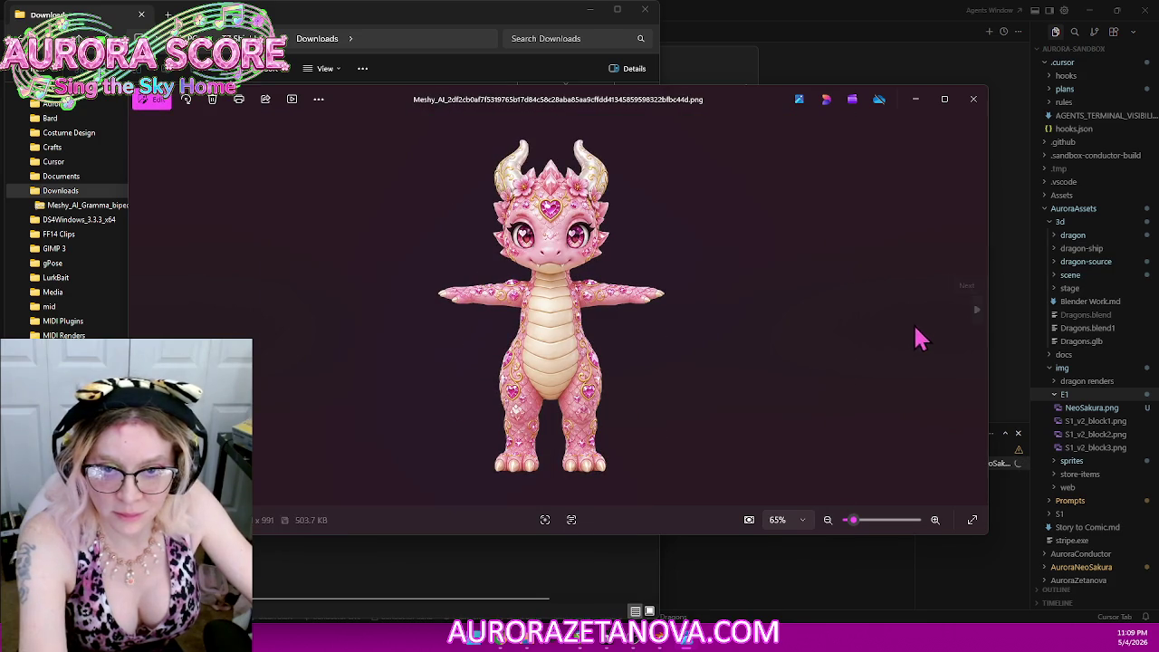
Delete the last unwanted images, including egg houses, close Photos and select mlA.png.
key("Right")
key("Right")
key("Right")
key("Right")
key("Right")
key("Right")
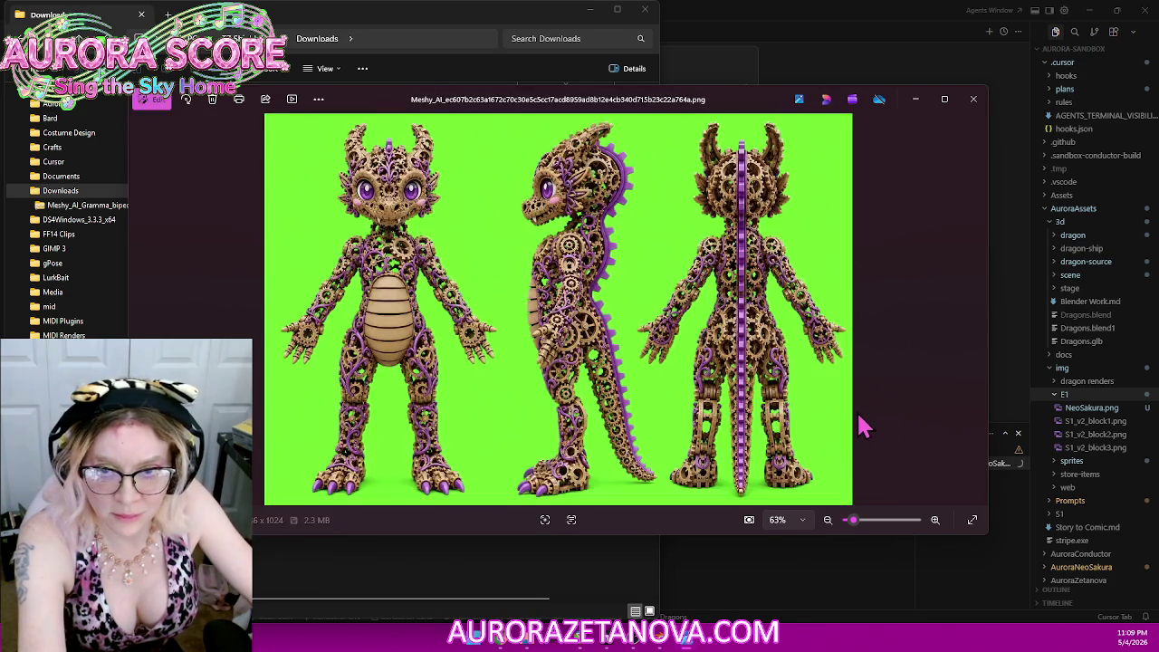
key("Right")
key("Right")
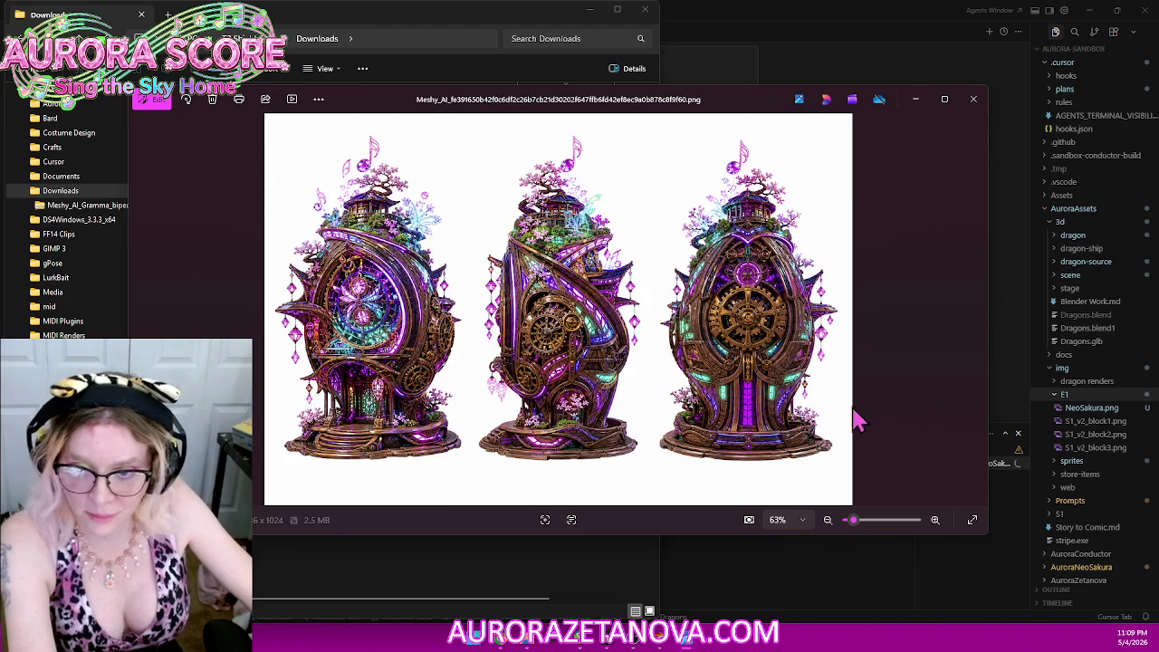
key("Right")
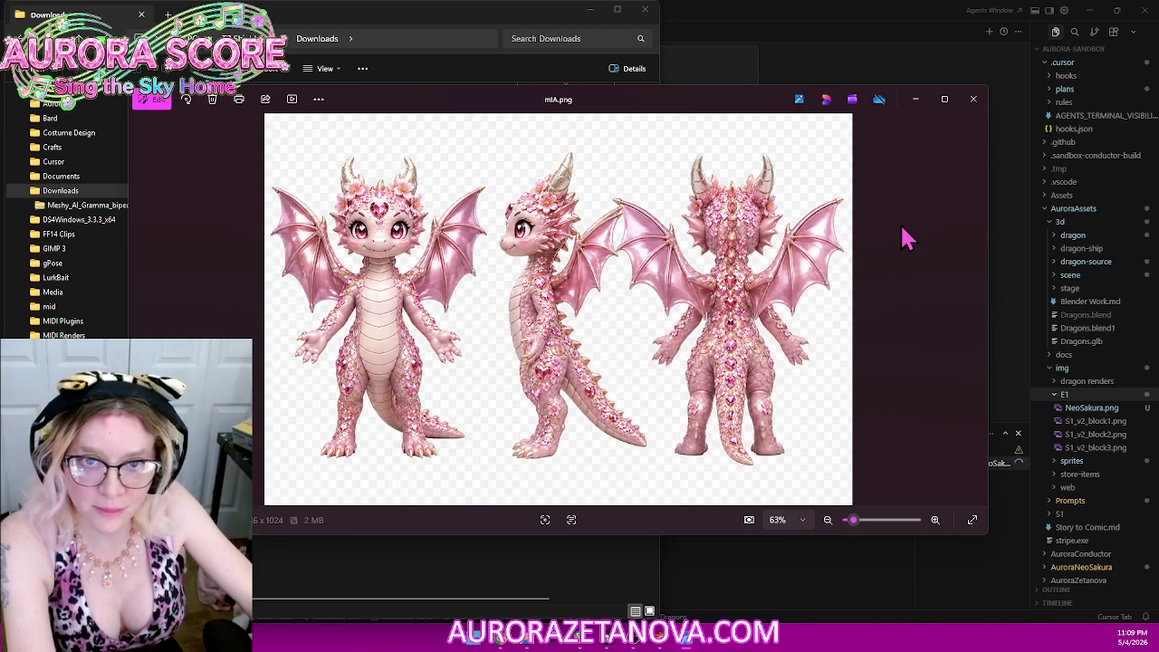
left_click(973, 99)
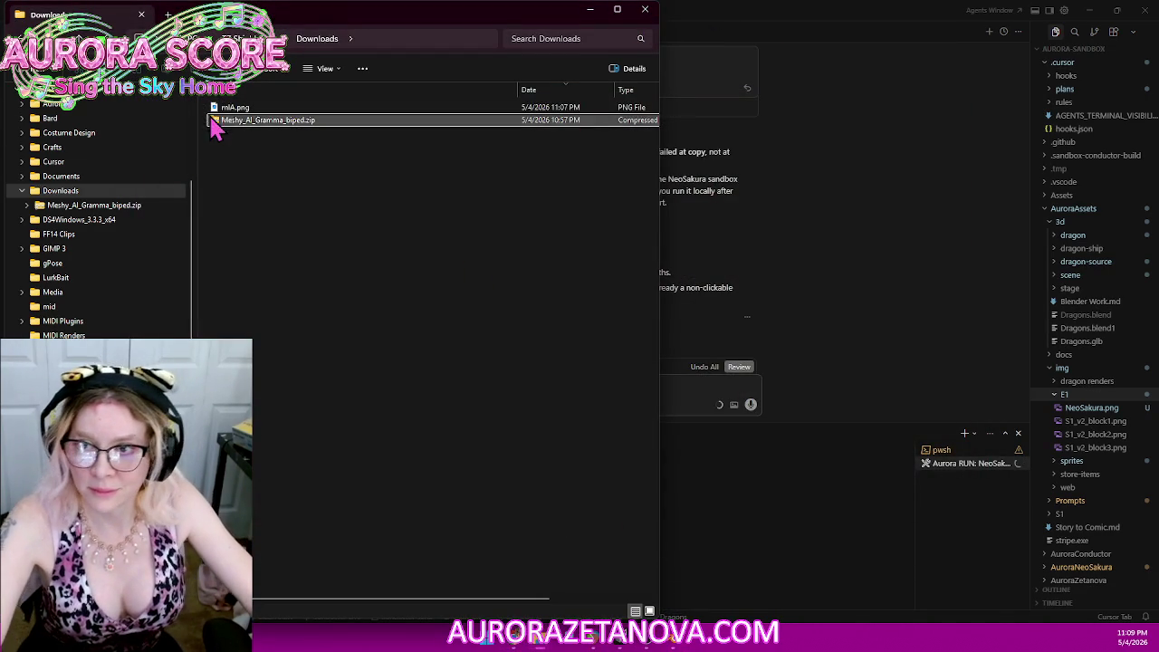
left_click(244, 109)
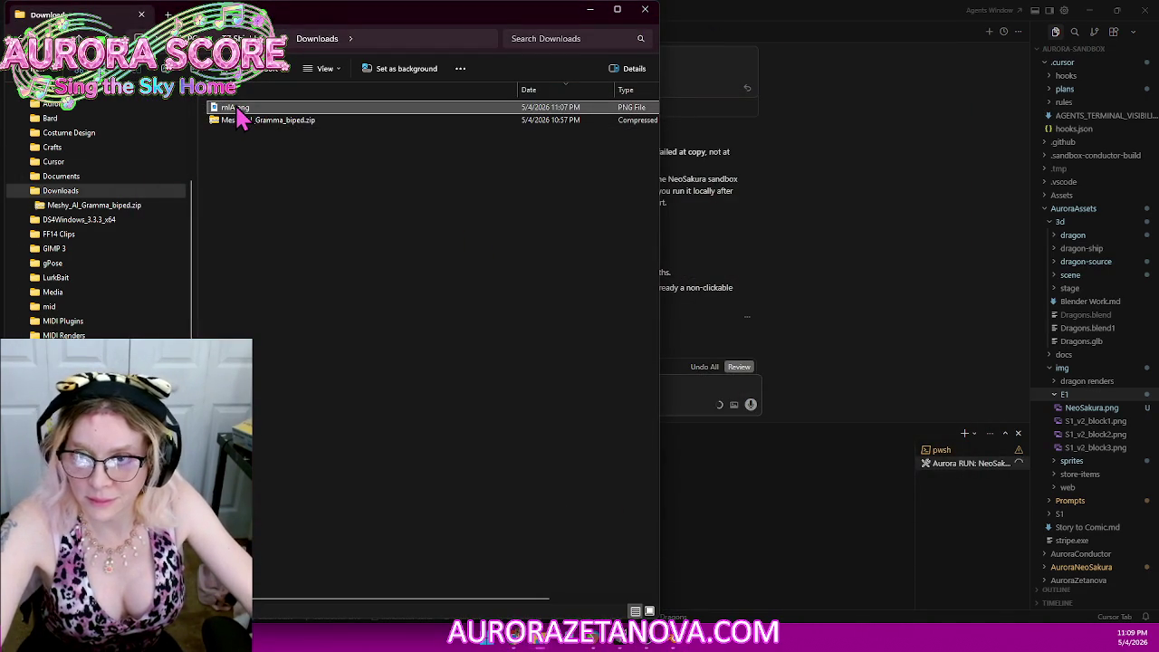
Open mlA.png in Paint.
right_click(239, 113)
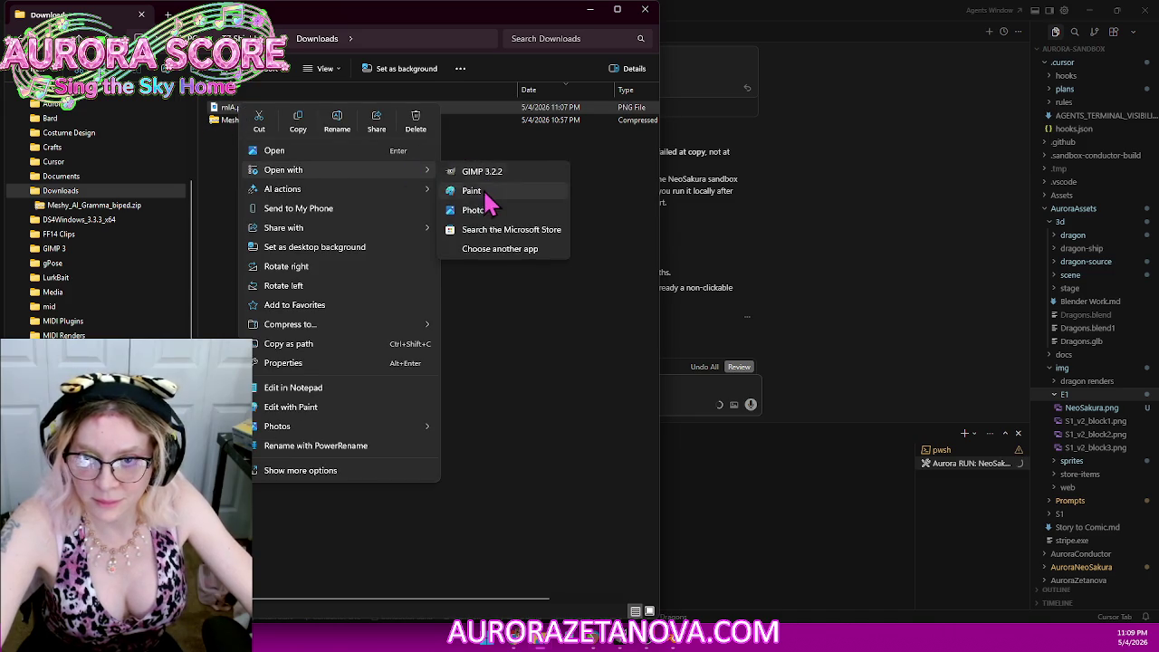
left_click(631, 229)
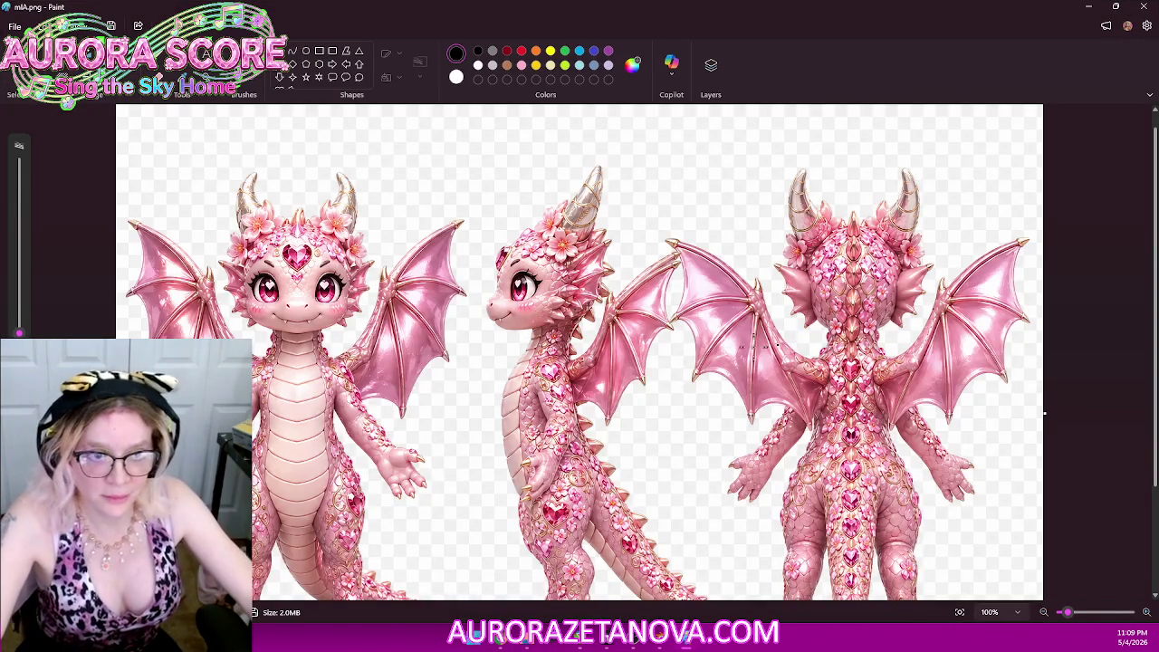
scroll(805, 342, "down", 3, "ctrl")
scroll(686, 362, "down", 2, "ctrl")
scroll(686, 362, "up", 1, "ctrl")
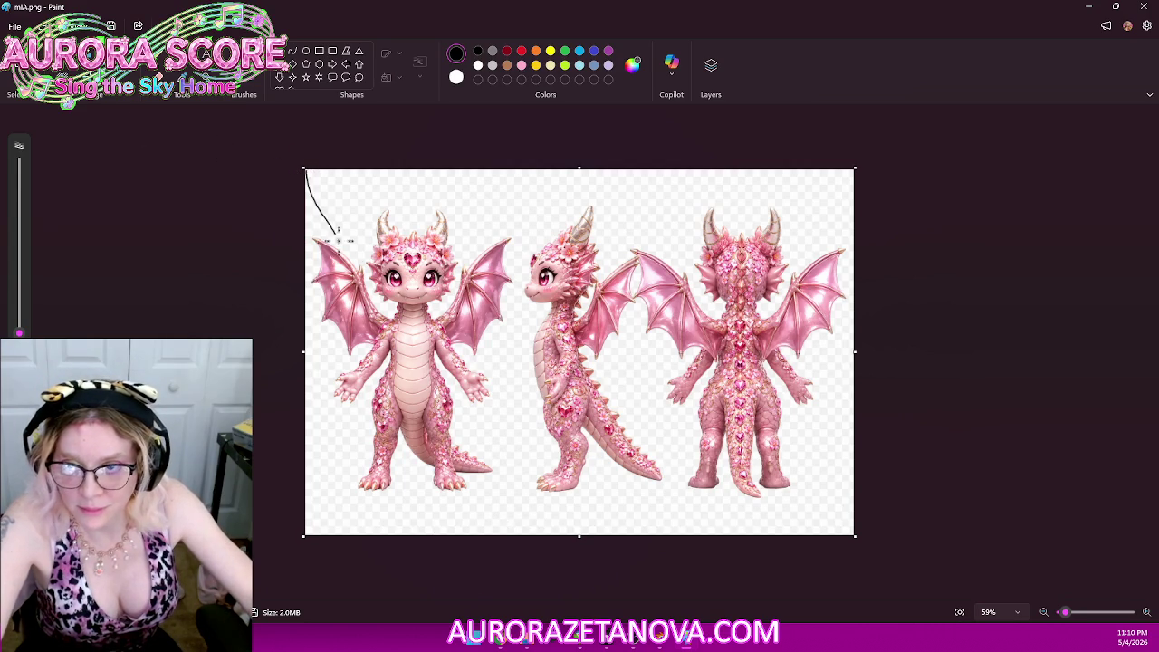
Undo the stray black stroke and crop the image to the left dragon's front view.
key("ctrl+z")
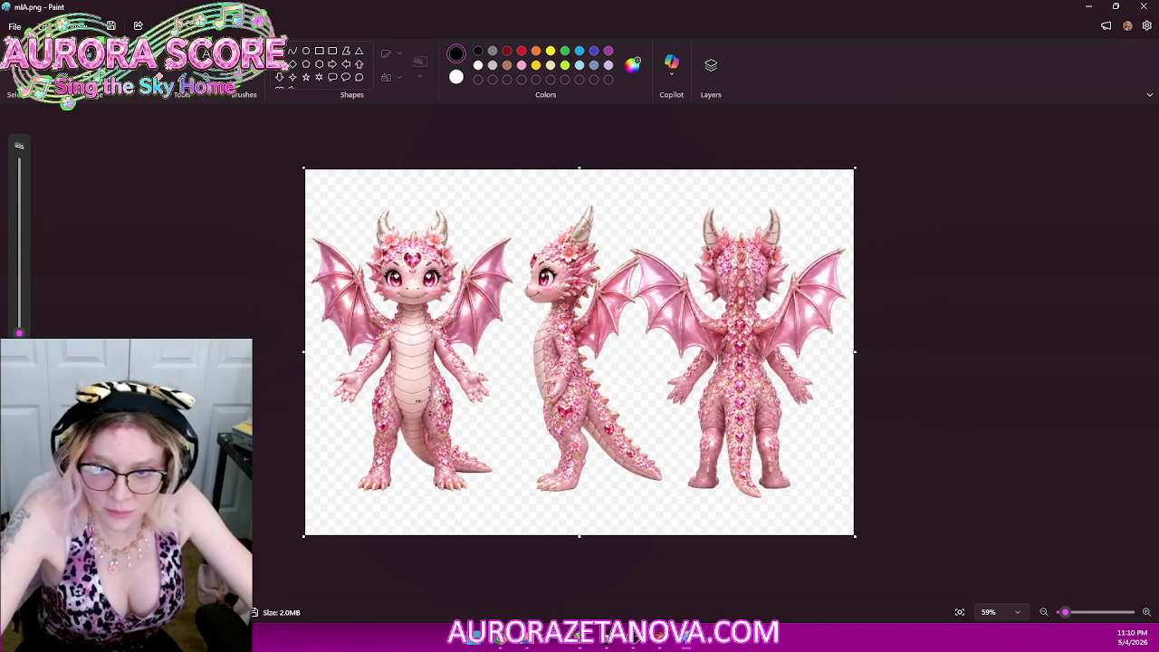
left_click(36, 72)
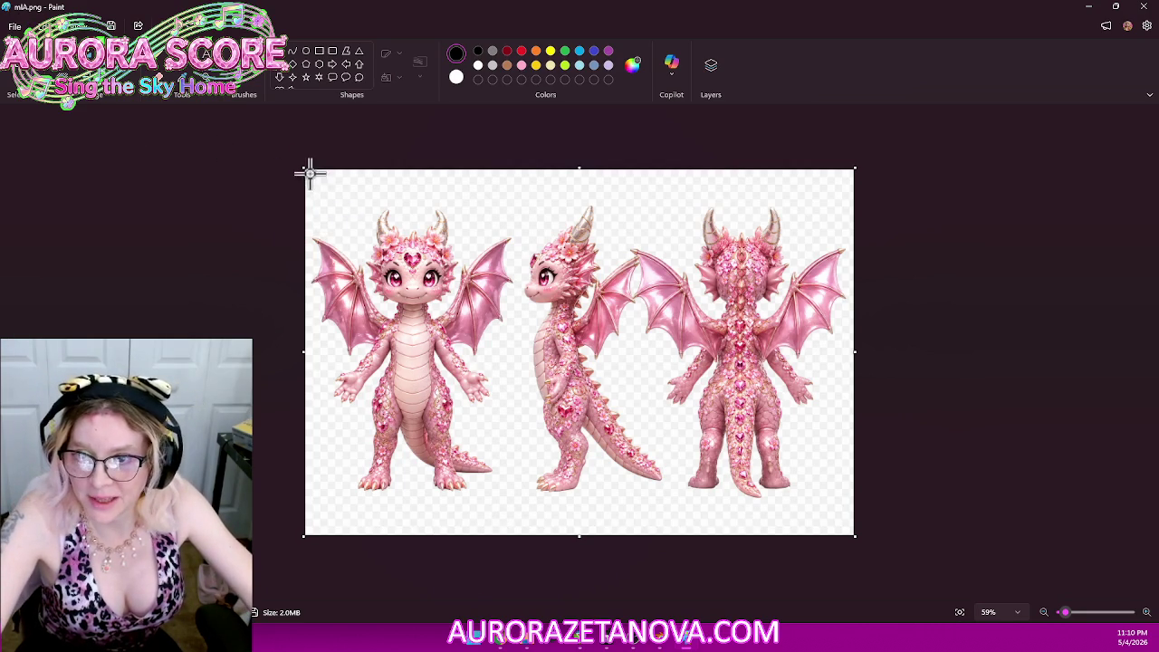
mouse_move(305, 170)
left_mouse_down()
mouse_move(519, 525)
mouse_move(519, 497)
mouse_move(517, 567)
left_mouse_up()
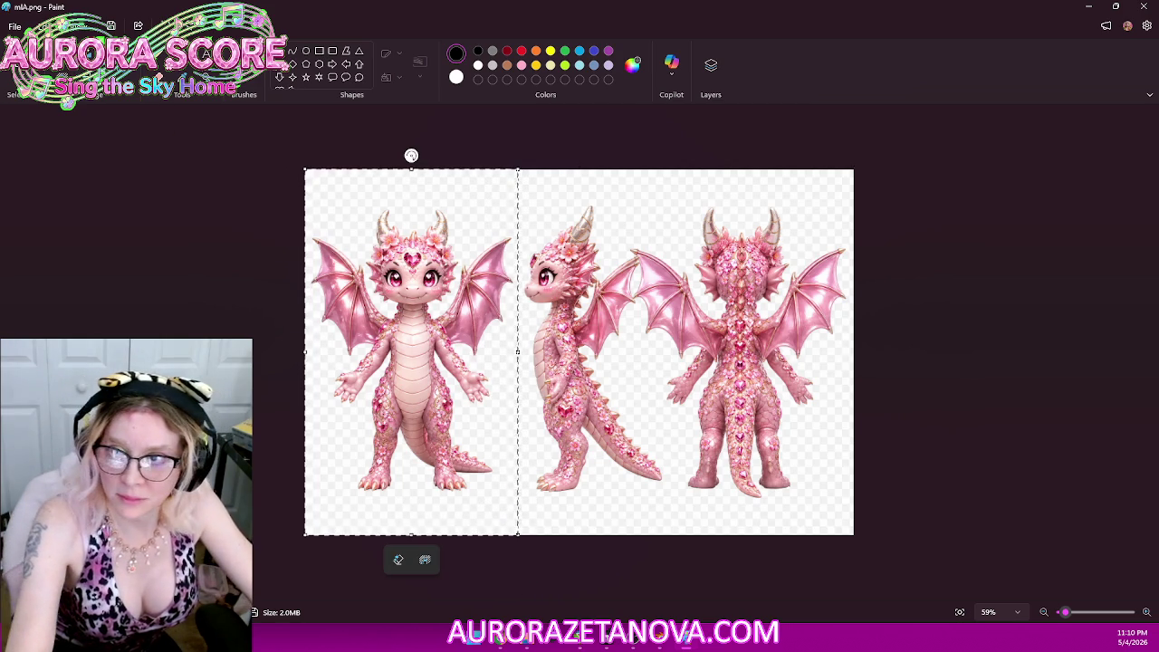
key("ctrl+shift+x")
Start saving the crop as PNG, briefly renaming mlA.png to Mia and reverting it.
left_click(15, 26)
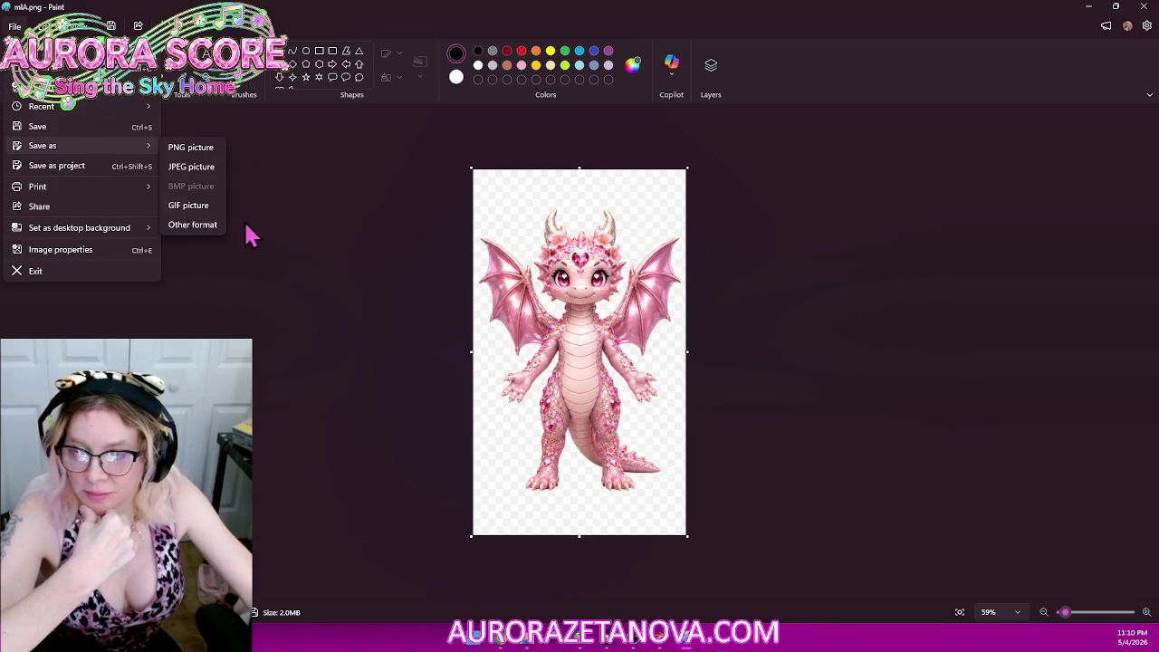
mouse_move(54, 146)
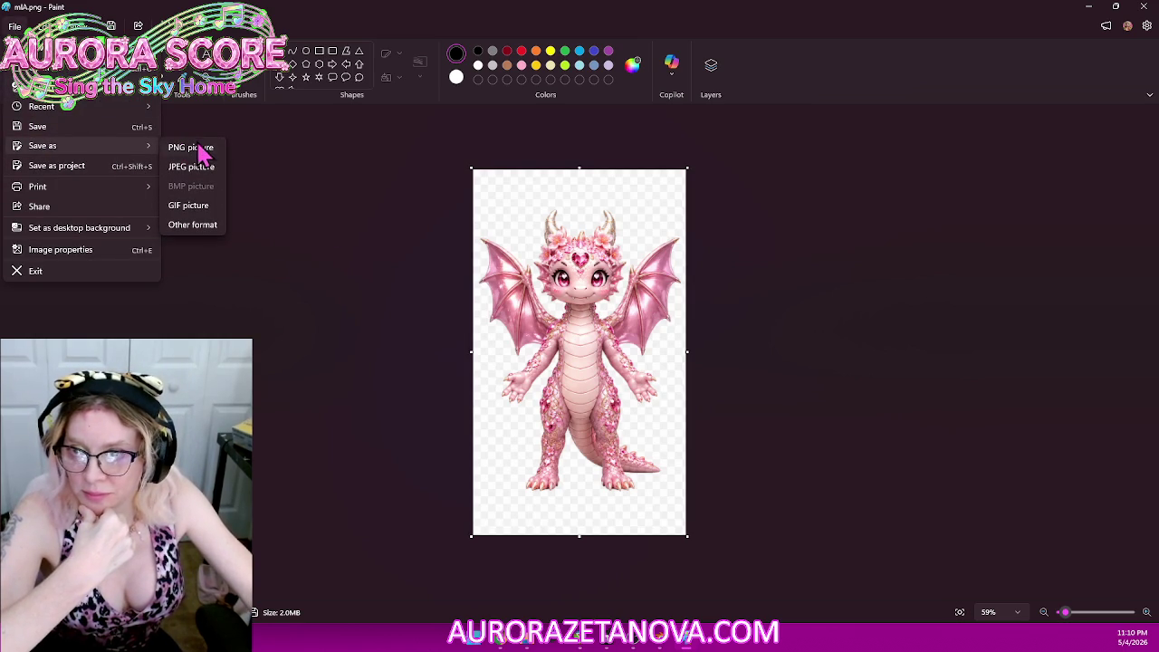
left_click(197, 149)
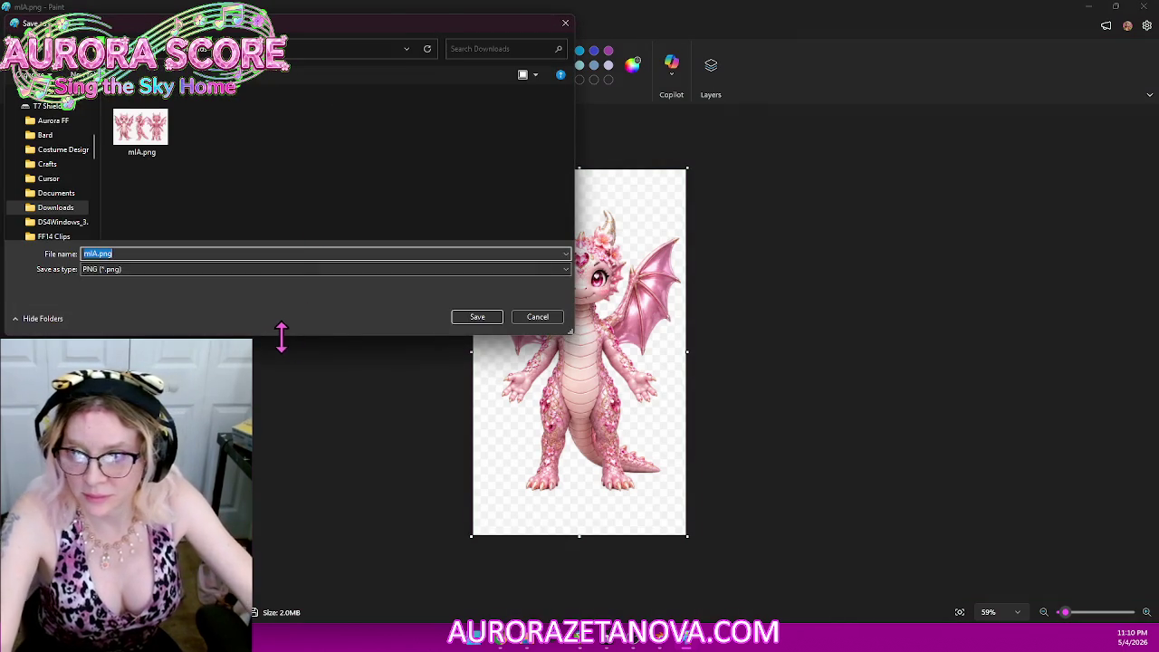
key("Right")
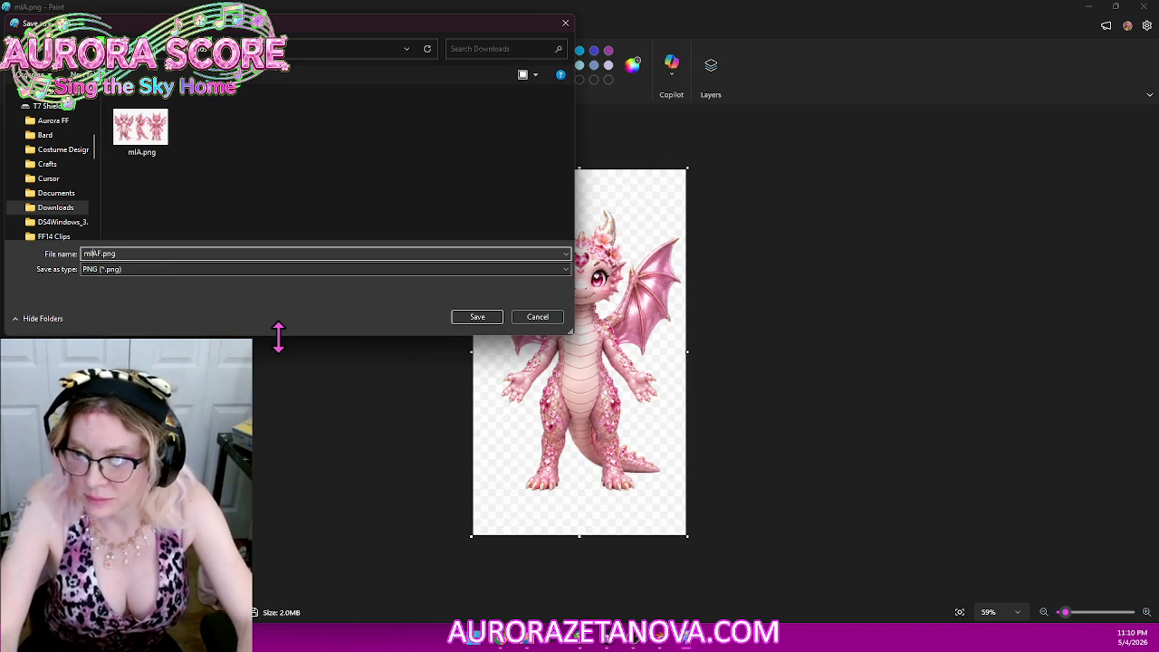
key("BackSpace")
key("BackSpace")
key("BackSpace")
type("Mia")
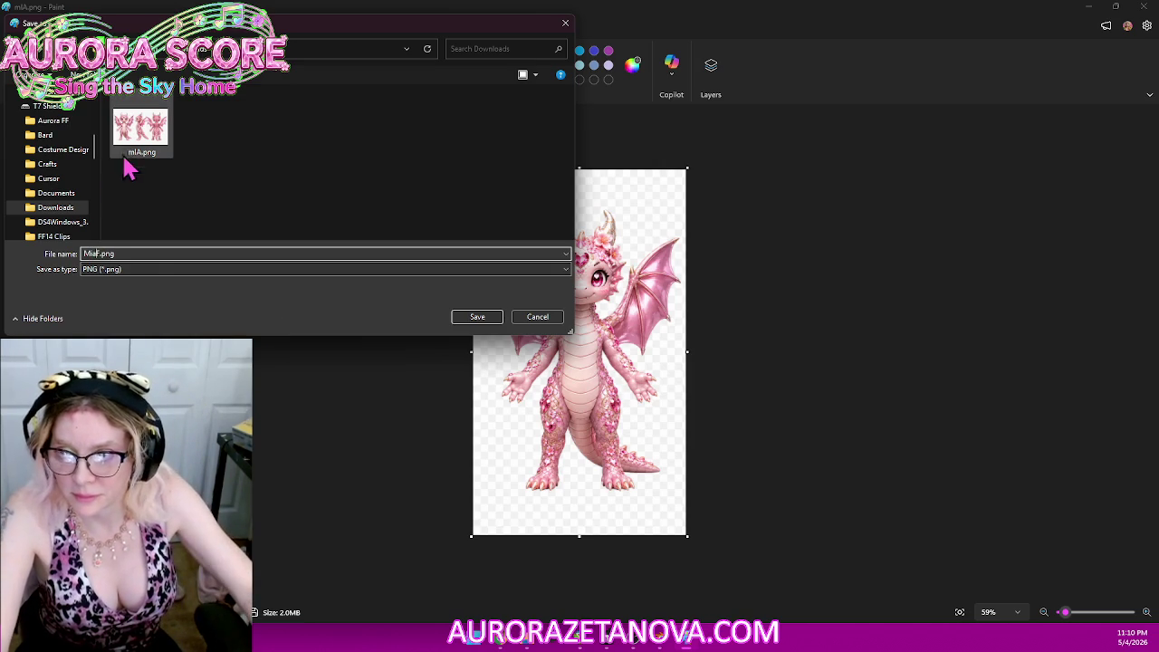
left_click(155, 153)
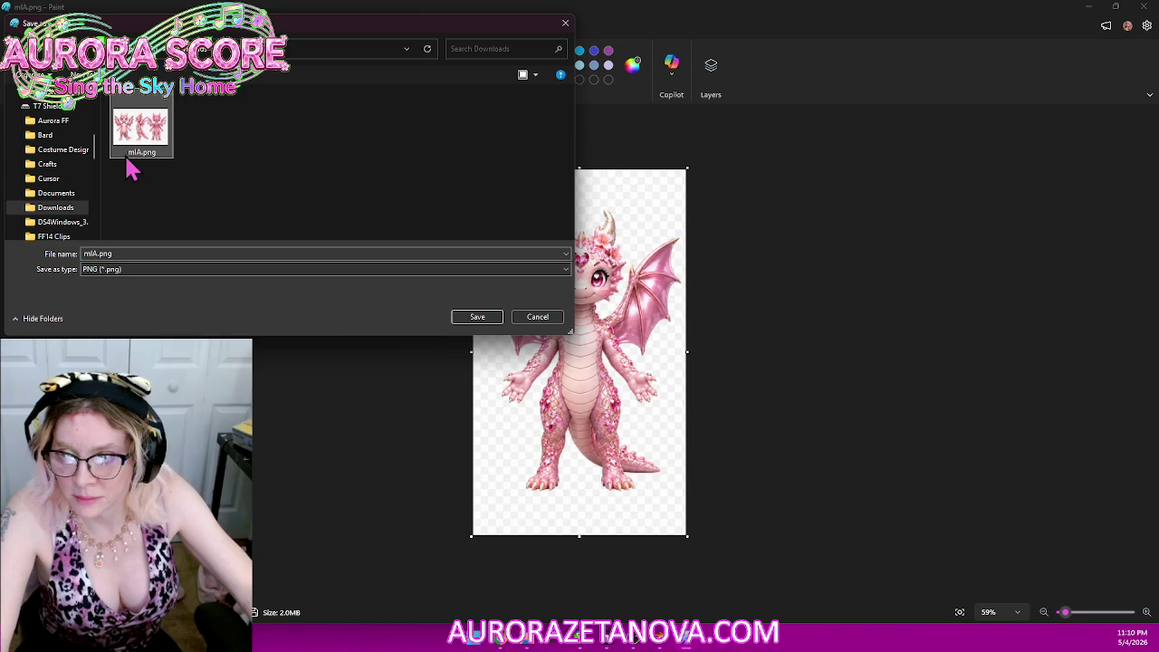
left_click(136, 153)
type("Mia")
key("Return")
key("Escape")
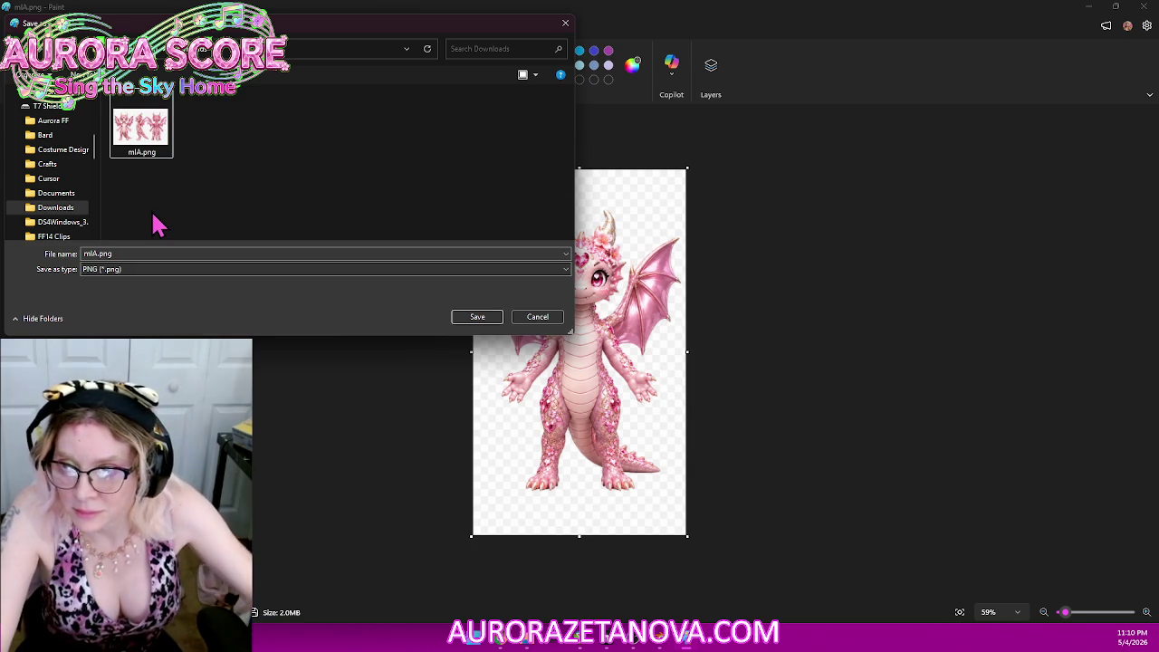
Save the cropped front view as mlAf.png in Downloads.
left_click_drag(100, 253, 192, 251)
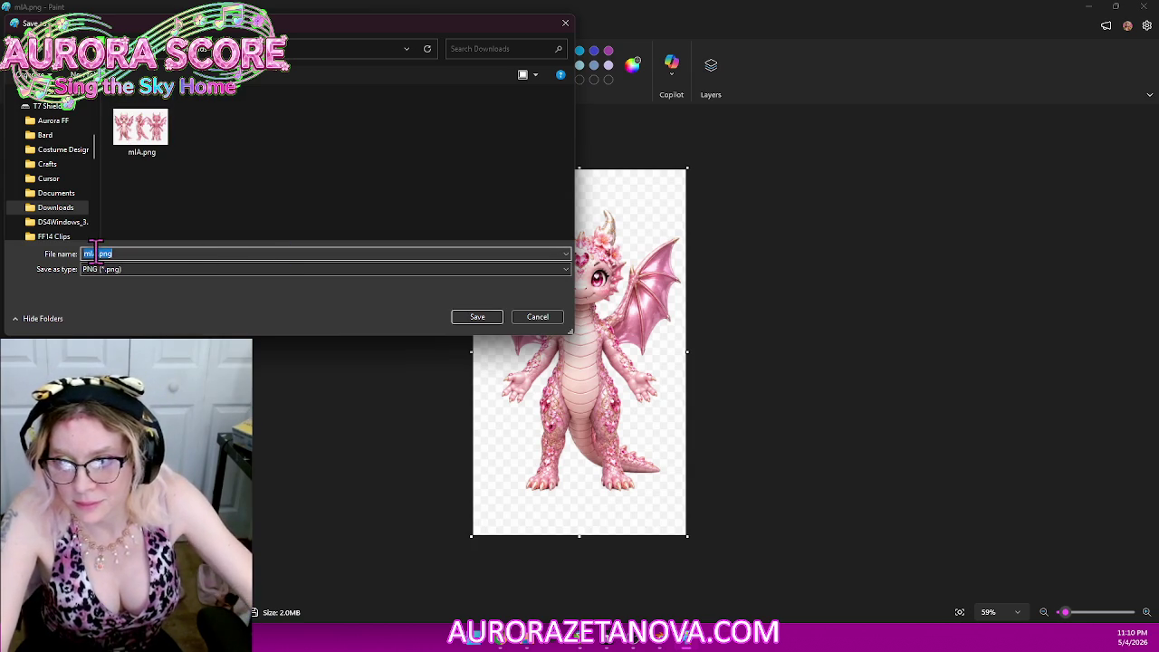
left_click(193, 251)
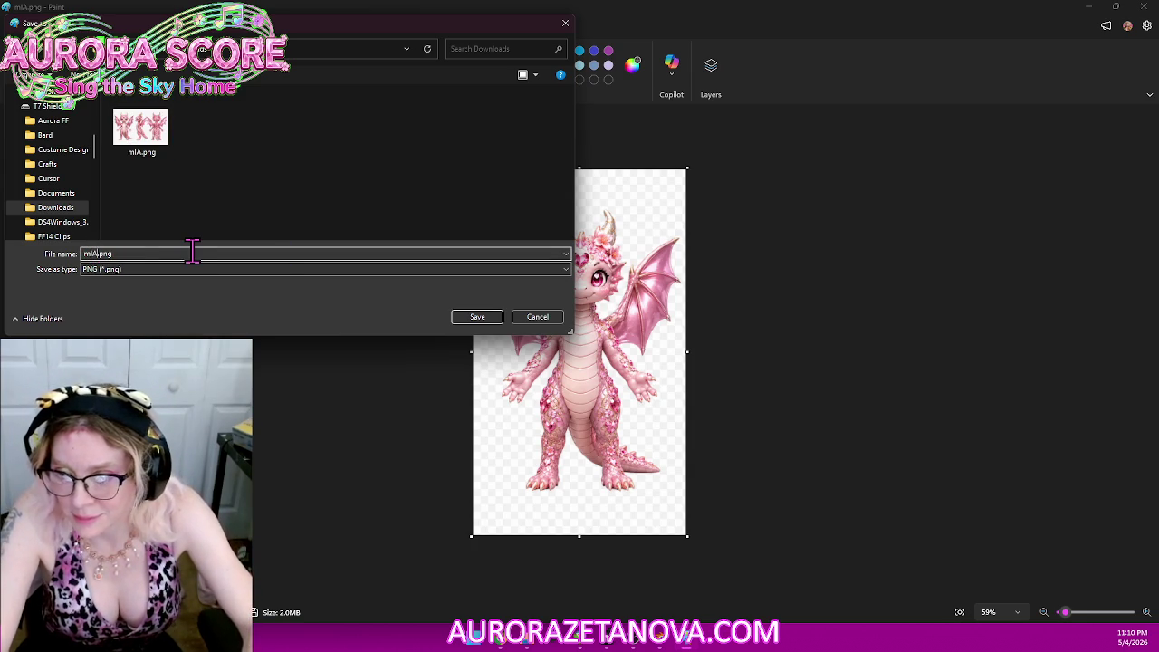
type("f")
key("Return")
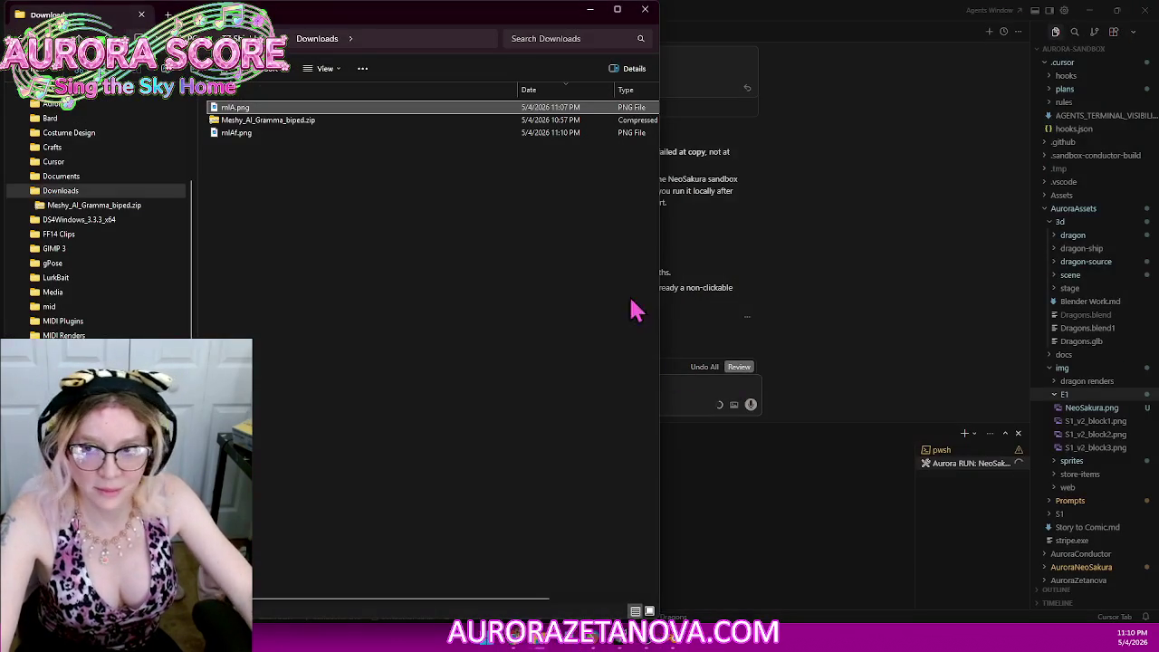
Switch between Cursor and the Meshy workspace, scrolling through the agent chat.
left_click(975, 256)
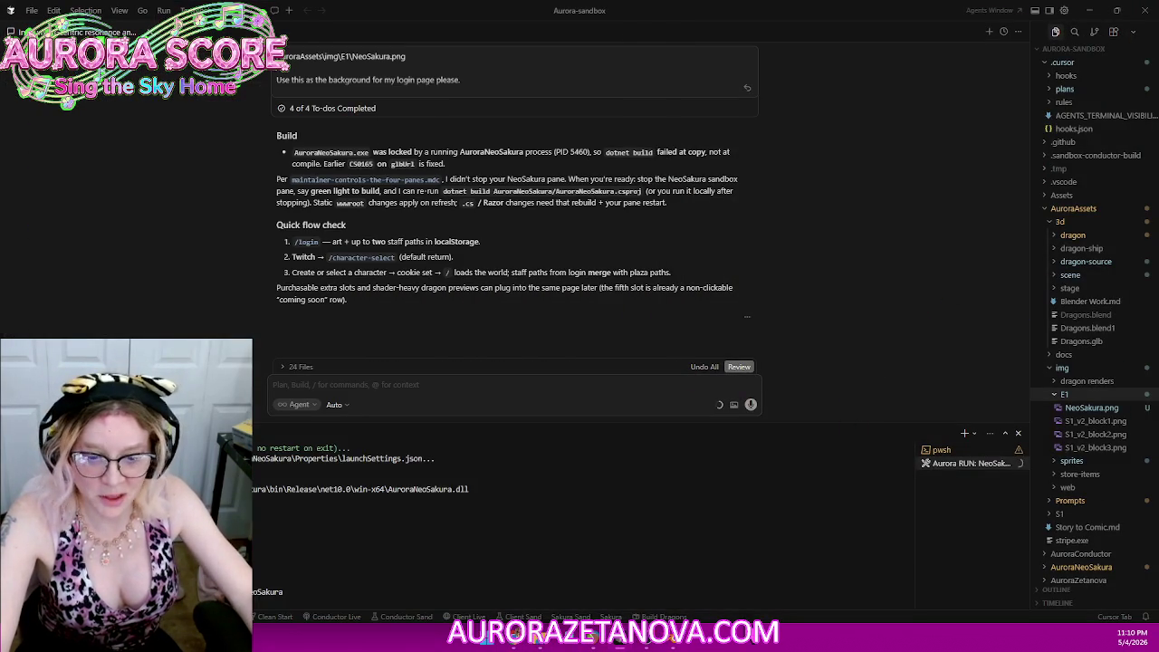
left_click(526, 643)
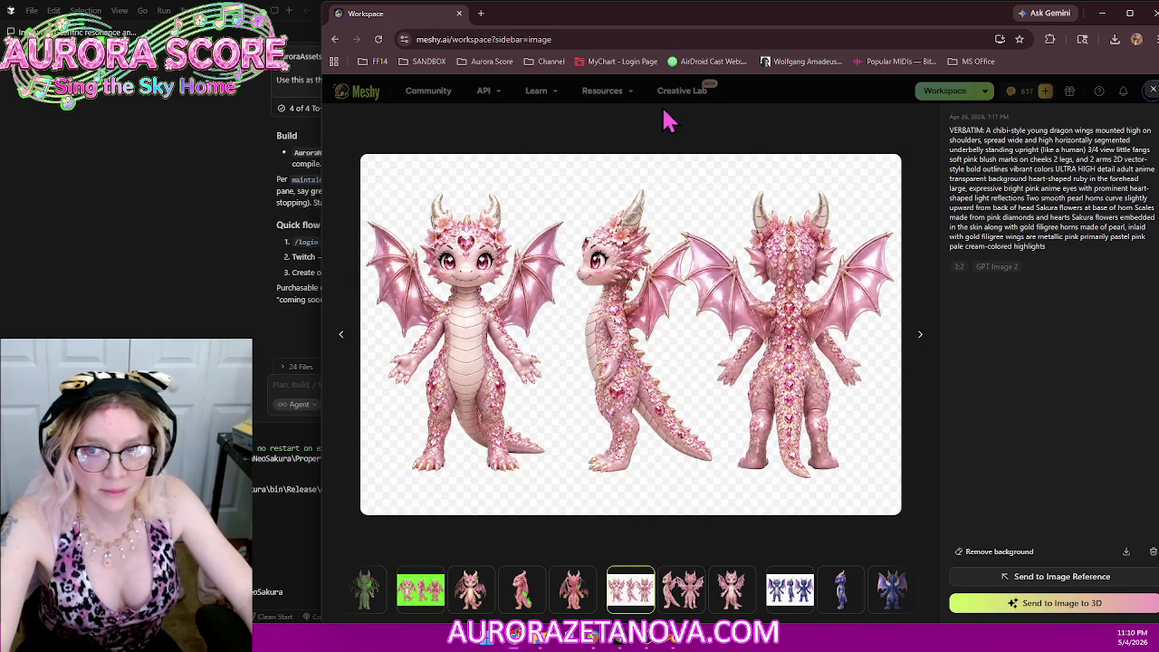
left_click(154, 328)
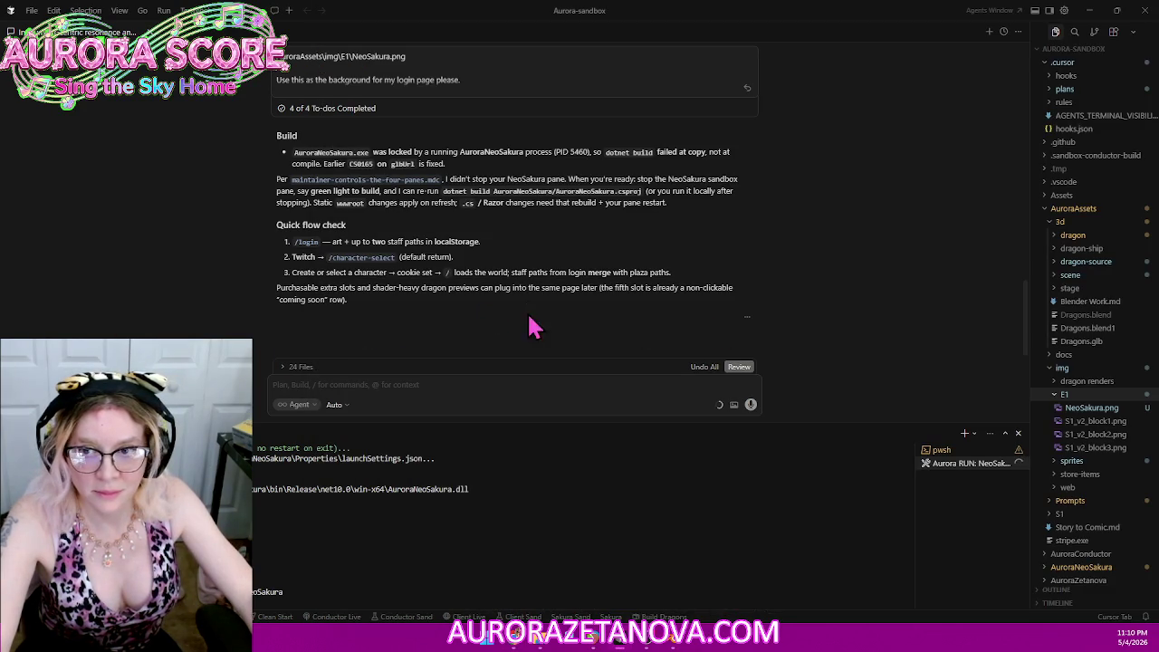
scroll(472, 353, "up", 3)
scroll(471, 348, "up", 1)
scroll(471, 348, "up", 1)
scroll(479, 367, "down", 2)
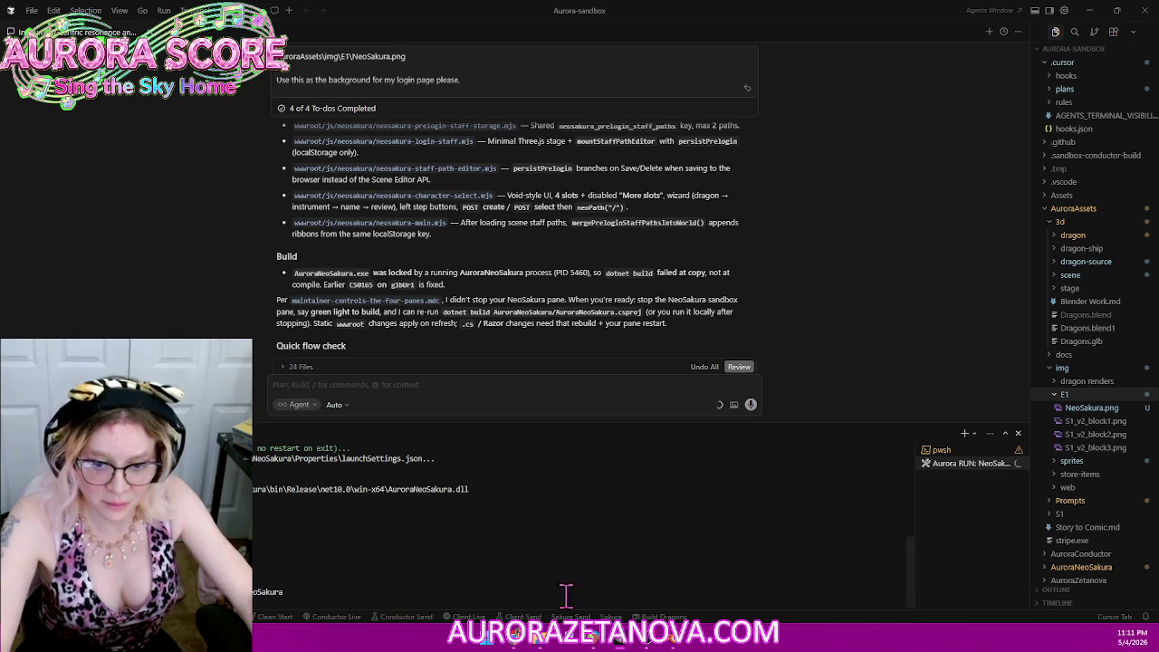
left_click(525, 638)
key("Escape")
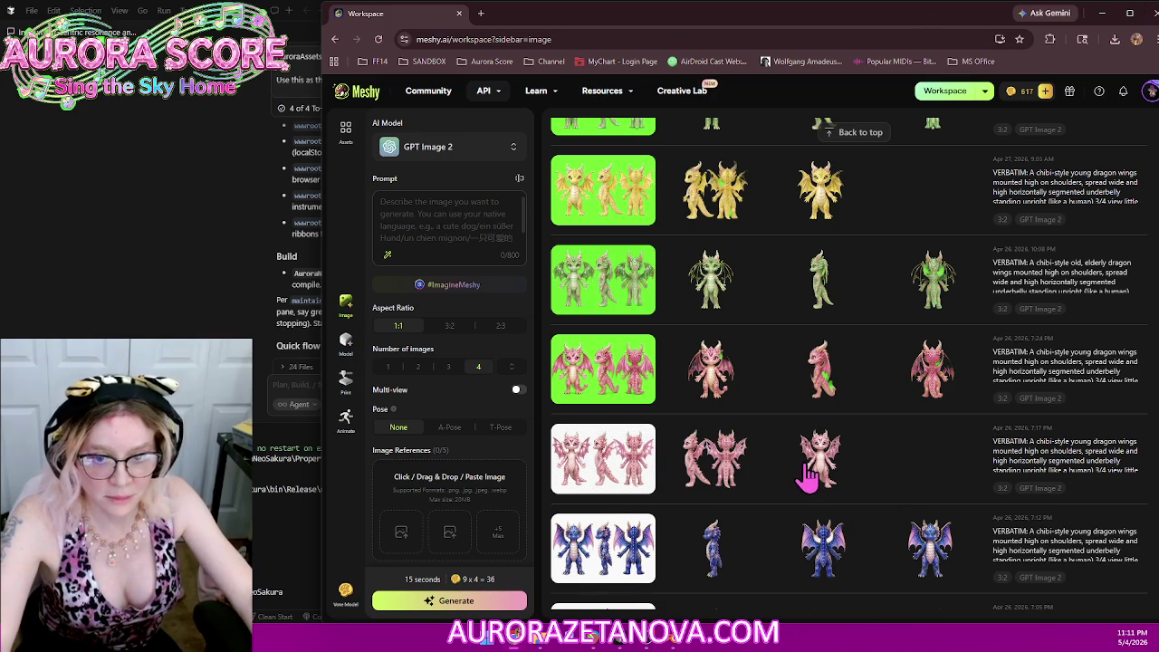
left_click(525, 638)
left_click(541, 640)
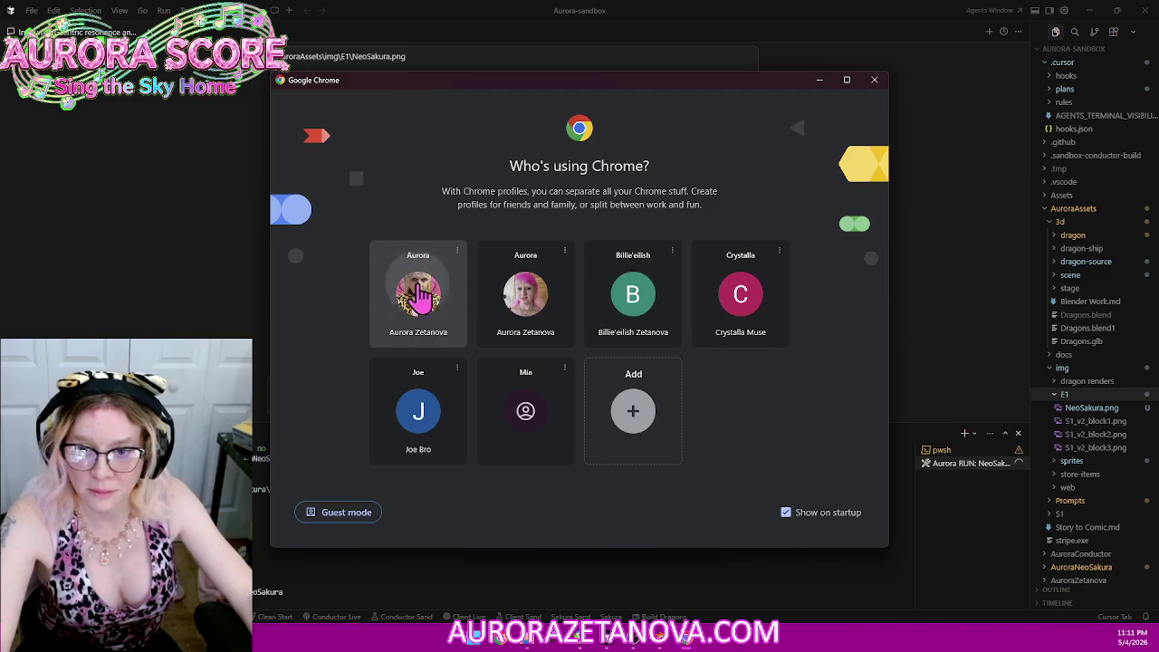
Open the Meshy workspace from the Aurora Score bookmarks in the first profile.
left_click(418, 291)
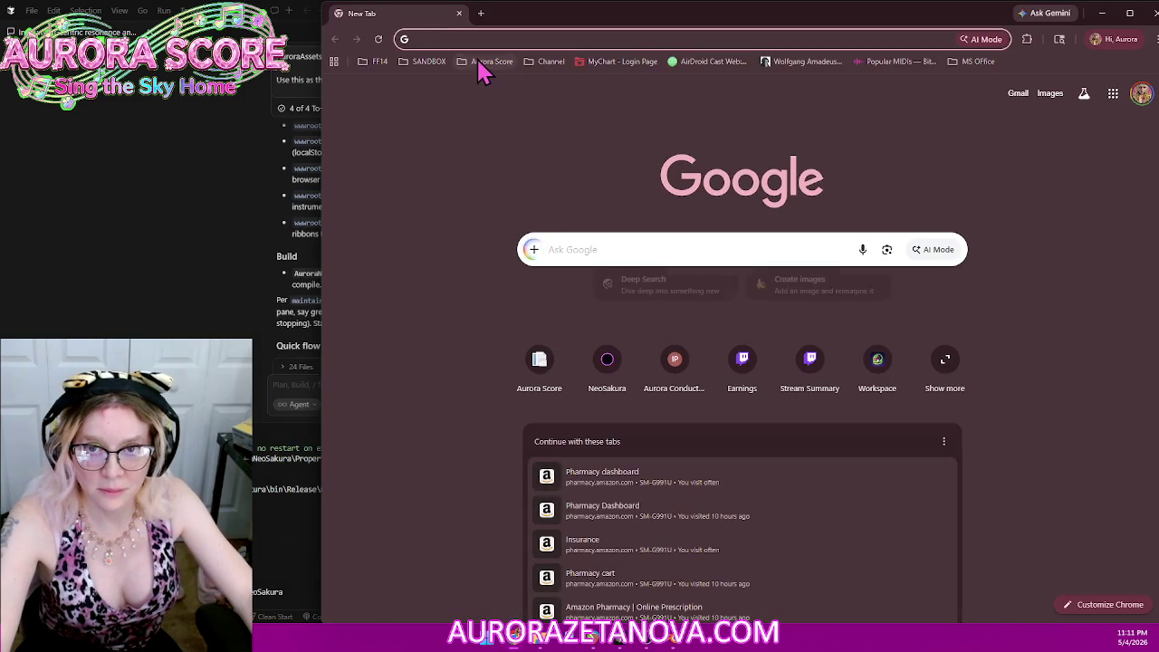
left_click(480, 63)
left_click(486, 132)
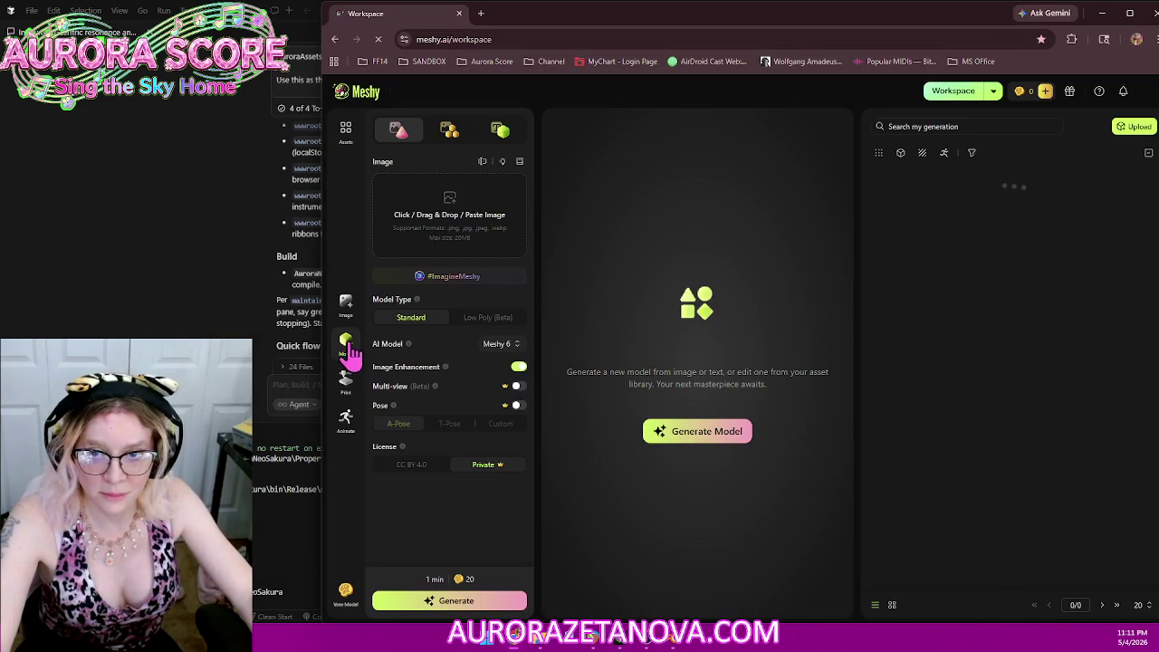
Upload mlA.png as the model image and turn on Multi-view.
left_click(460, 219)
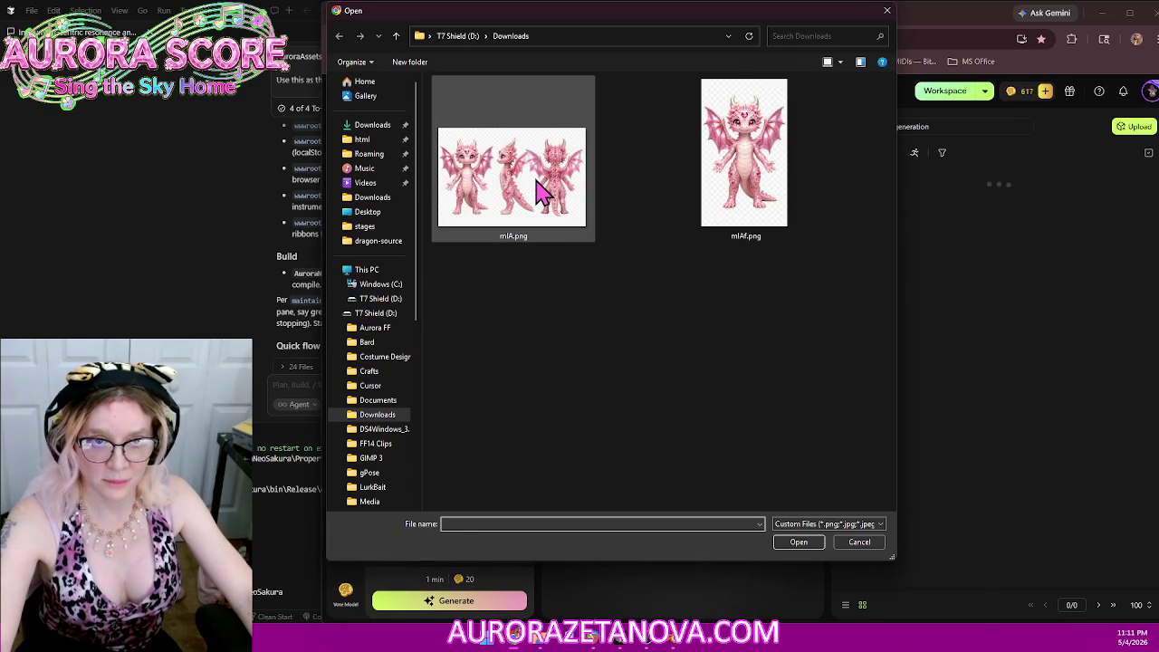
double_click(538, 192)
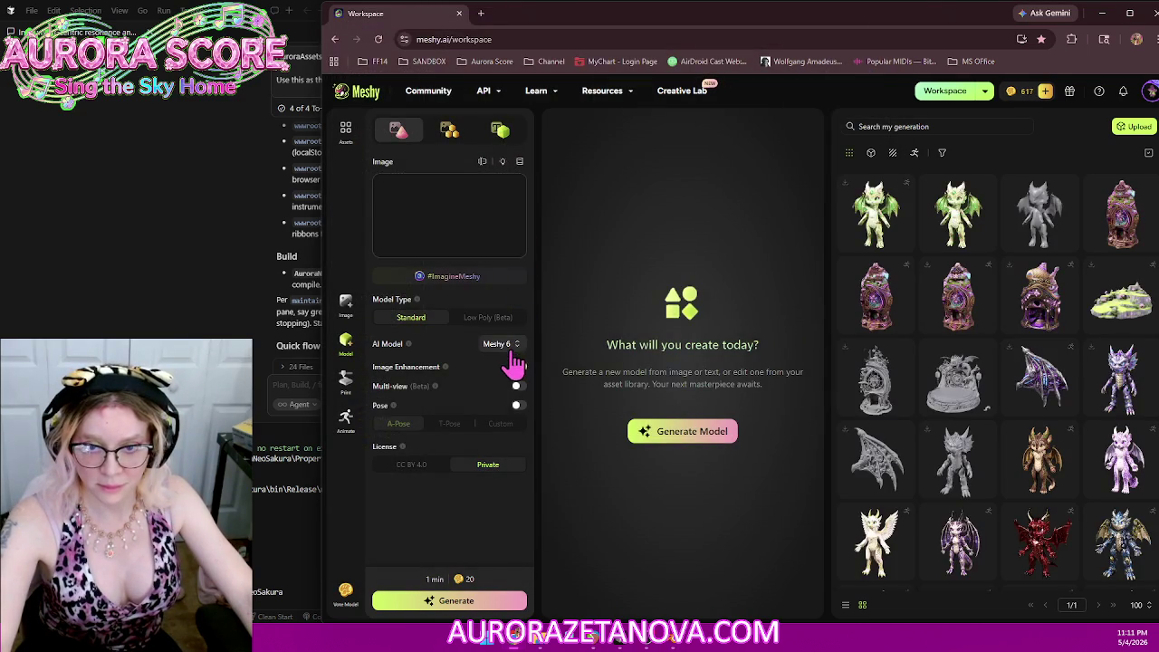
left_click(518, 389)
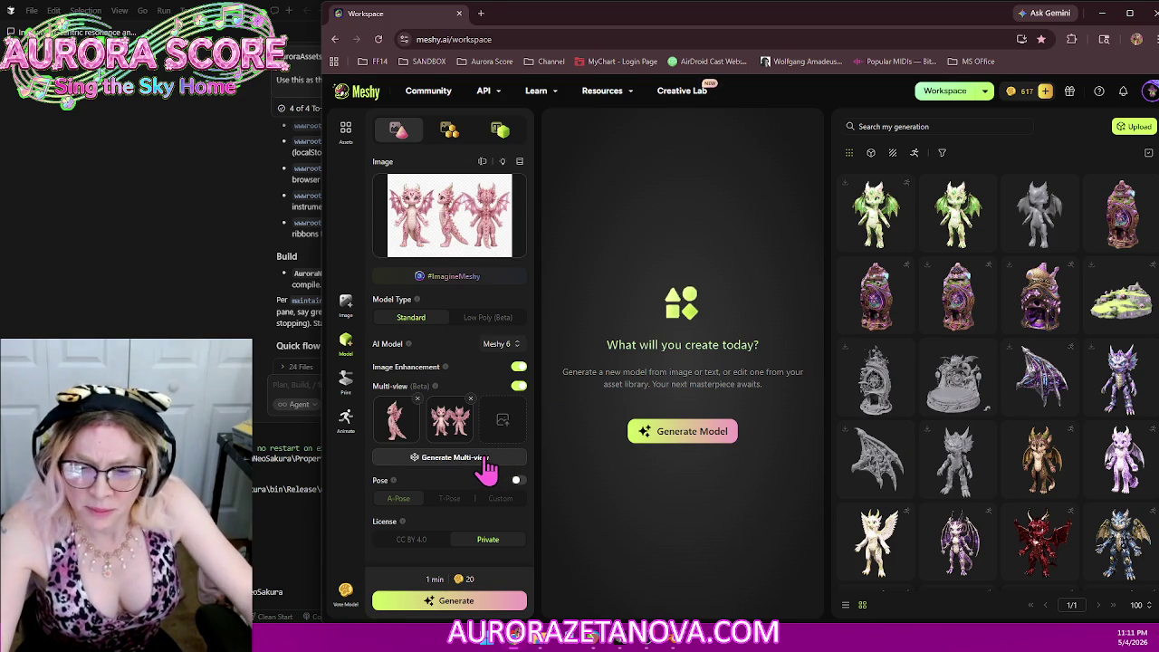
Generate multi-views, set mlAf.png as main image, start the 3D build, then stop NeoSakura.
left_click(486, 468)
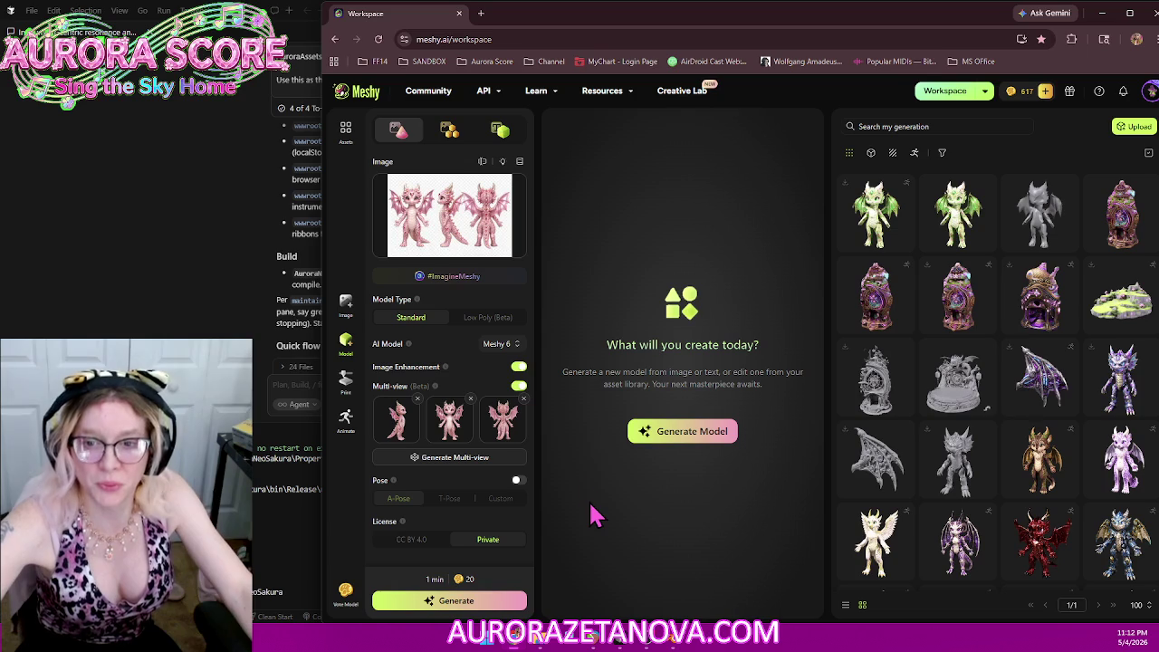
left_click(433, 206)
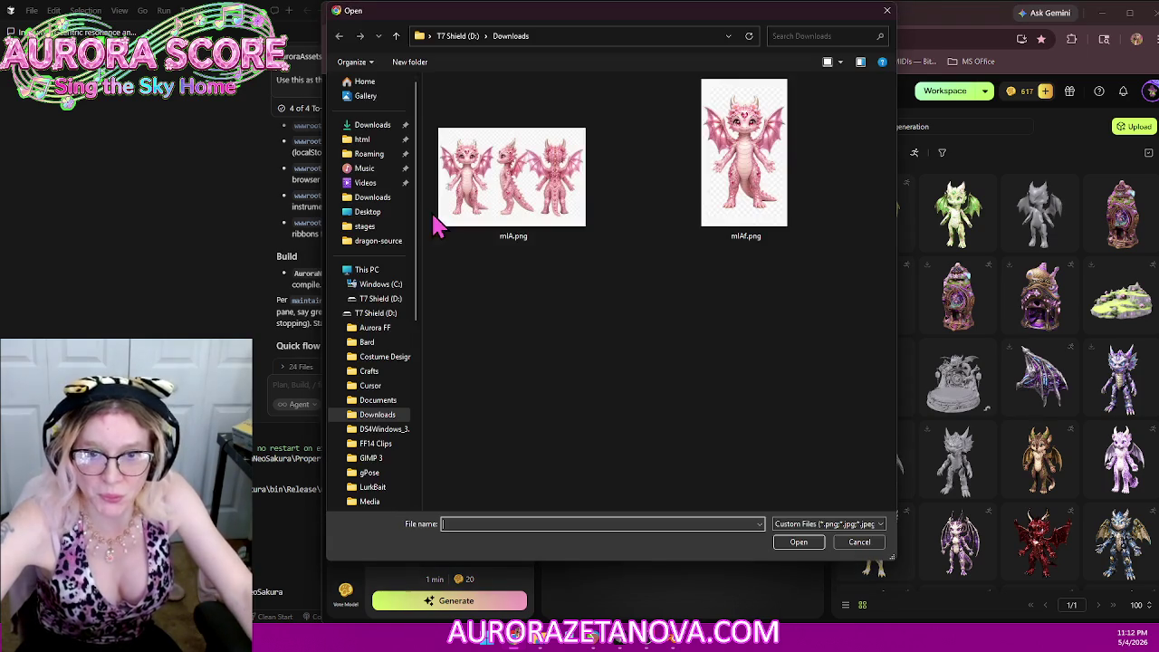
double_click(774, 154)
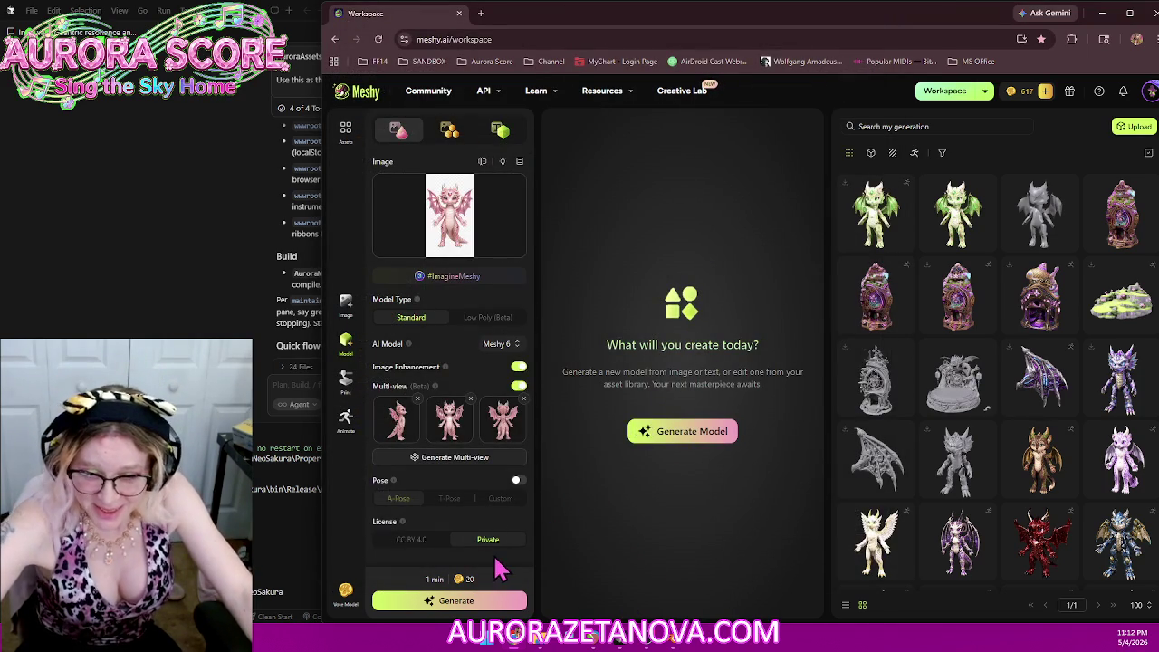
left_click(498, 605)
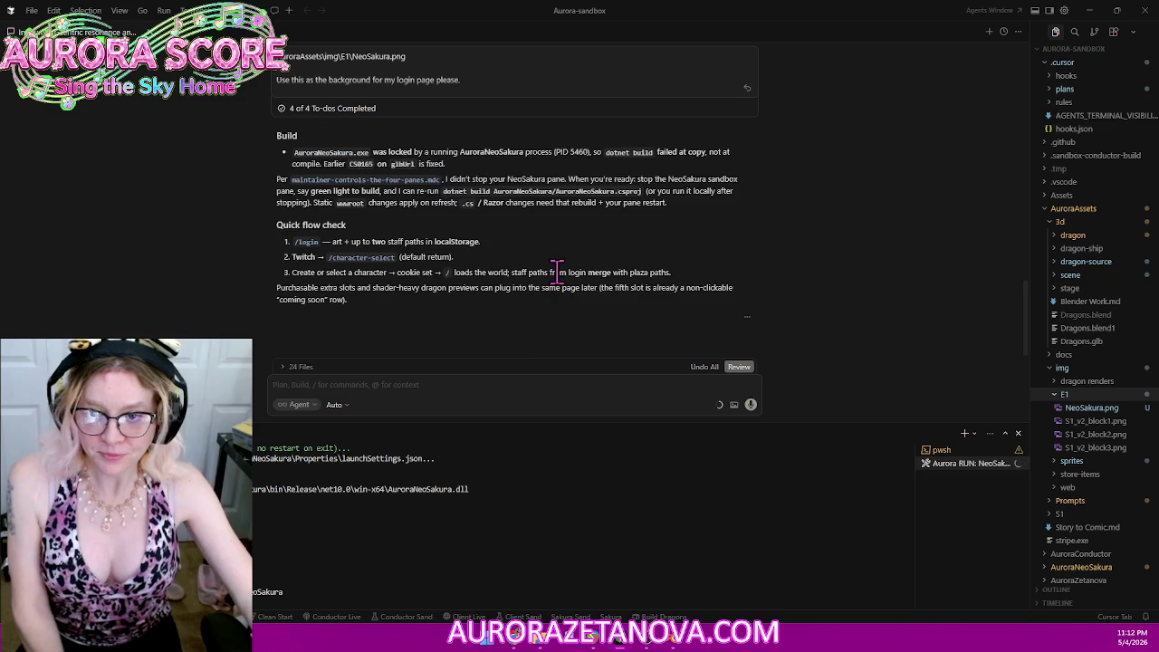
left_click(1016, 462)
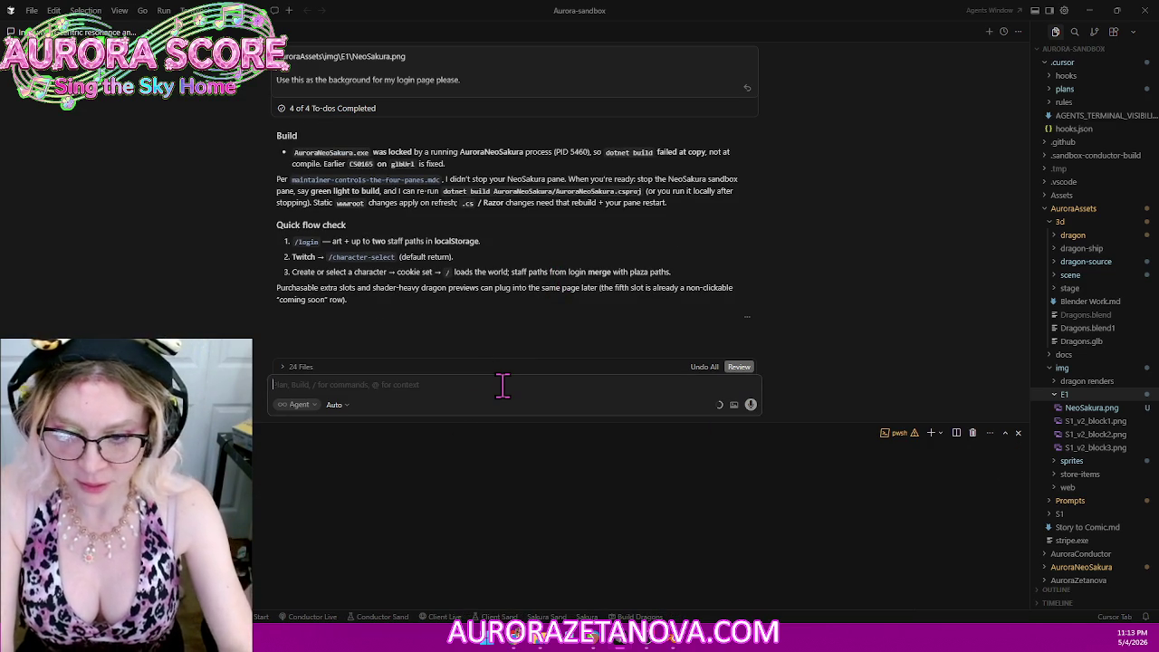
Send 'compile' to the Cursor agent and return to the Meshy browser window.
type("compile")
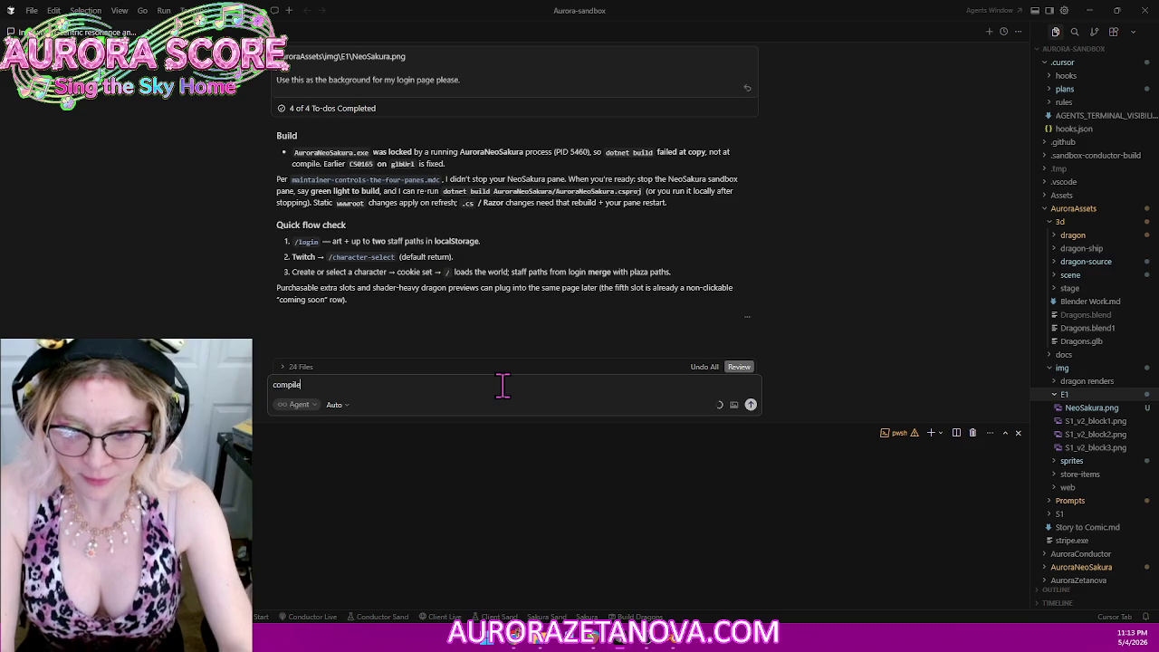
key("Return")
left_click(514, 642)
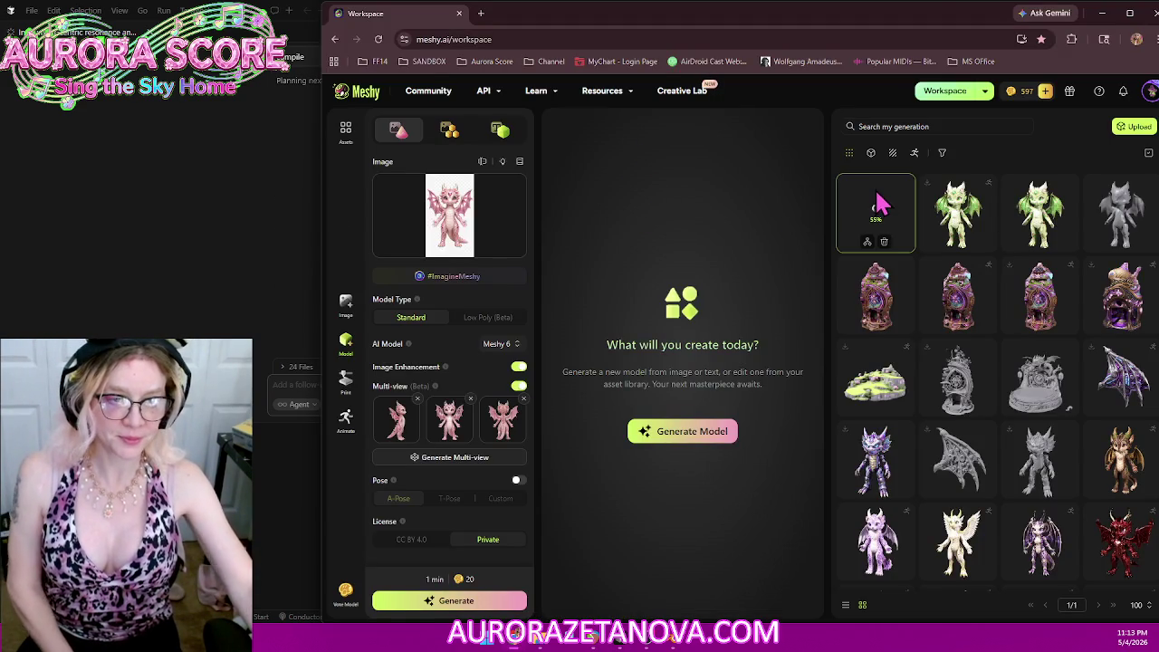
Open the newest dragon generation until its 931,868-face model finishes, then return to Cursor.
left_click(874, 209)
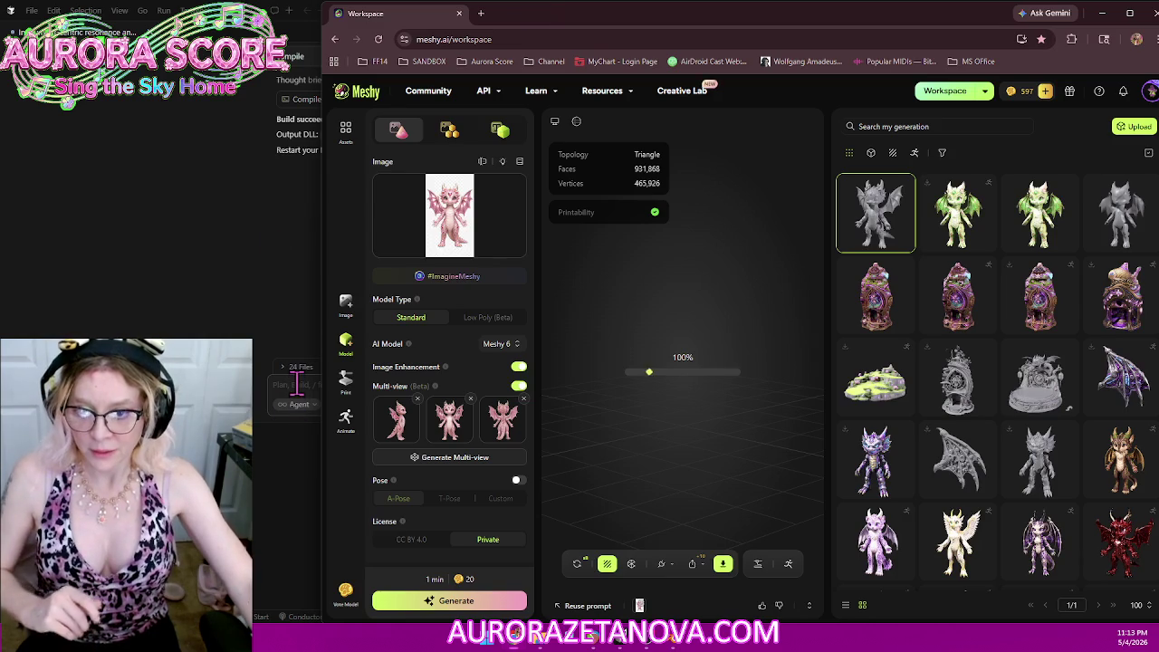
left_click(297, 385)
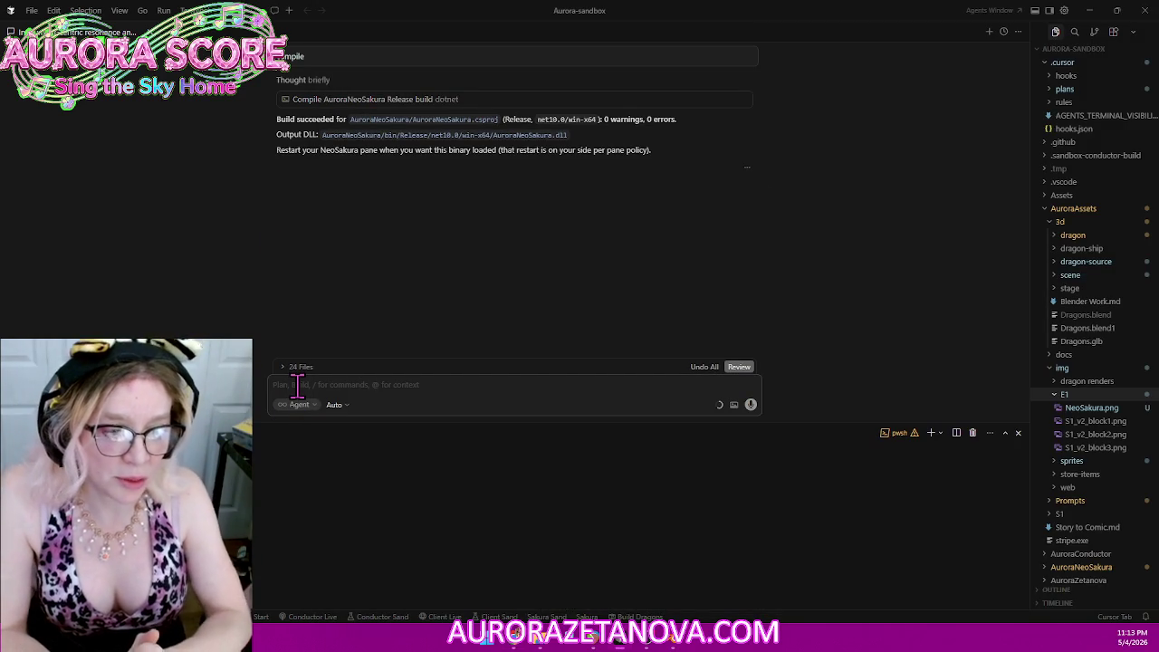
Send the Cursor agent a request to commit all changes to the local repo and push to GitHub.
type("I commit all of our ch")
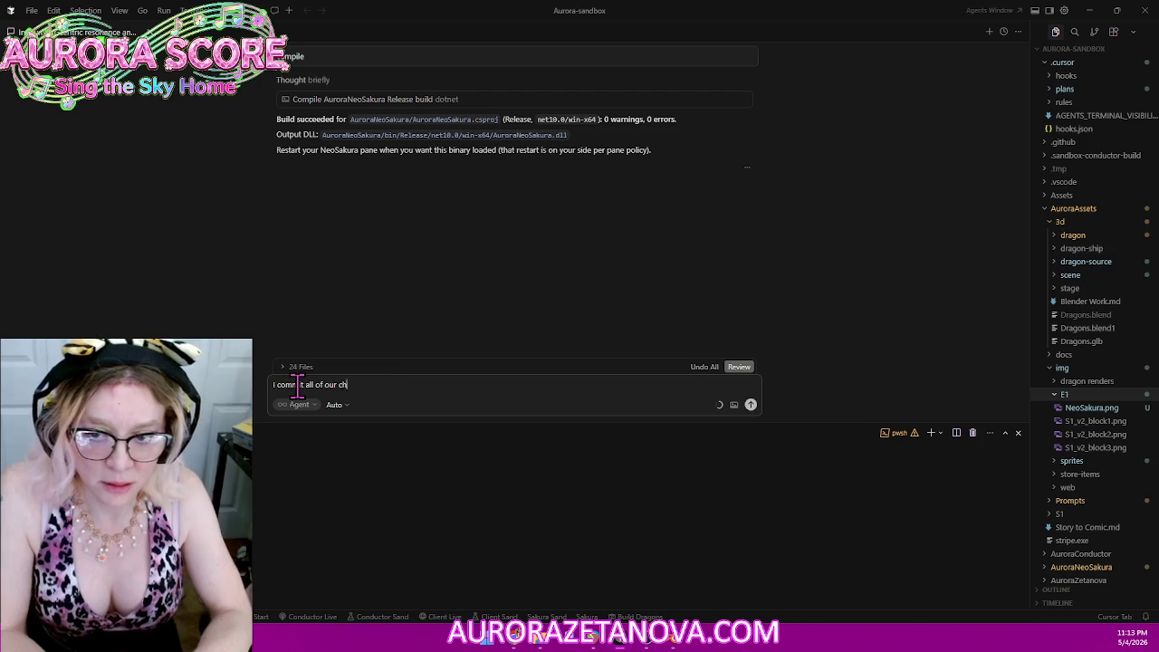
type("anges to local repo.  Also this time I want you to try pushing to the Git")
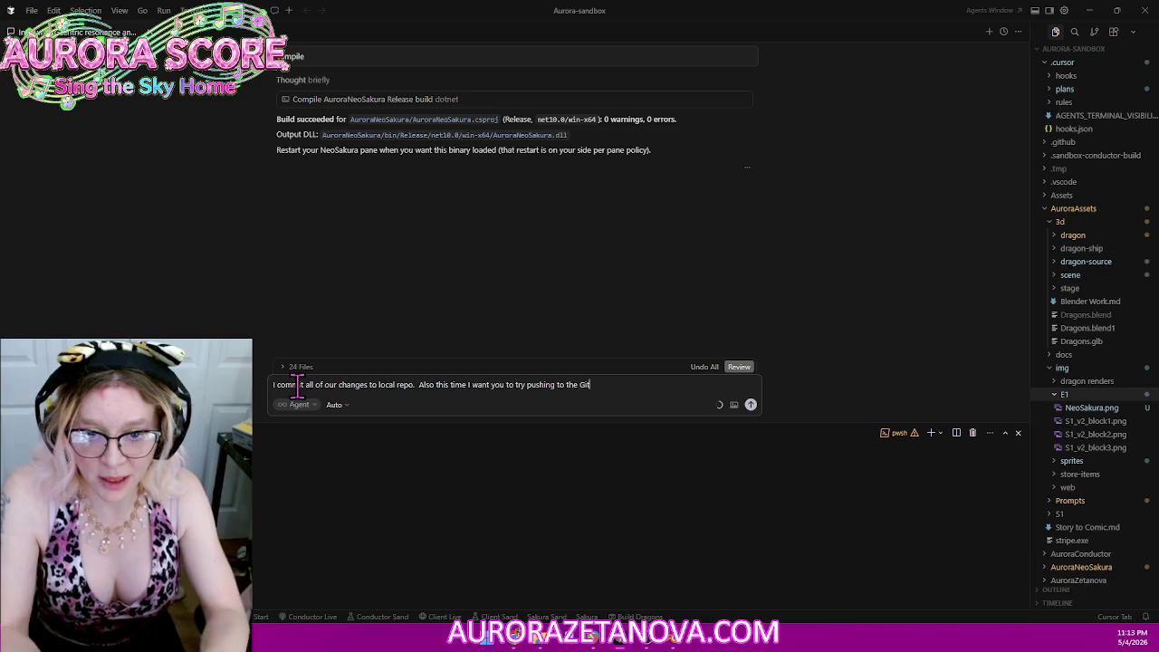
type("Hub are like")
triple_click(540, 385)
left_click(537, 384)
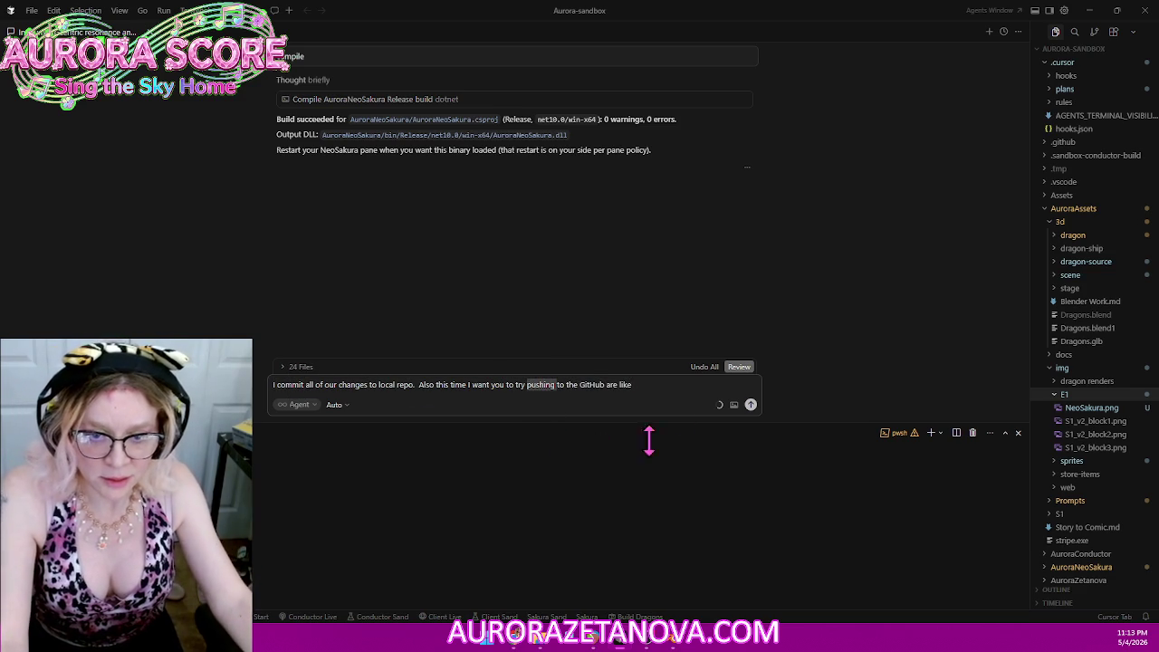
type("Committing")
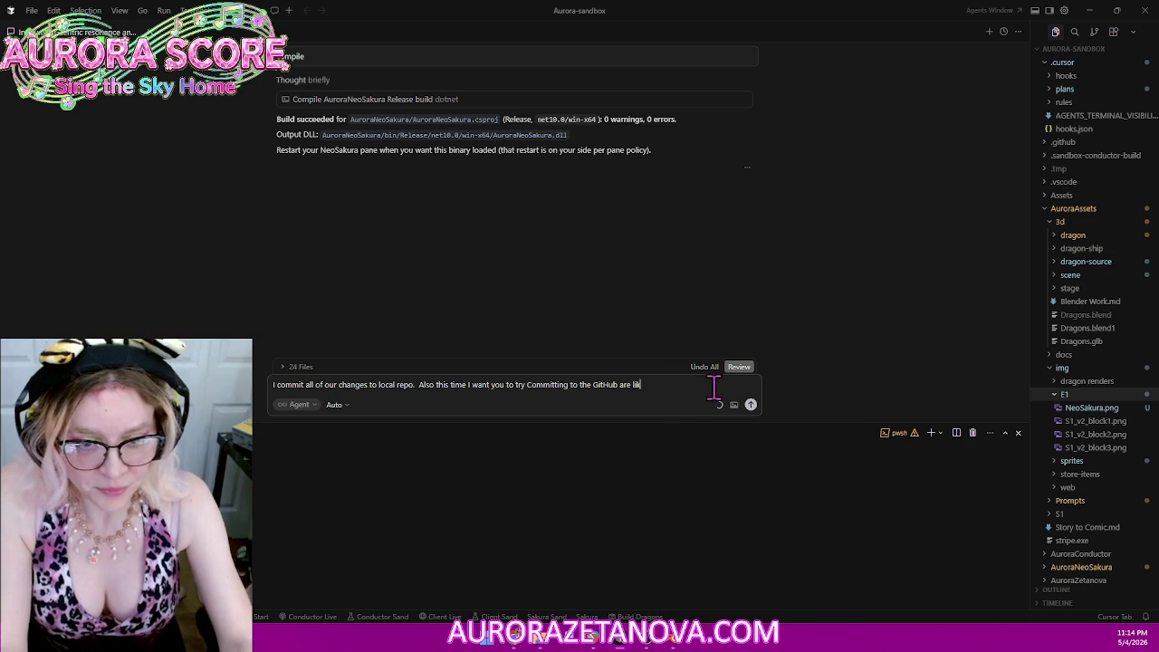
key("BackSpace")
key("BackSpace")
key("BackSpace")
key("BackSpace")
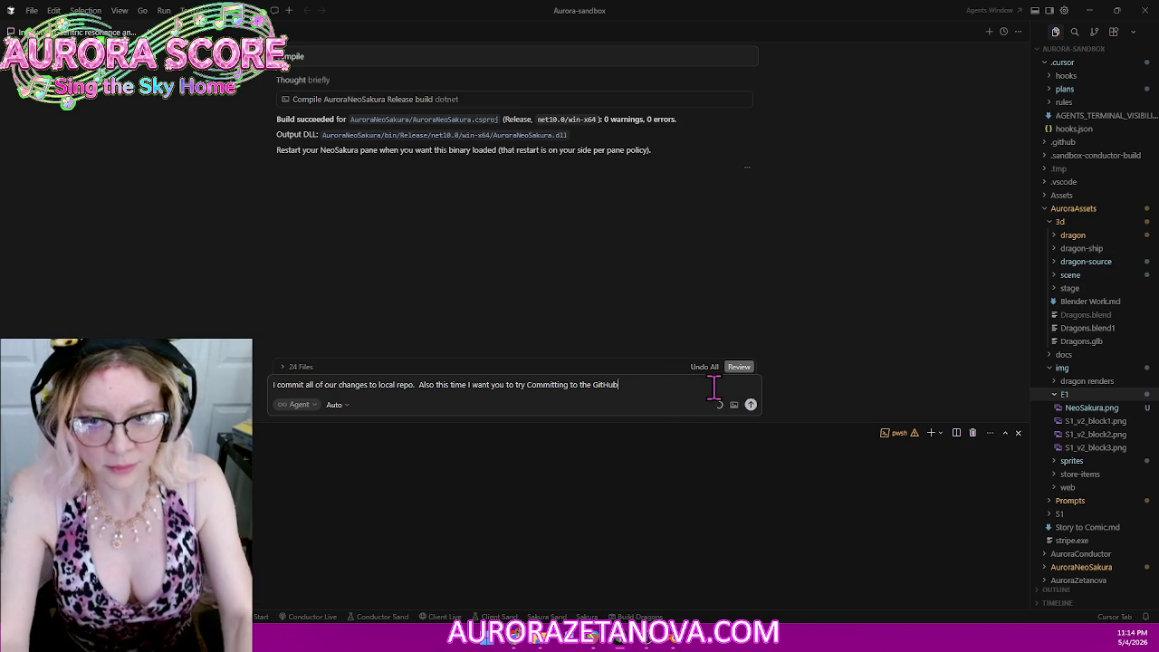
key("Return")
key("alt+Tab")
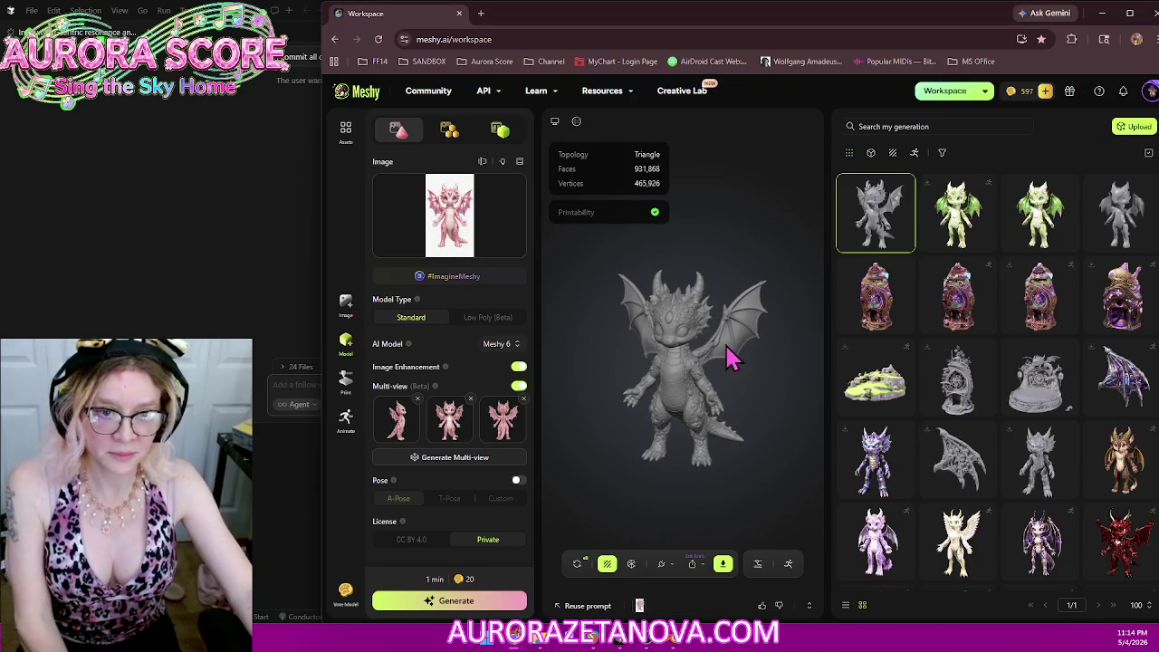
Orbit the grey dragon to a three-quarter view and request a retry of its generation.
left_click_drag(724, 356, 750, 344)
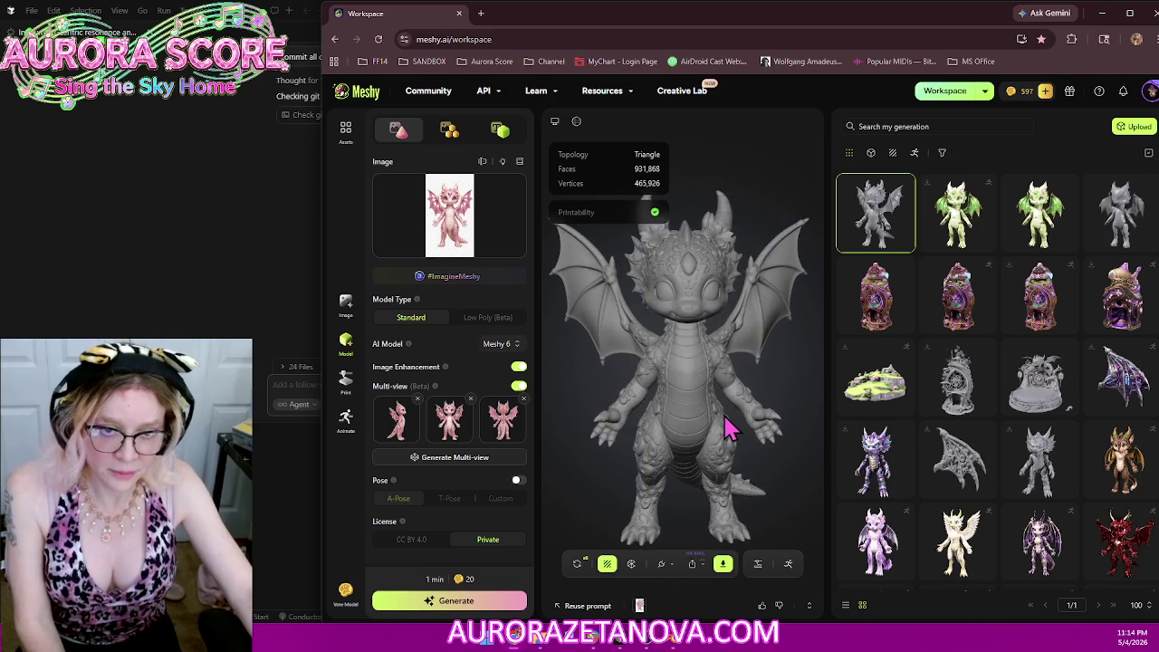
mouse_move(727, 427)
left_mouse_down()
mouse_move(831, 410)
mouse_move(914, 430)
left_mouse_up()
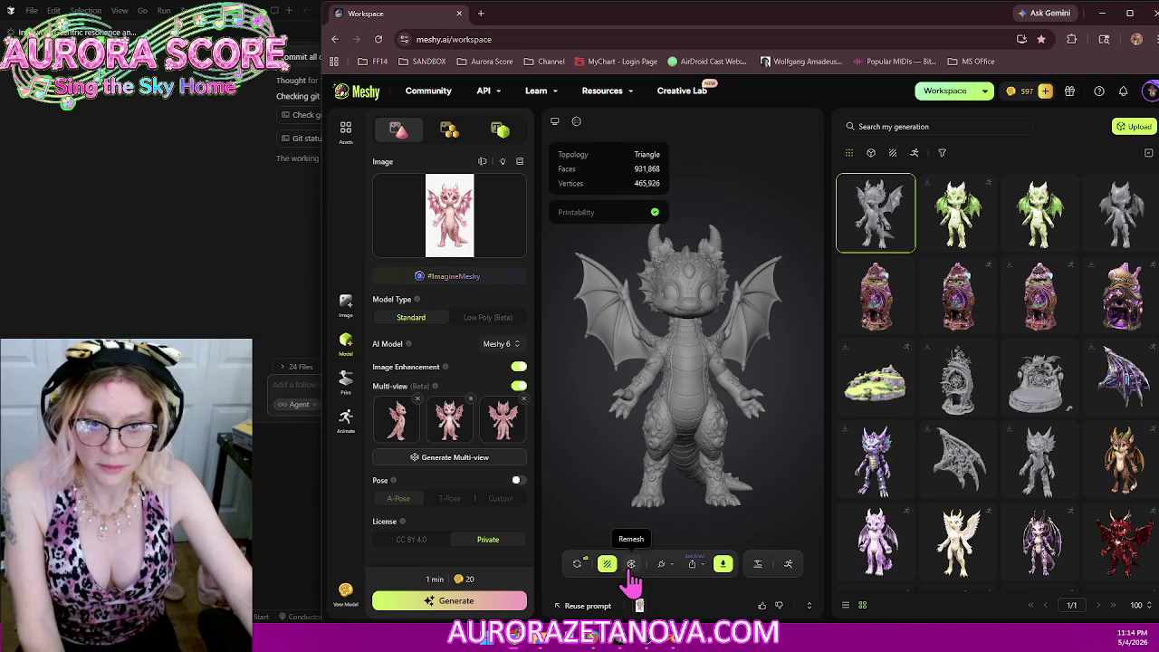
left_click(577, 563)
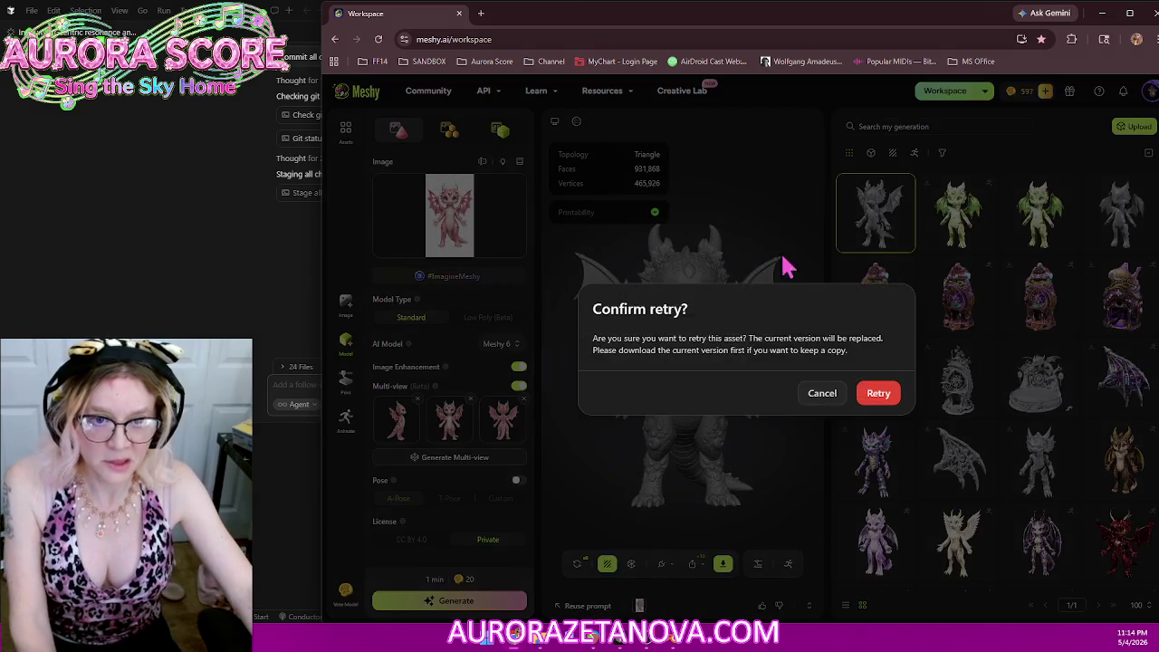
Confirm replacing the current dragon version, keeping the existing pink dragon reference image.
left_click(878, 398)
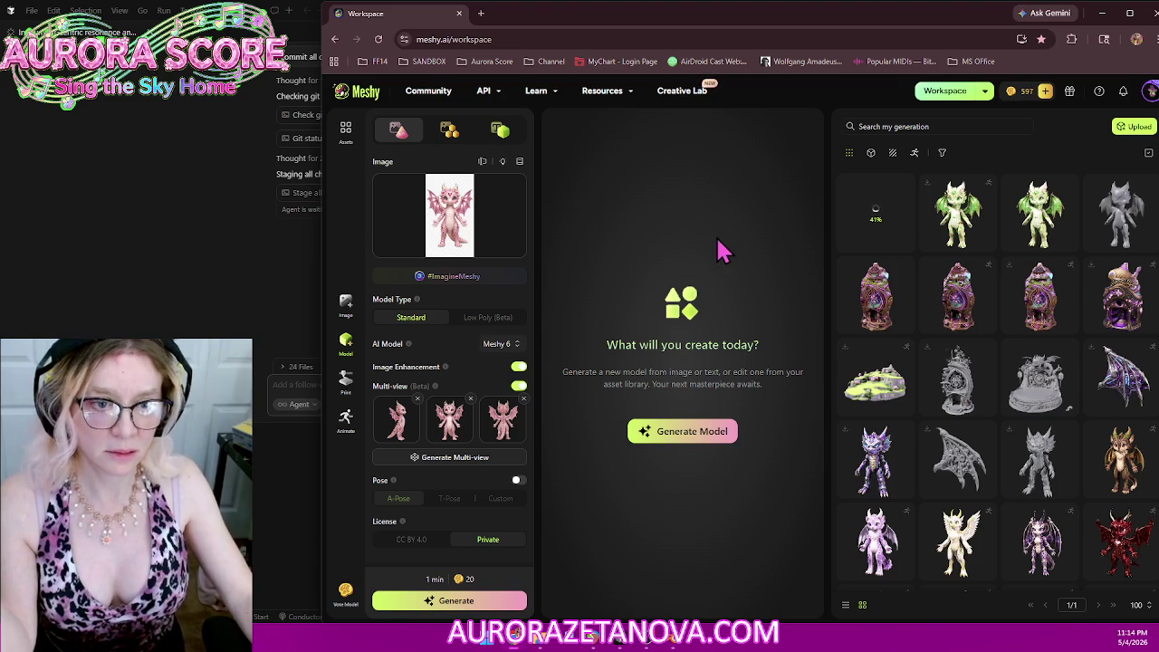
left_click(459, 211)
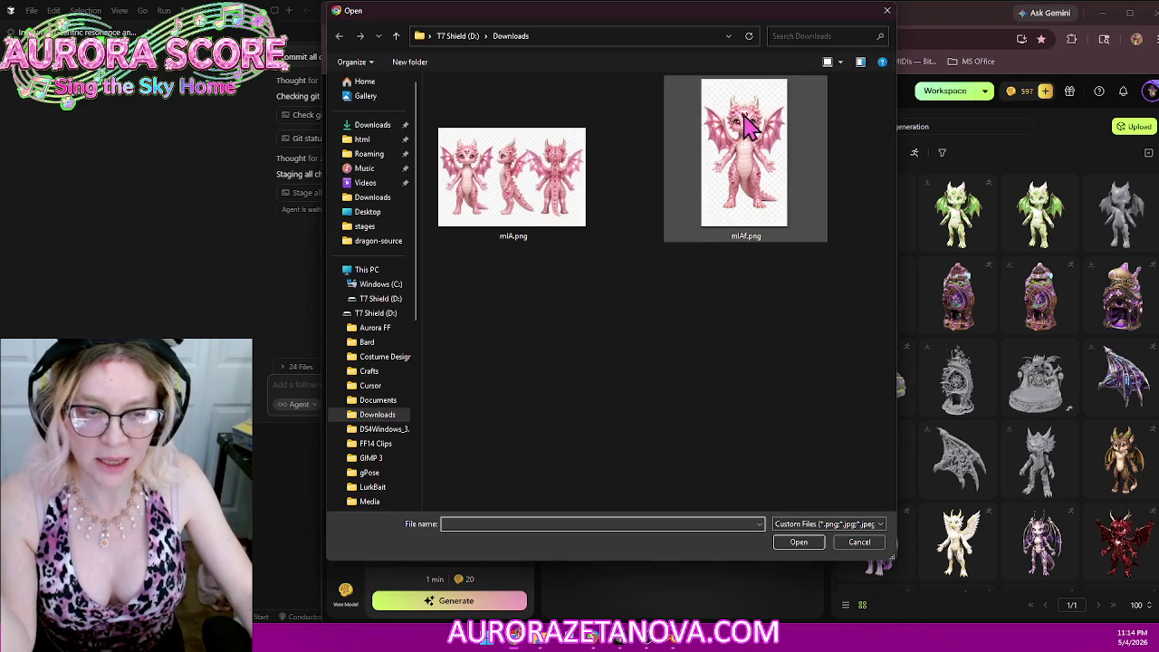
left_click(886, 10)
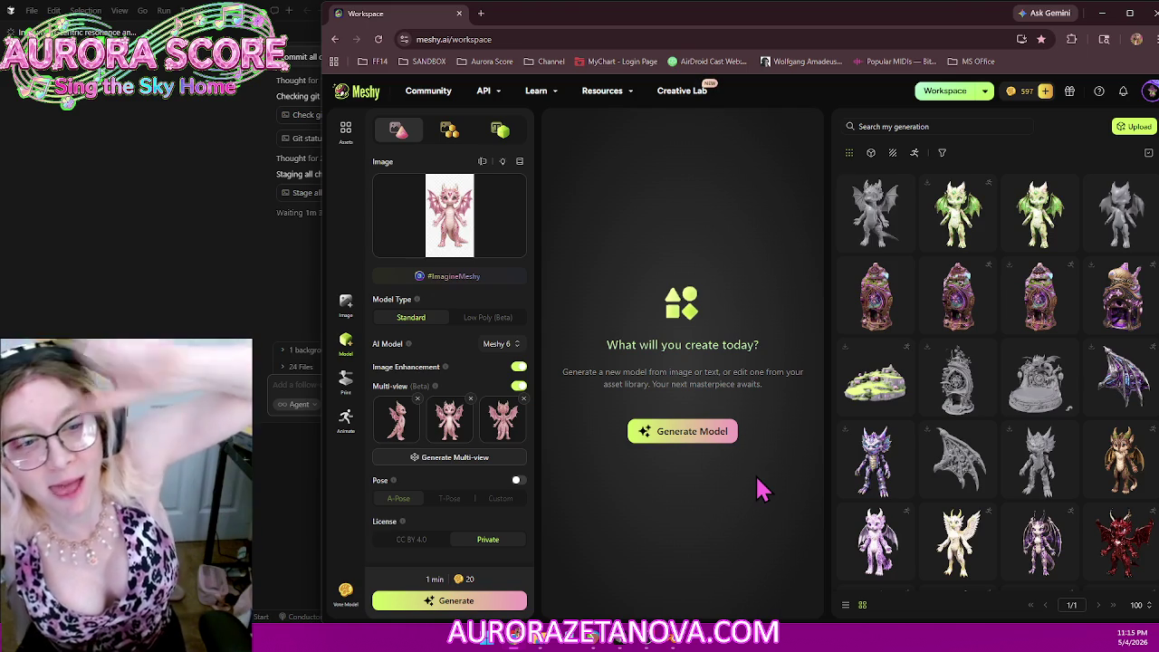
Inspect the regenerated dragon from above, then retry and confirm its generation again.
left_click(870, 204)
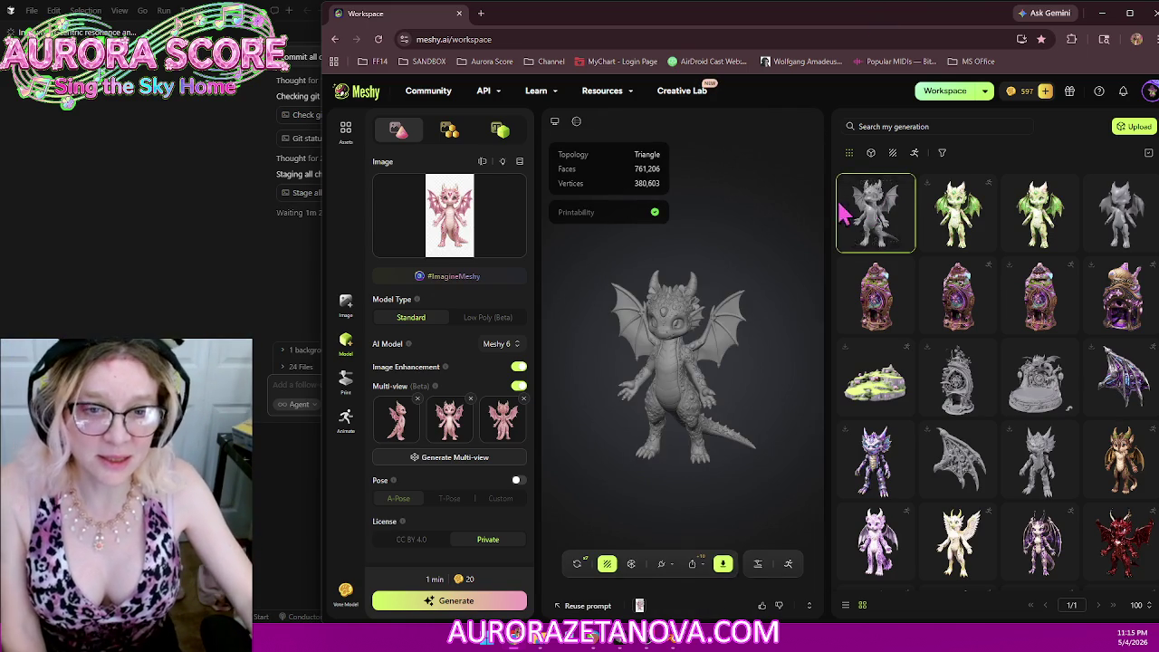
left_click_drag(628, 388, 659, 385)
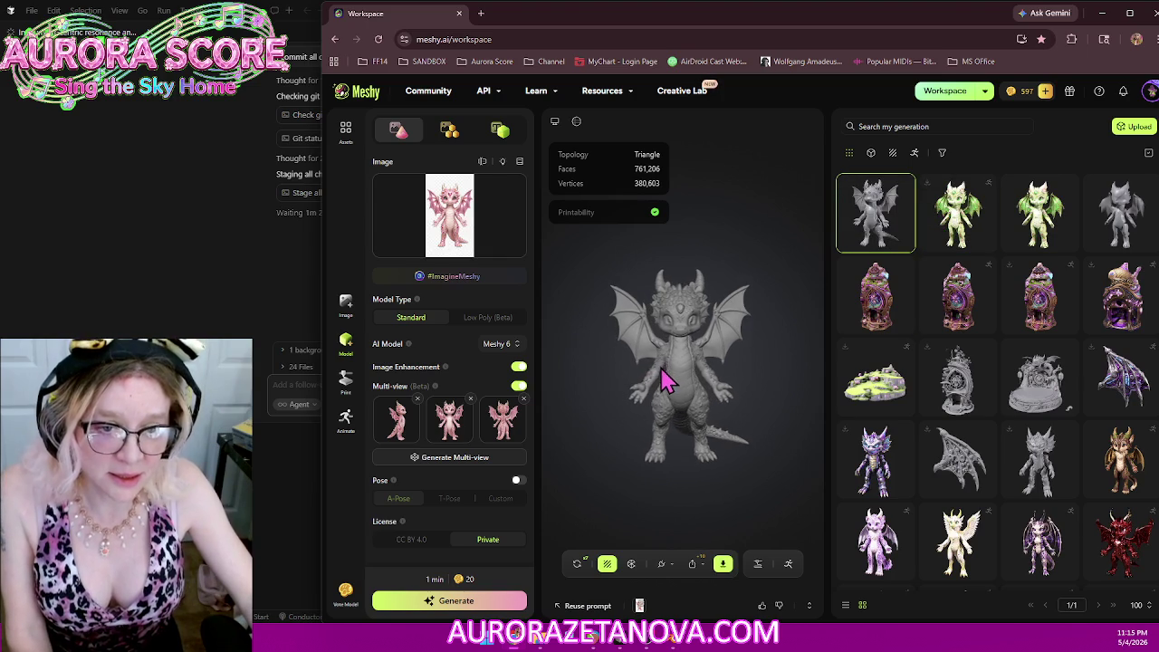
scroll(731, 368, "up", 5)
mouse_move(732, 310)
left_mouse_down()
mouse_move(715, 339)
mouse_move(716, 292)
left_mouse_up()
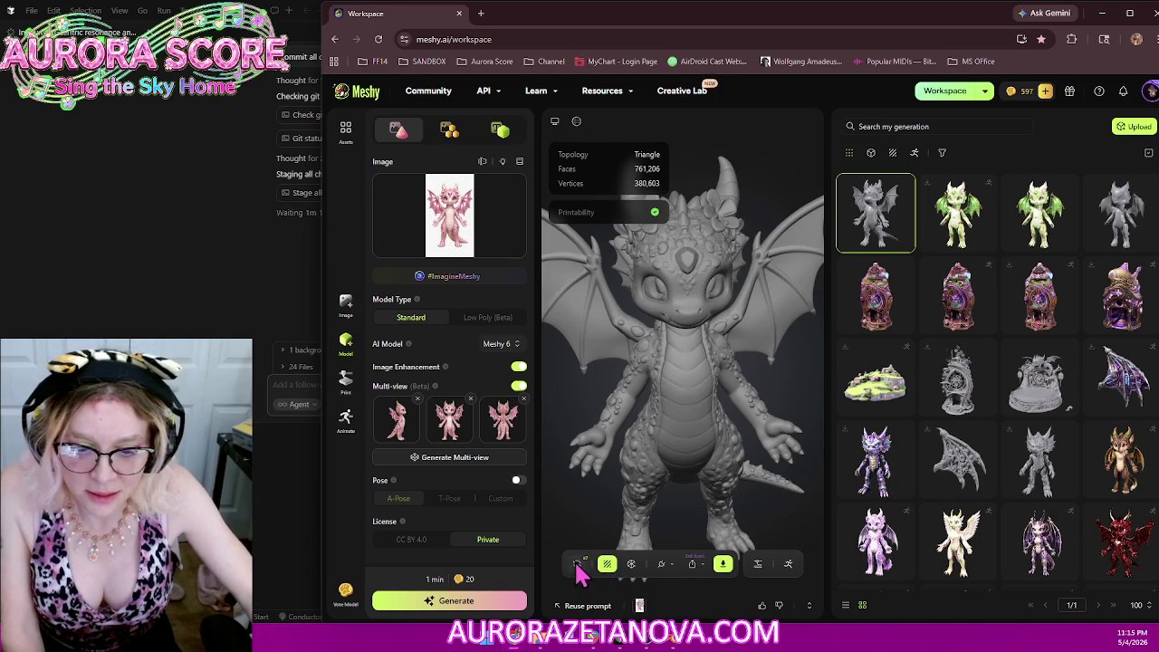
left_click(576, 563)
left_click(871, 404)
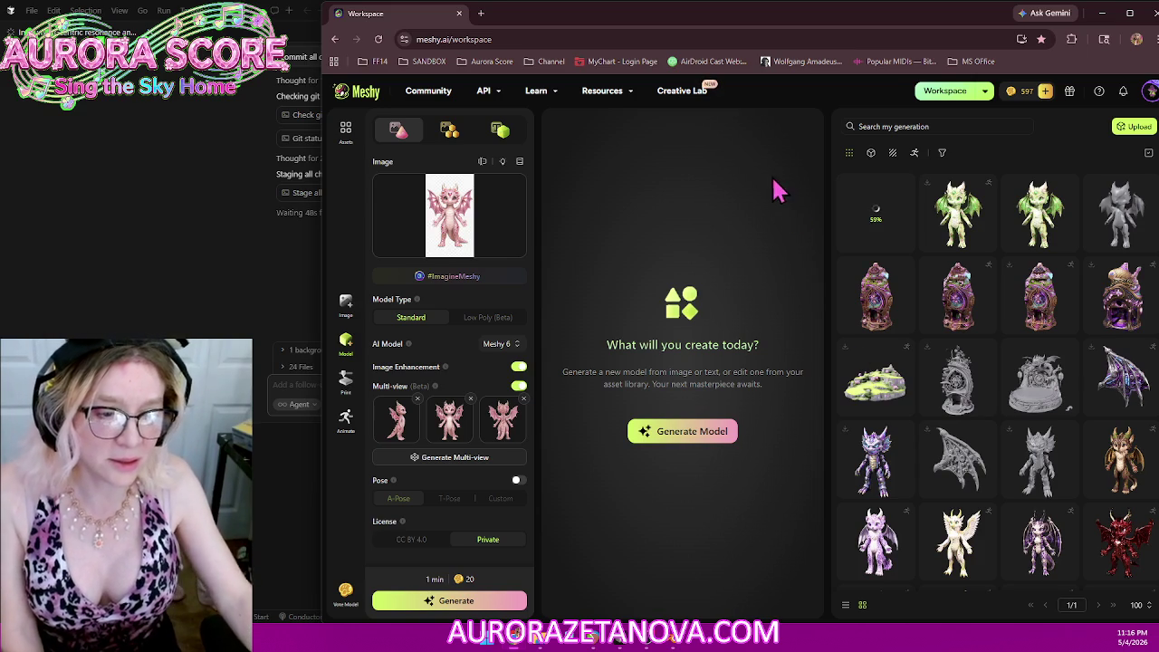
Preview the green terrain model by orbiting and zooming, then reopen the grey dragon.
left_click(870, 399)
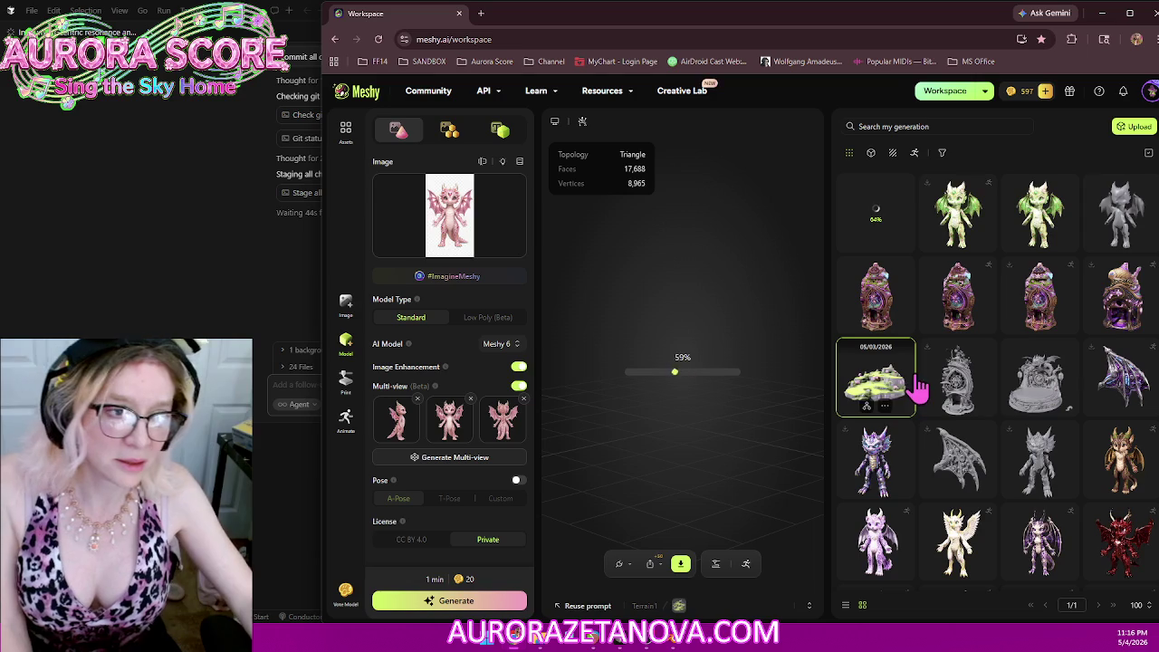
scroll(1013, 366, "down", 3)
scroll(1014, 369, "down", 3)
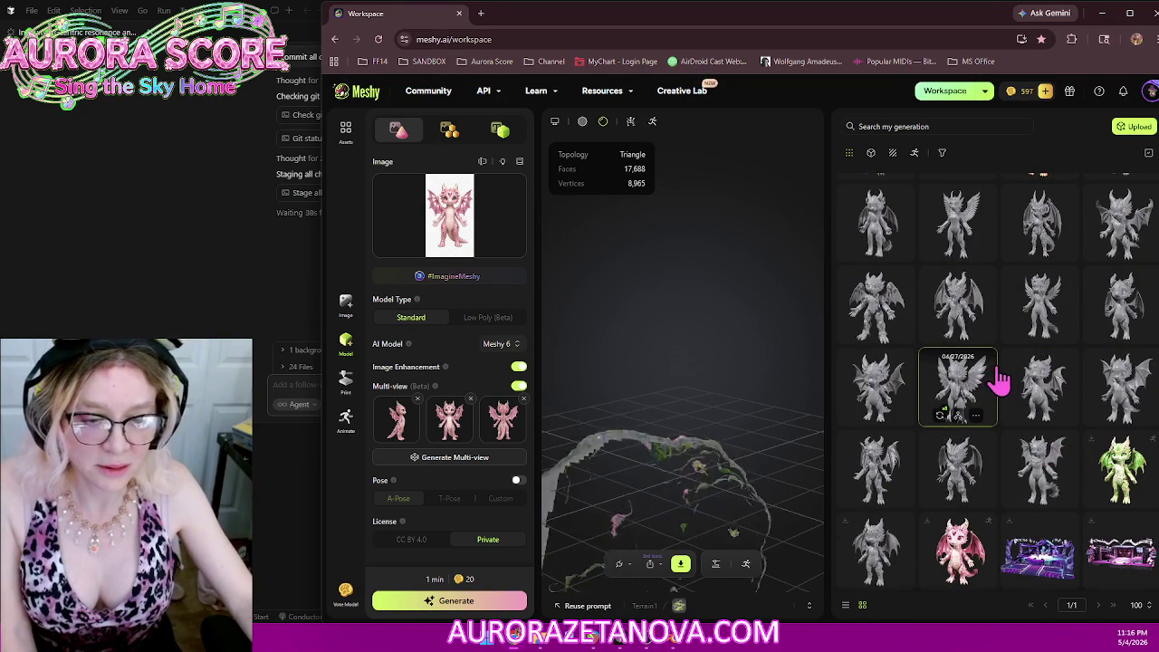
mouse_move(799, 446)
left_mouse_down()
mouse_move(840, 380)
mouse_move(763, 259)
mouse_move(772, 310)
mouse_move(815, 302)
mouse_move(833, 349)
mouse_move(796, 396)
mouse_move(625, 416)
mouse_move(654, 413)
mouse_move(742, 362)
mouse_move(743, 297)
mouse_move(579, 380)
mouse_move(667, 370)
mouse_move(646, 612)
mouse_move(774, 516)
mouse_move(765, 570)
mouse_move(744, 585)
mouse_move(795, 550)
left_mouse_up()
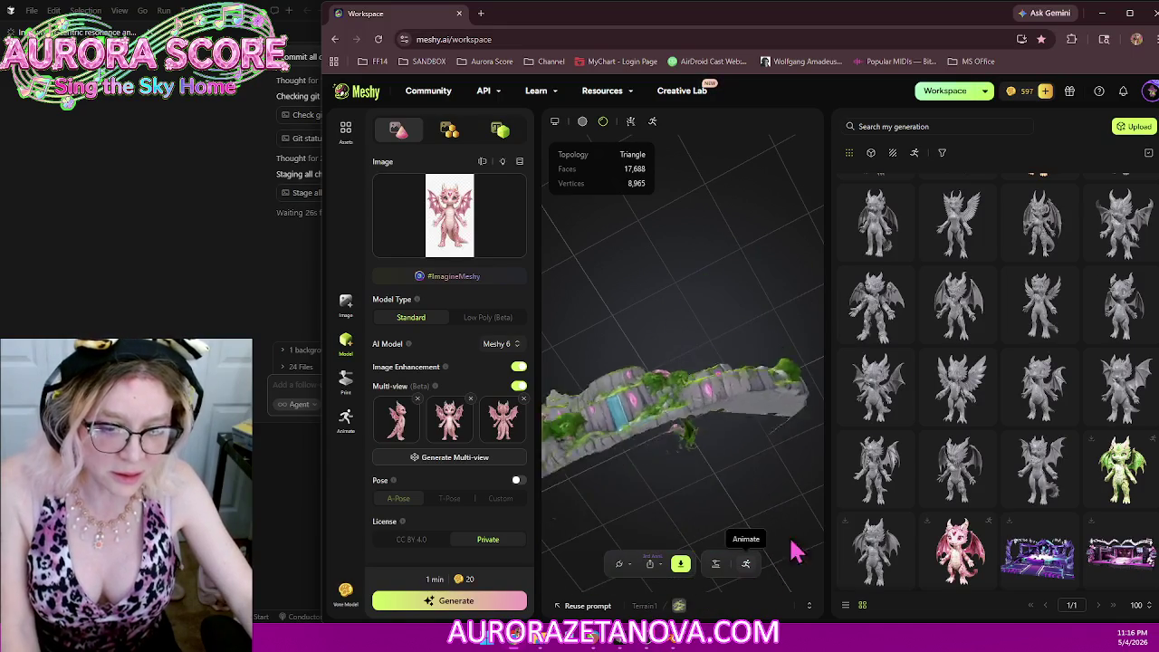
scroll(1014, 307, "up", 4)
scroll(1014, 308, "up", 2)
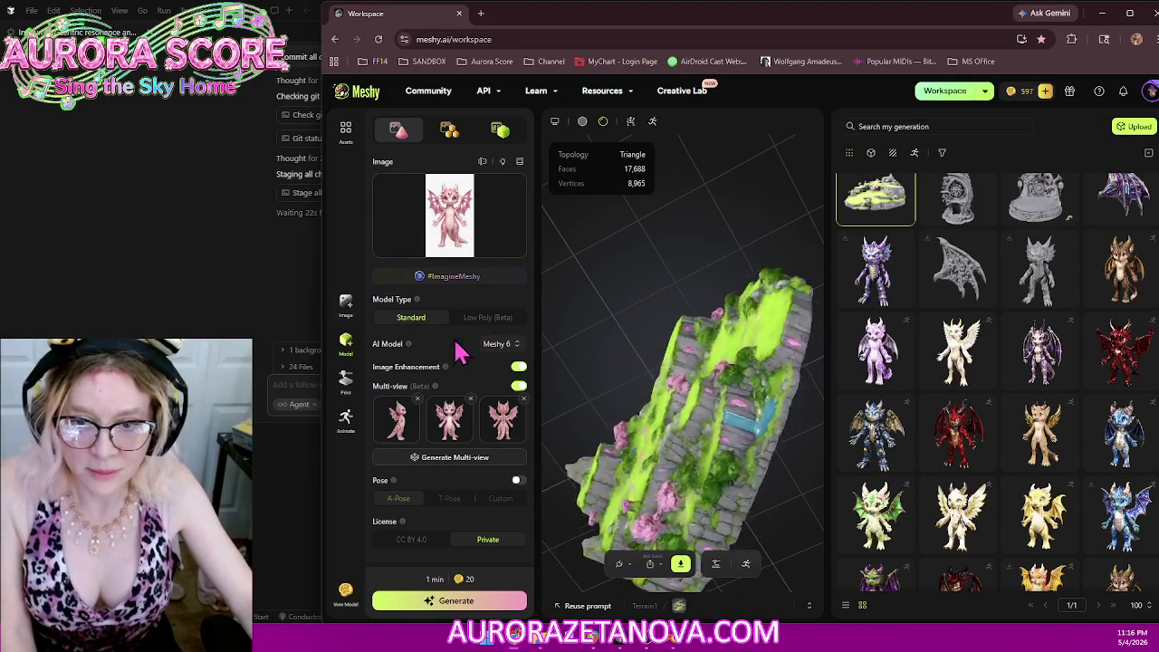
scroll(955, 289, "up", 2)
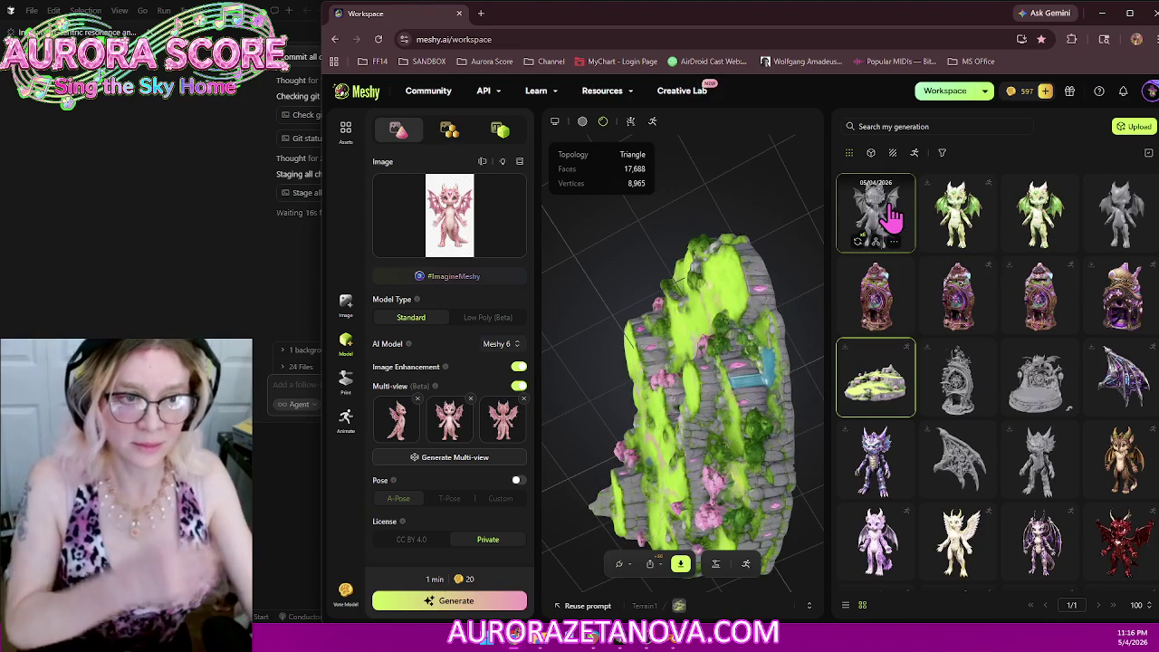
left_click(891, 214)
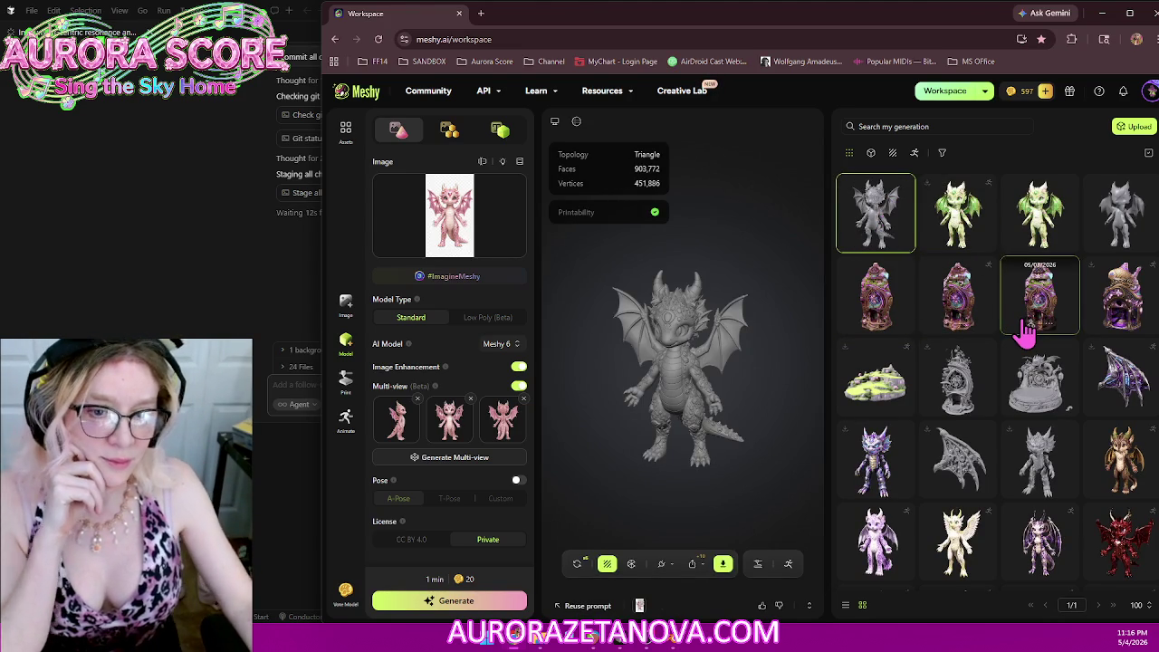
Look down on the dragon's head and remove the third multi-view reference image.
scroll(704, 331, "up", 5)
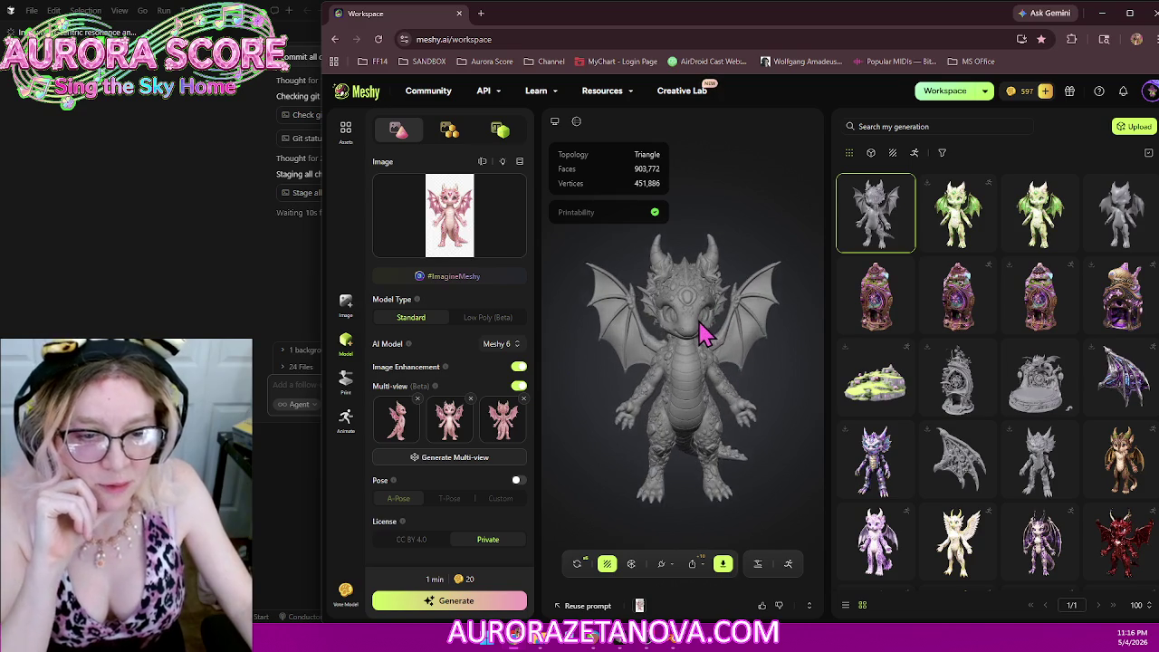
left_click_drag(704, 331, 714, 285)
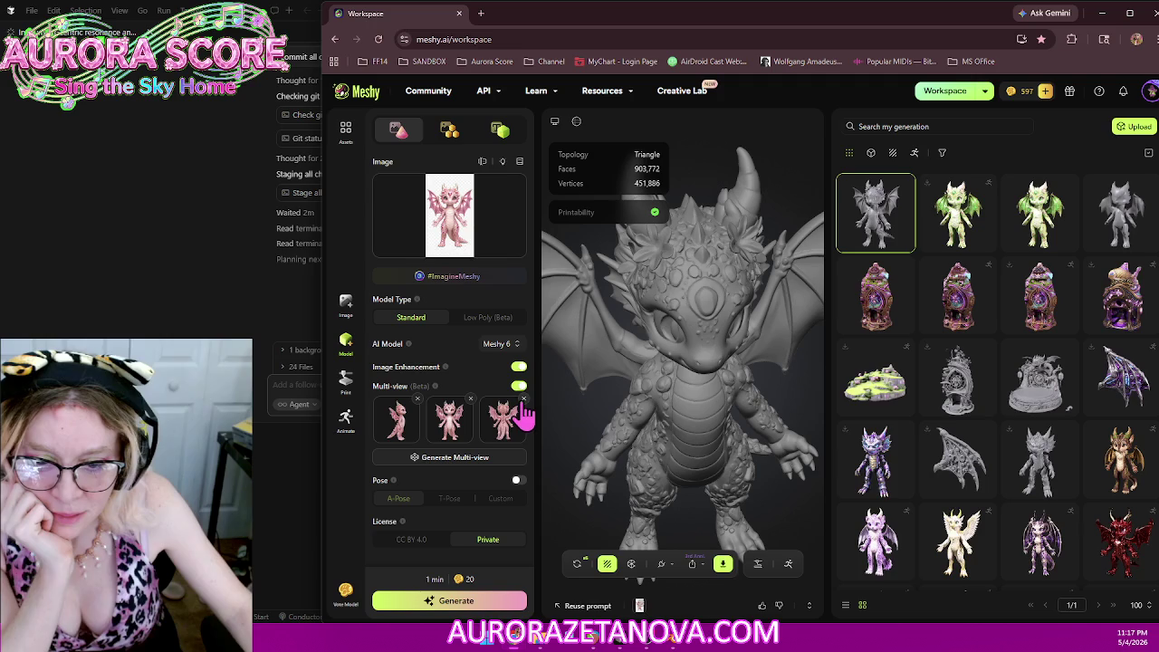
left_click(523, 400)
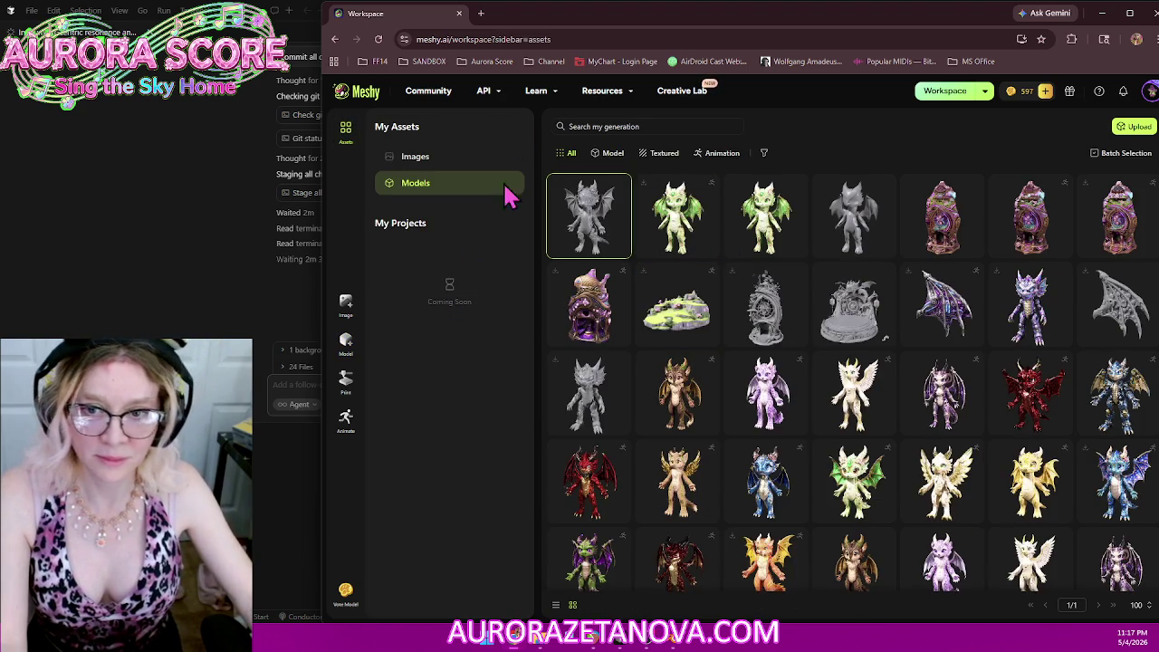
Switch to image generation with GPT Image 2 as the model.
left_click(345, 313)
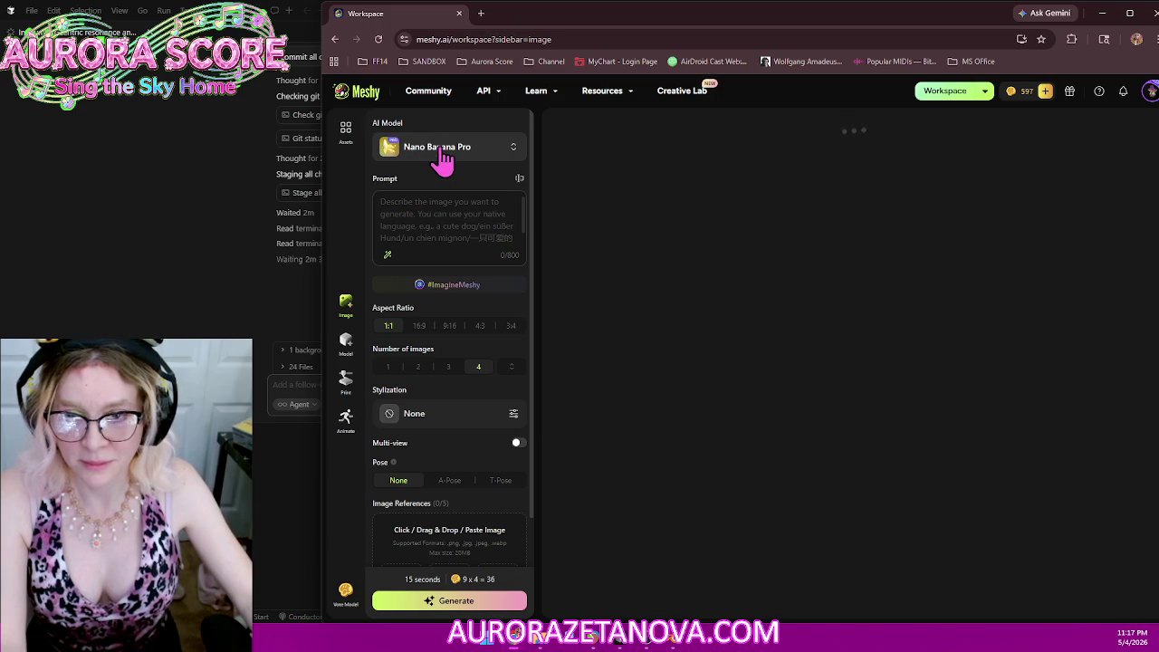
left_click(444, 150)
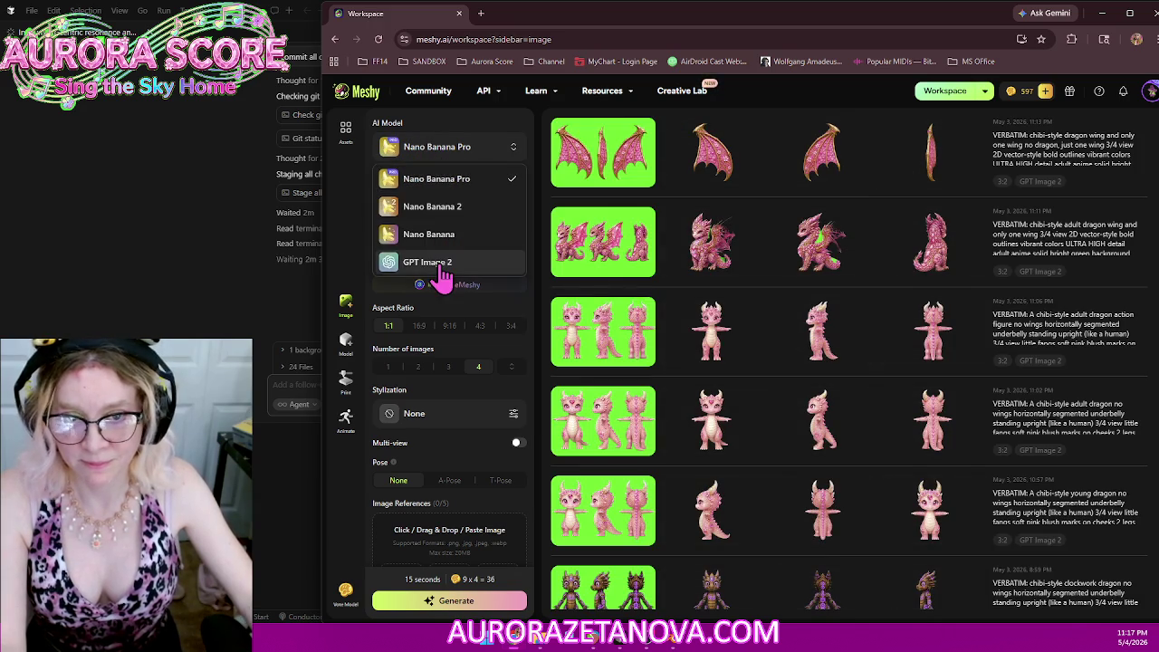
left_click(443, 261)
left_click(305, 359)
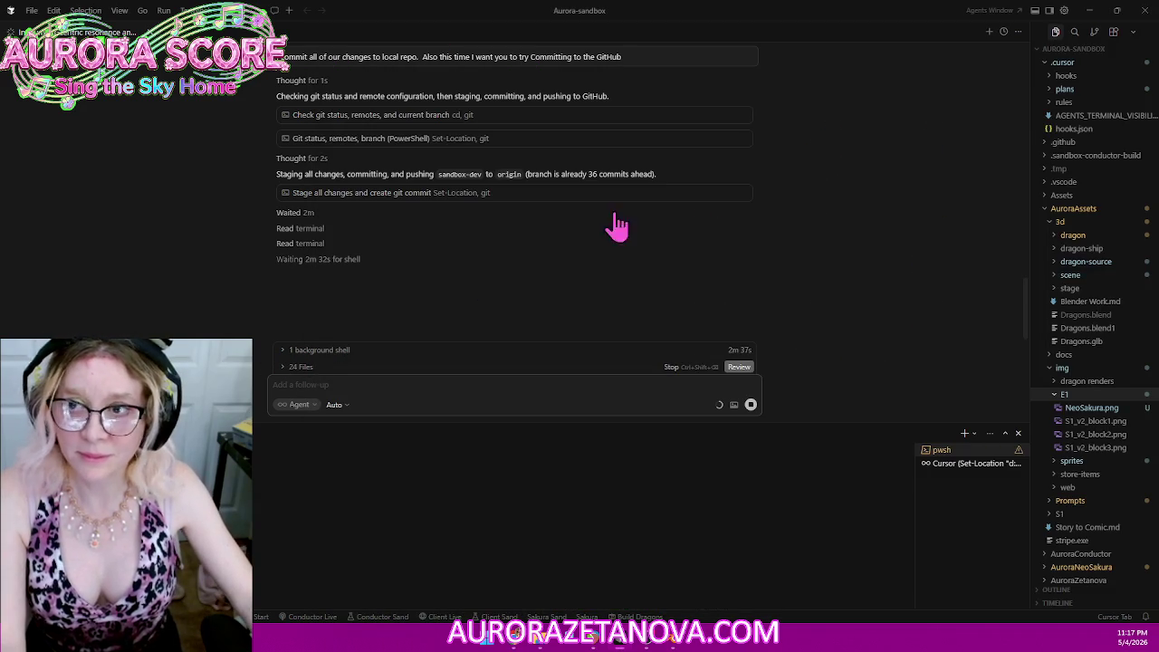
Open Mia.md from the Prompts characters folder in Cursor.
left_click(1093, 238)
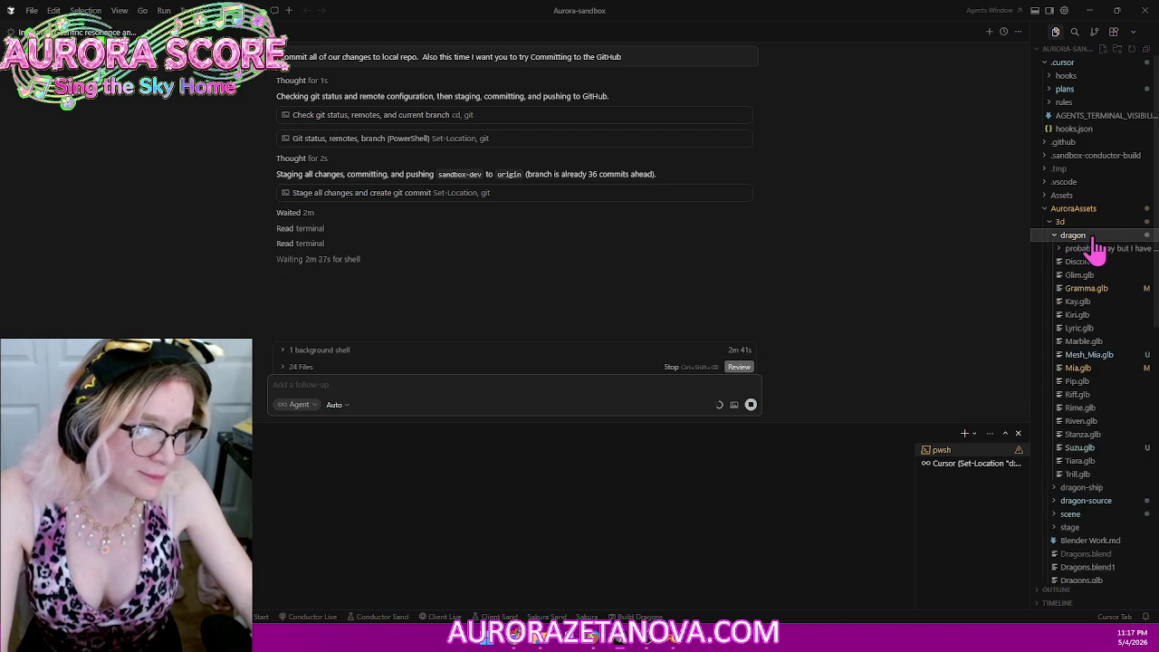
left_click(1072, 235)
left_click(1059, 221)
left_click(1062, 247)
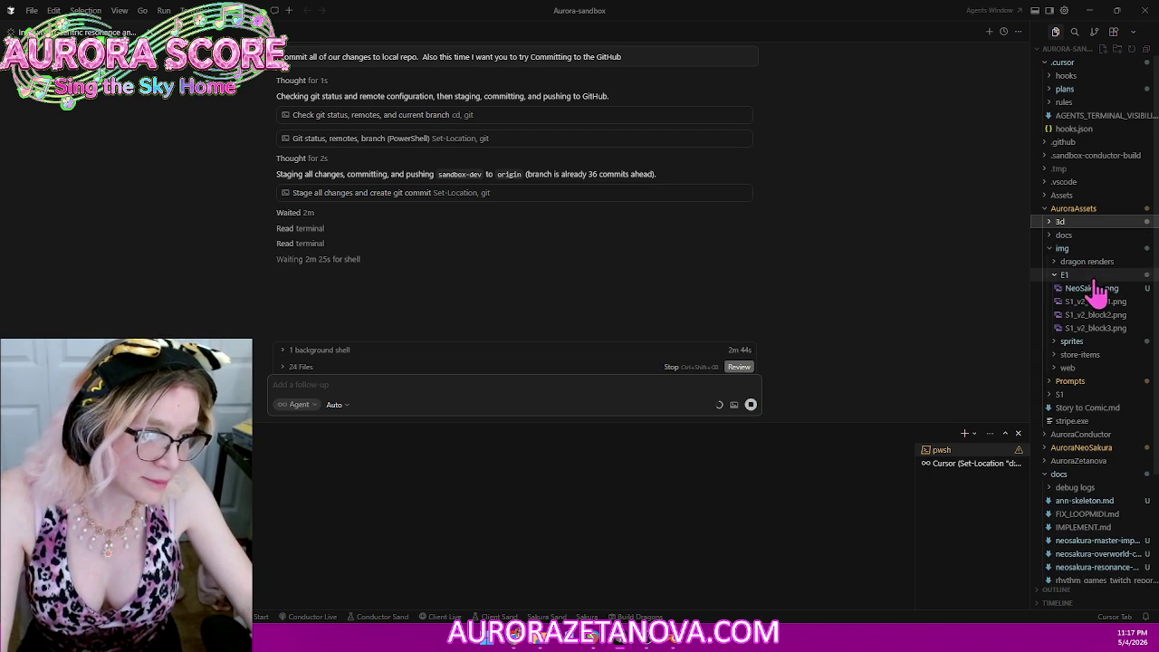
left_click(1072, 248)
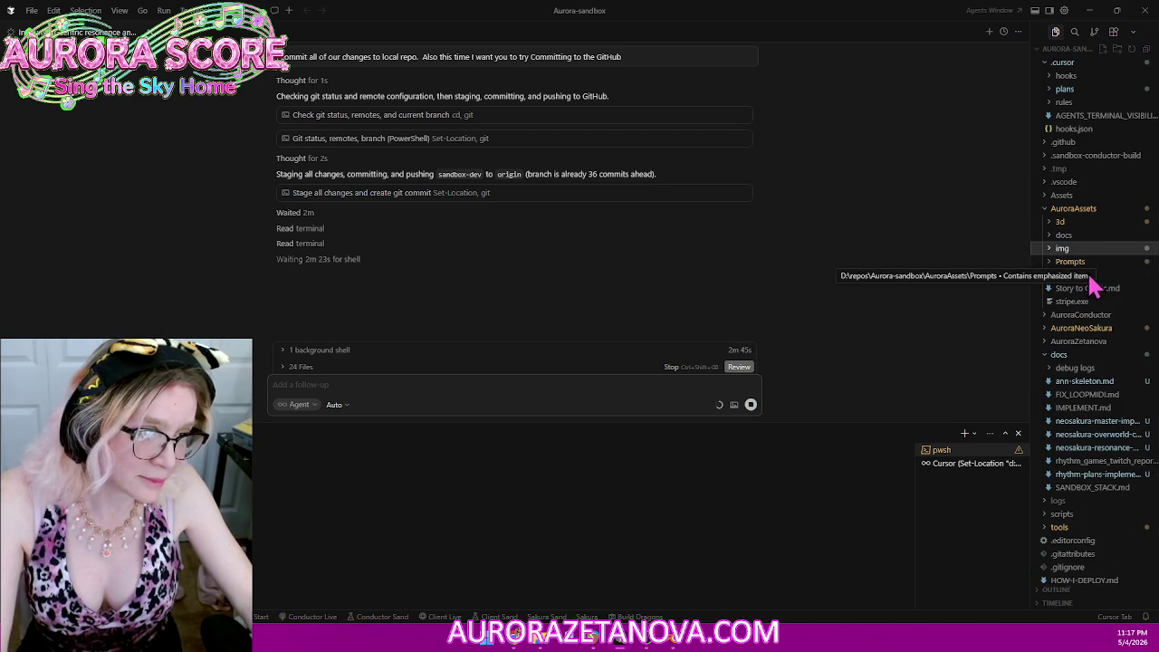
left_click(1085, 262)
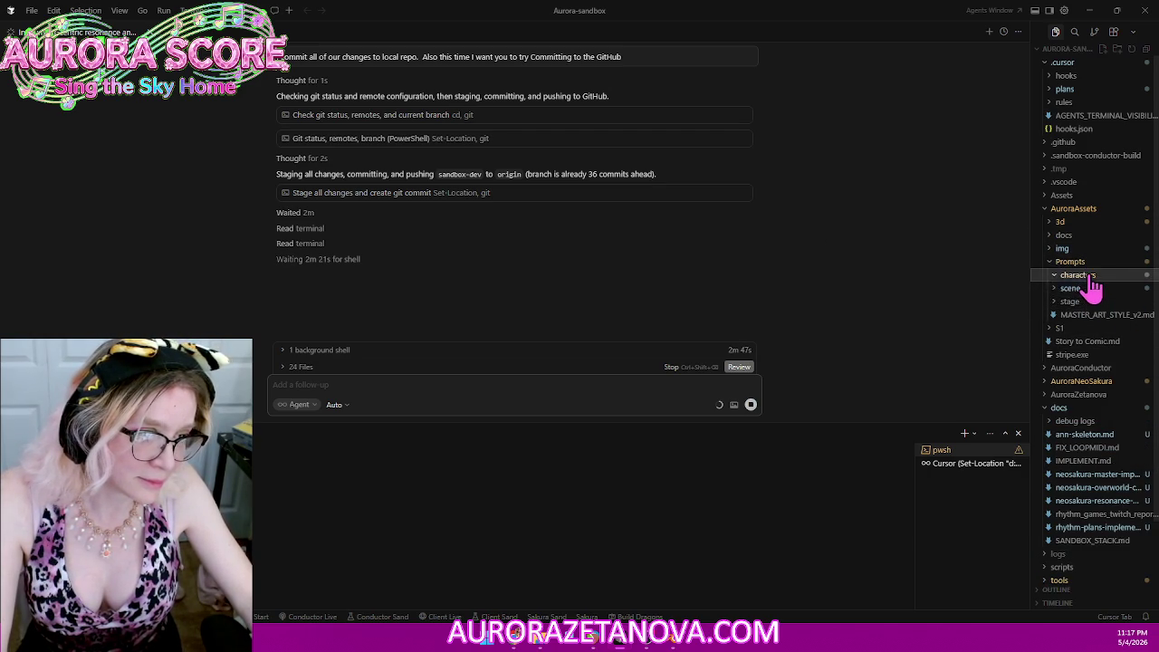
left_click(1090, 276)
left_click(1104, 395)
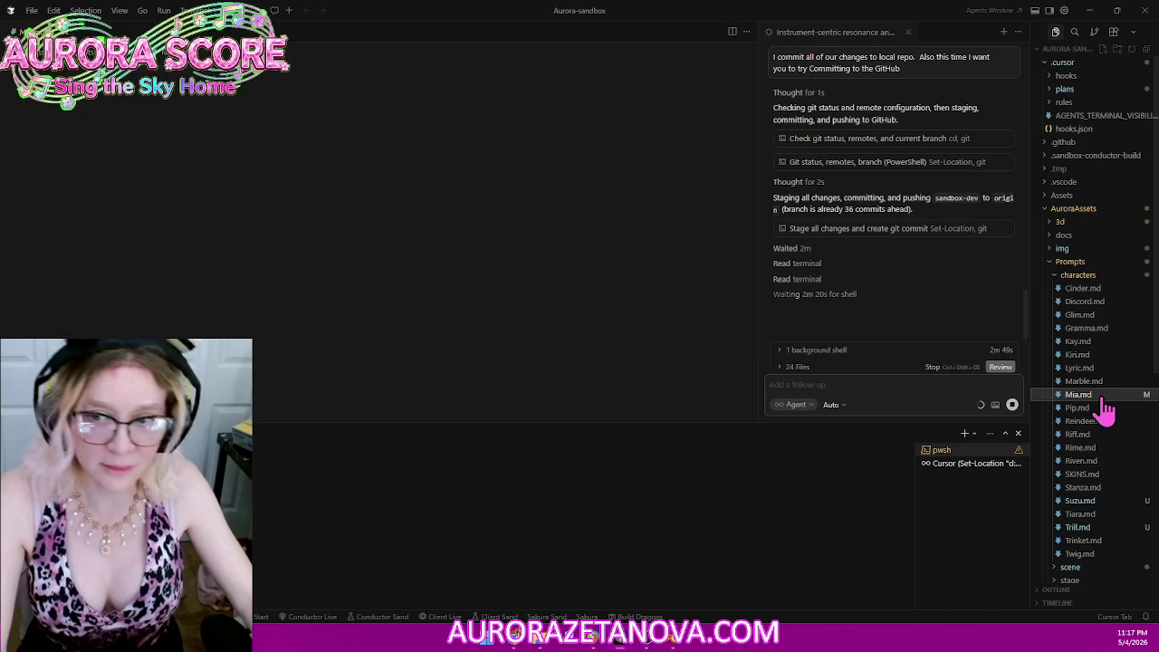
Scroll through the Mia prompt to review its duplicated VERBATIM block.
scroll(284, 305, "down", 2)
scroll(284, 306, "down", 2)
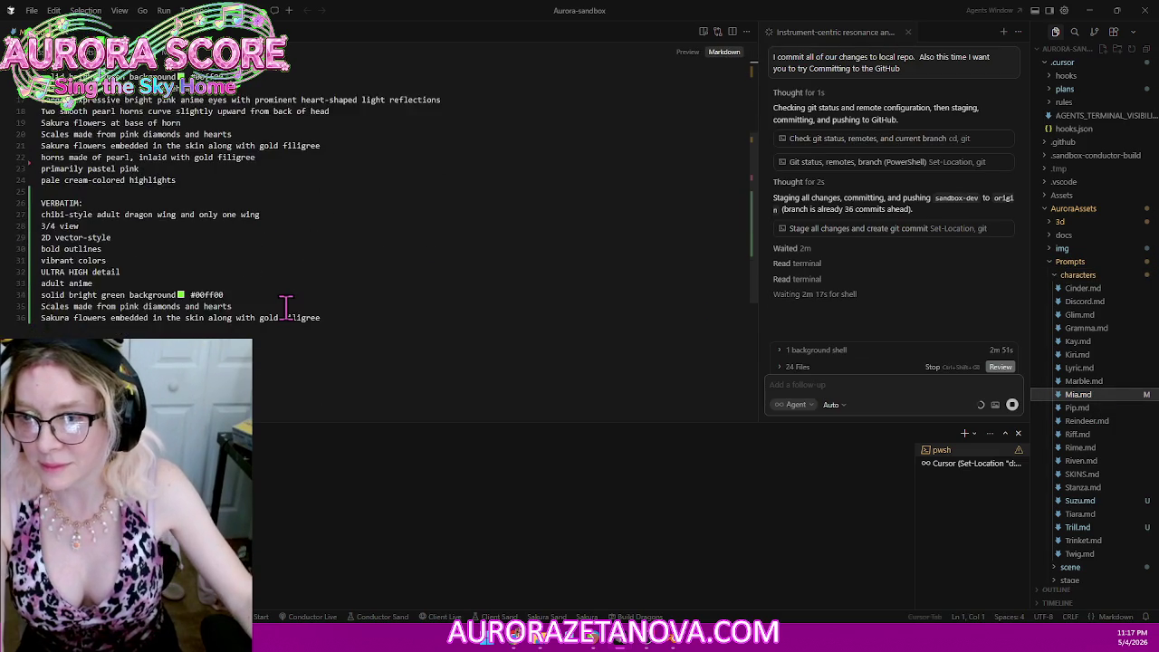
scroll(285, 307, "up", 2)
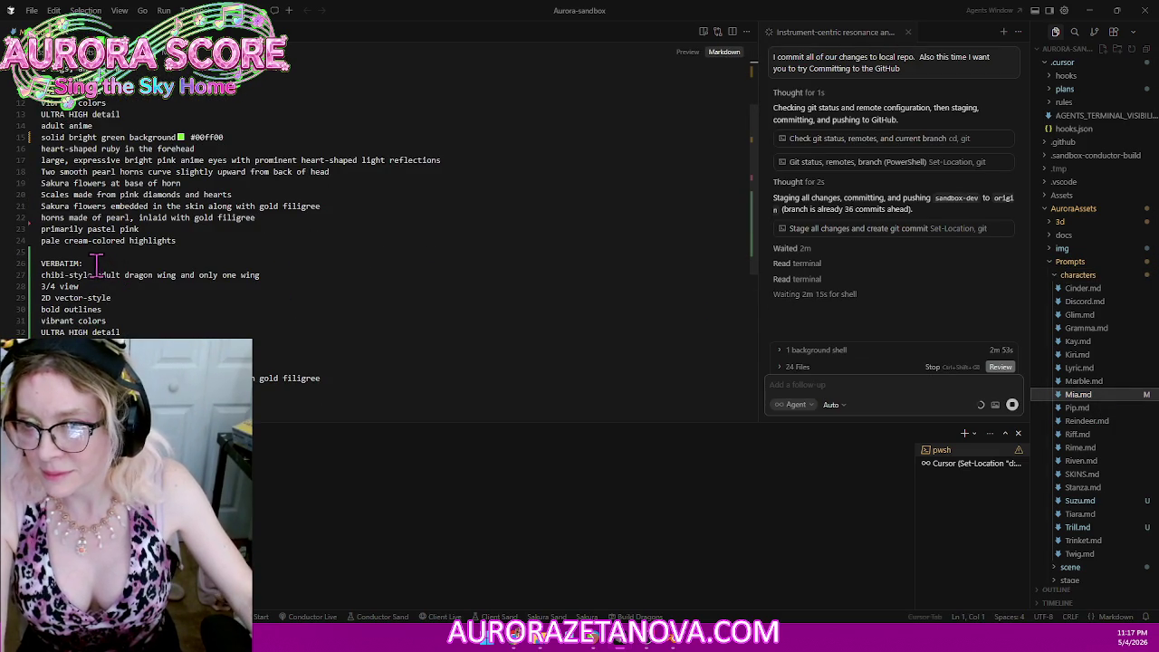
scroll(310, 271, "up", 2)
scroll(310, 281, "up", 2)
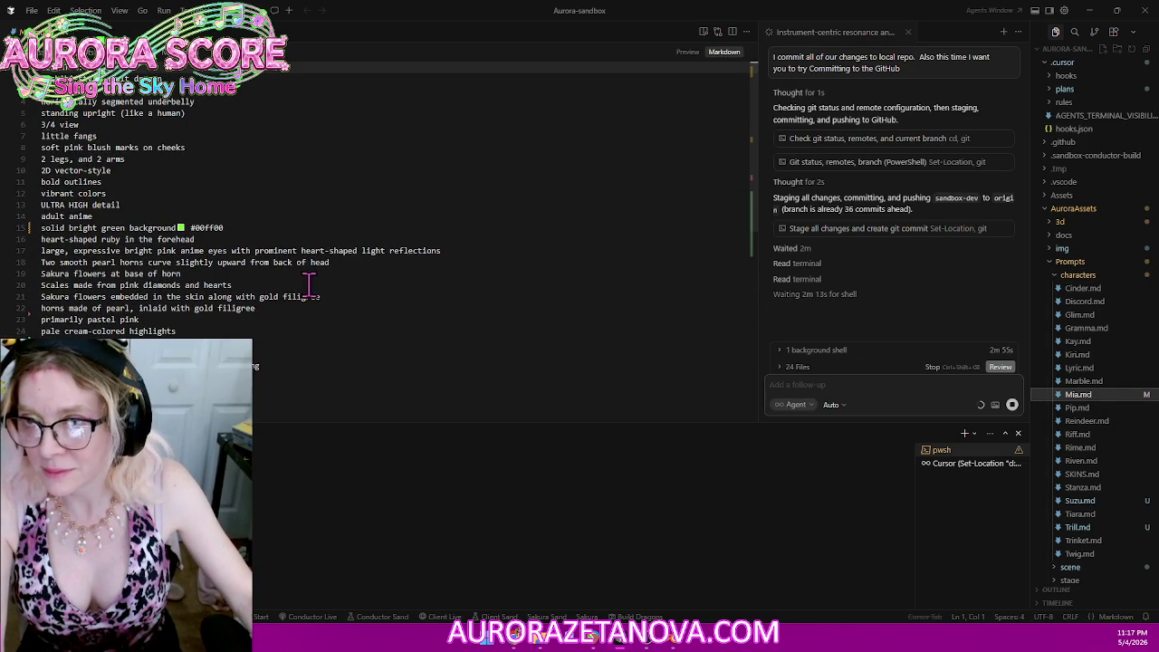
scroll(310, 285, "down", 2)
scroll(305, 279, "up", 2)
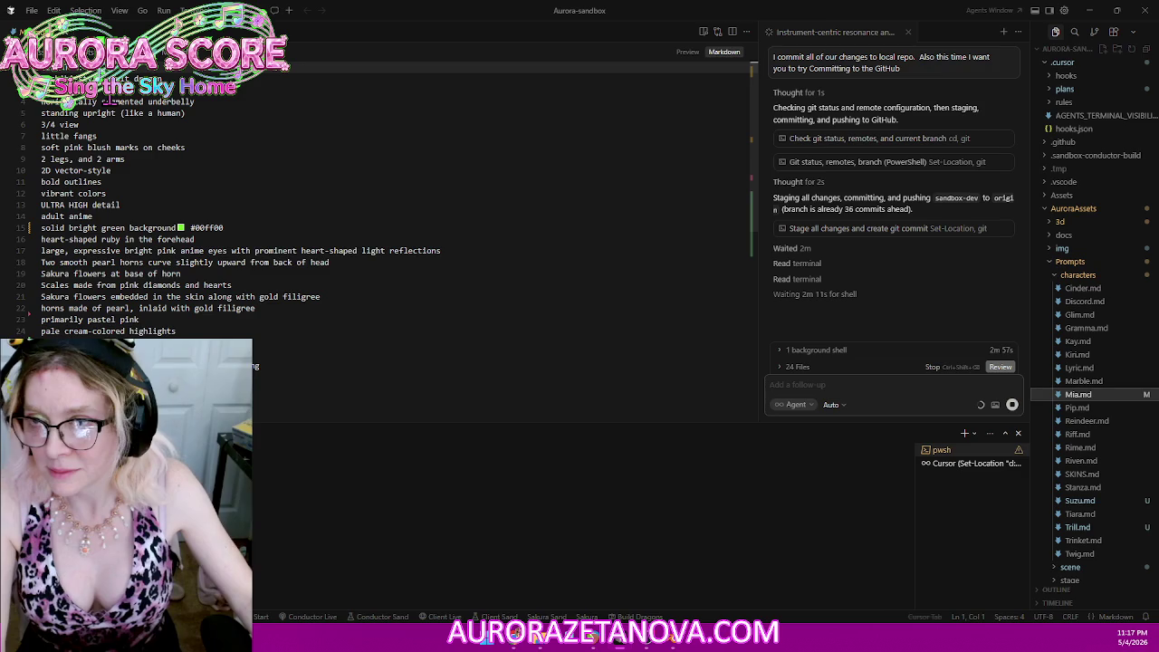
left_click_drag(58, 102, 16, 99)
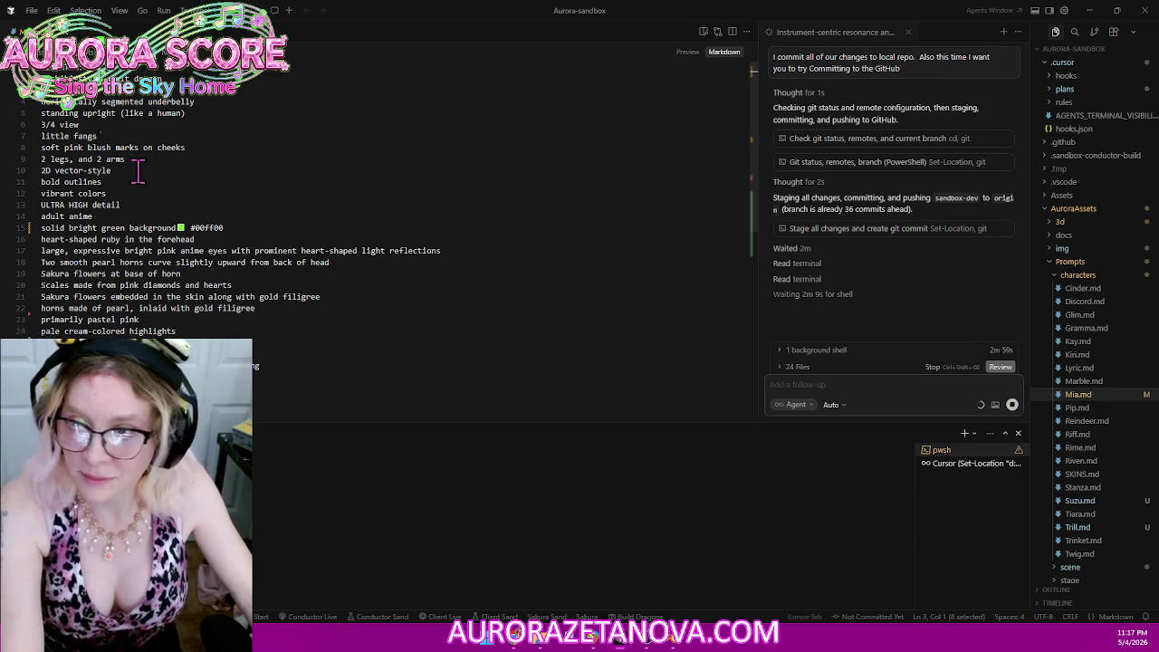
key("Up")
scroll(335, 254, "down", 4)
scroll(341, 263, "down", 2)
scroll(341, 266, "up", 1)
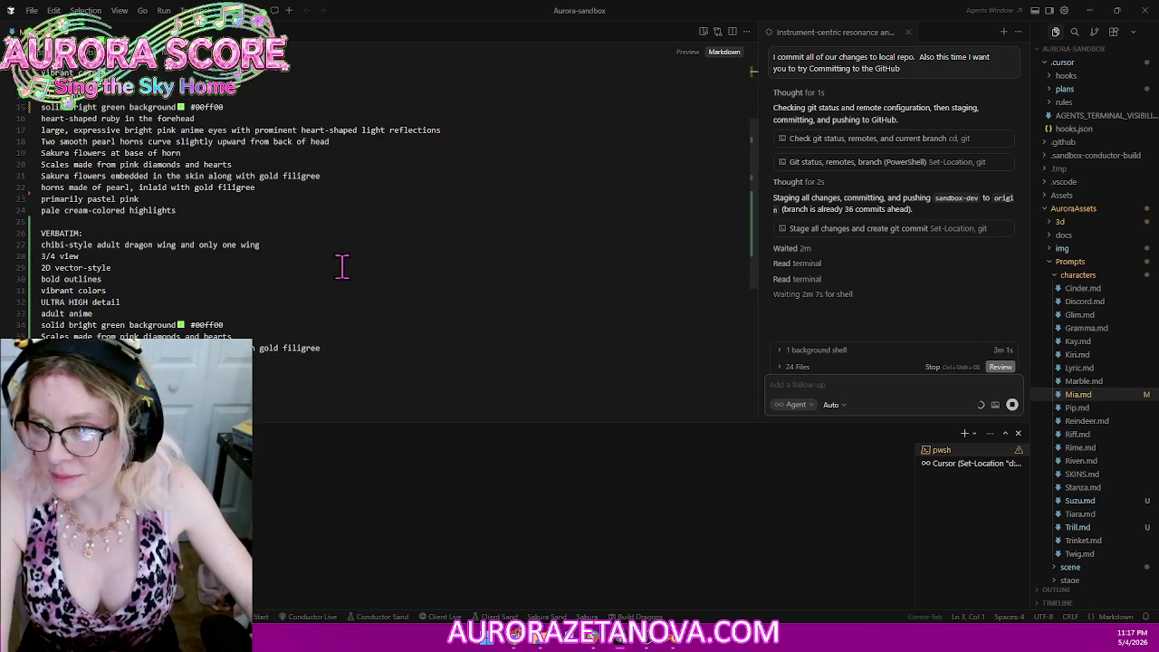
scroll(341, 266, "up", 2)
scroll(342, 266, "up", 3)
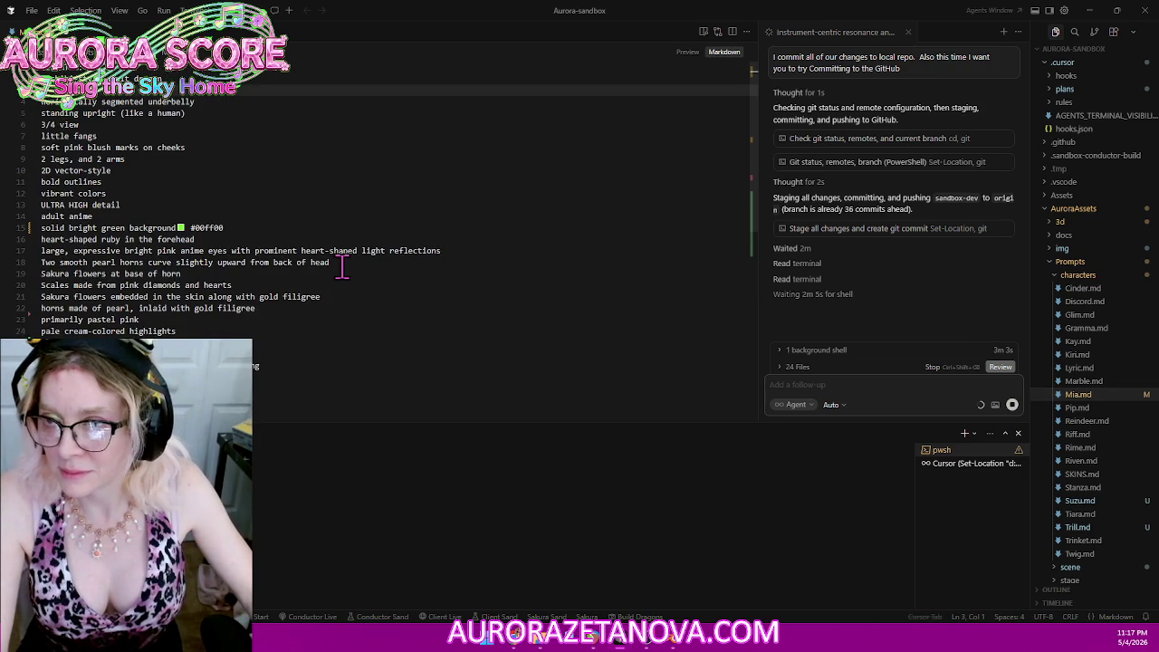
scroll(353, 279, "down", 1)
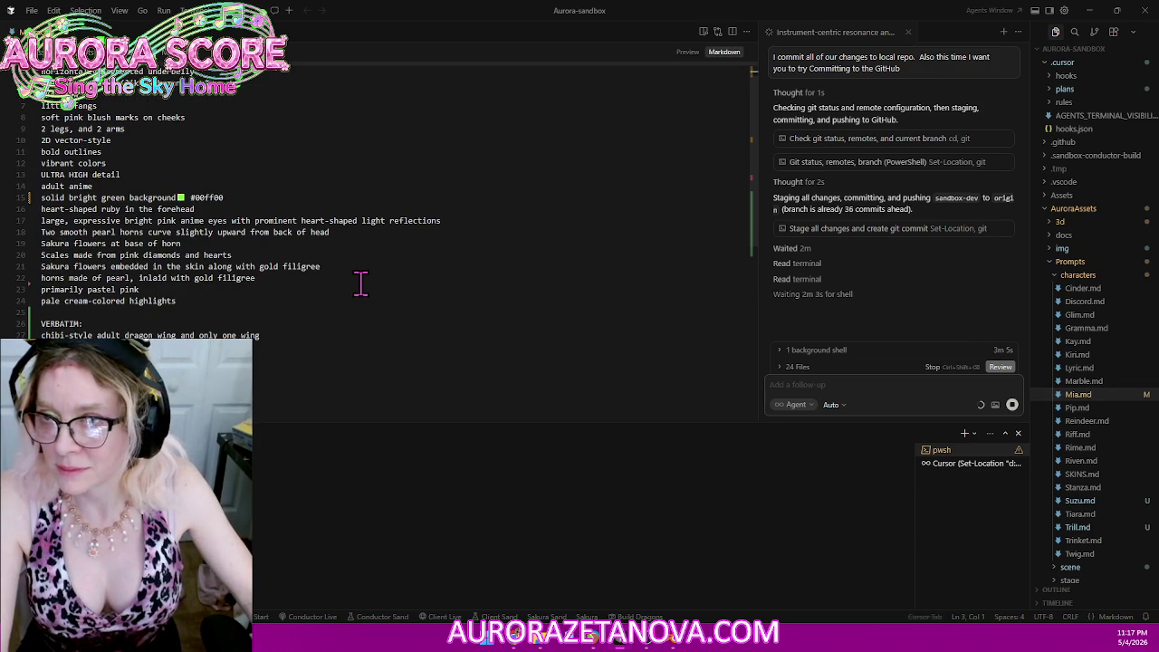
scroll(361, 285, "down", 2)
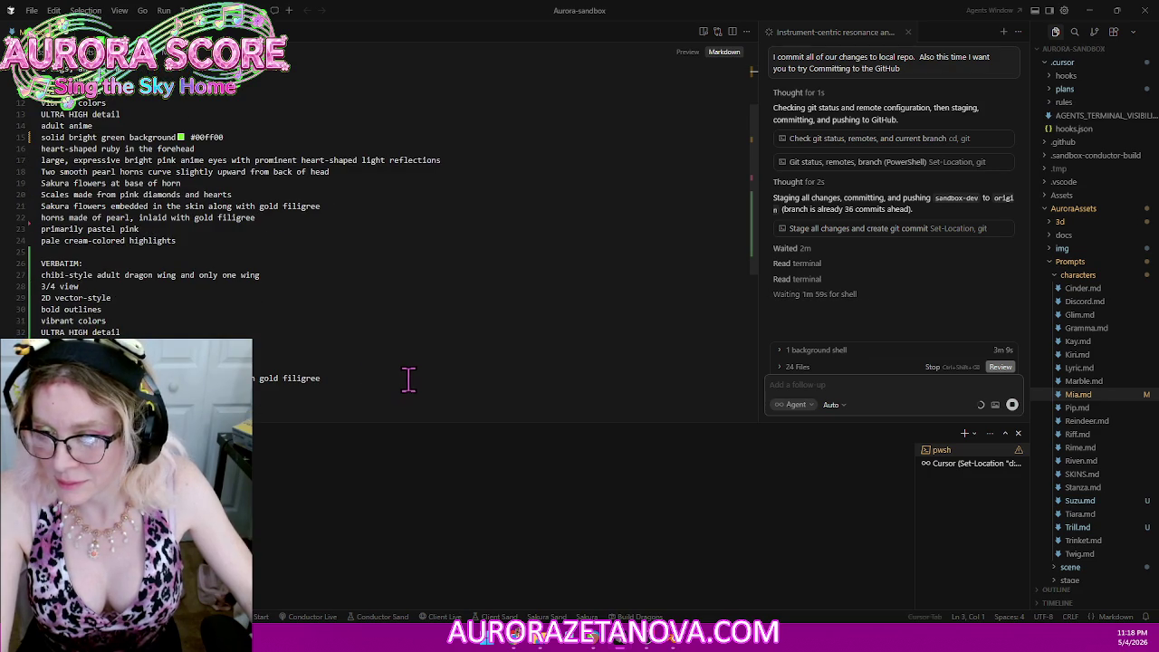
Select and delete the duplicated VERBATIM lines at the end of the prompt.
left_click(410, 377)
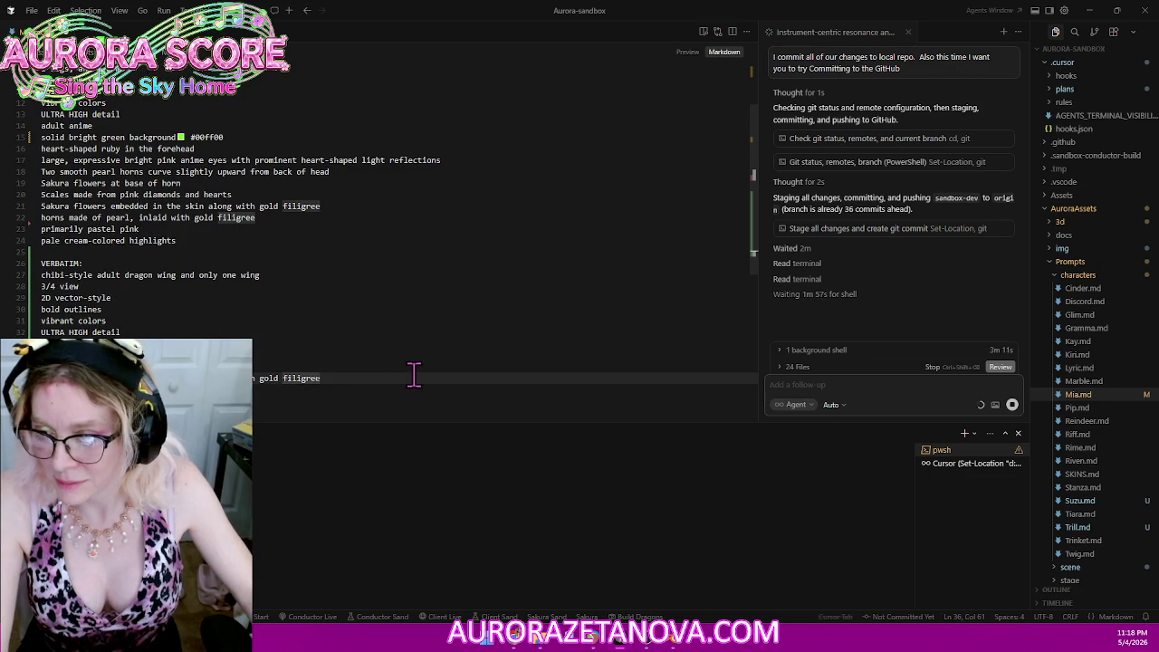
left_click(369, 362)
left_click(329, 353)
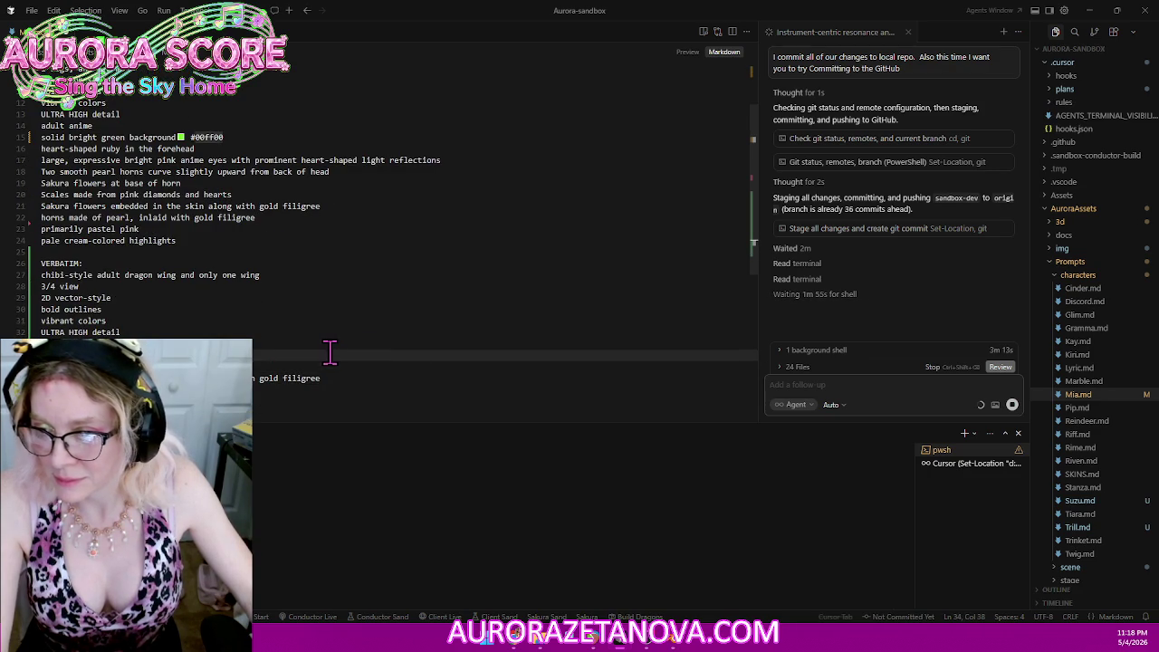
left_click(242, 343)
left_click(227, 320)
left_click(217, 308)
left_click(209, 288)
mouse_move(336, 378)
left_mouse_down()
mouse_move(217, 282)
mouse_move(272, 242)
left_mouse_up()
key("BackSpace")
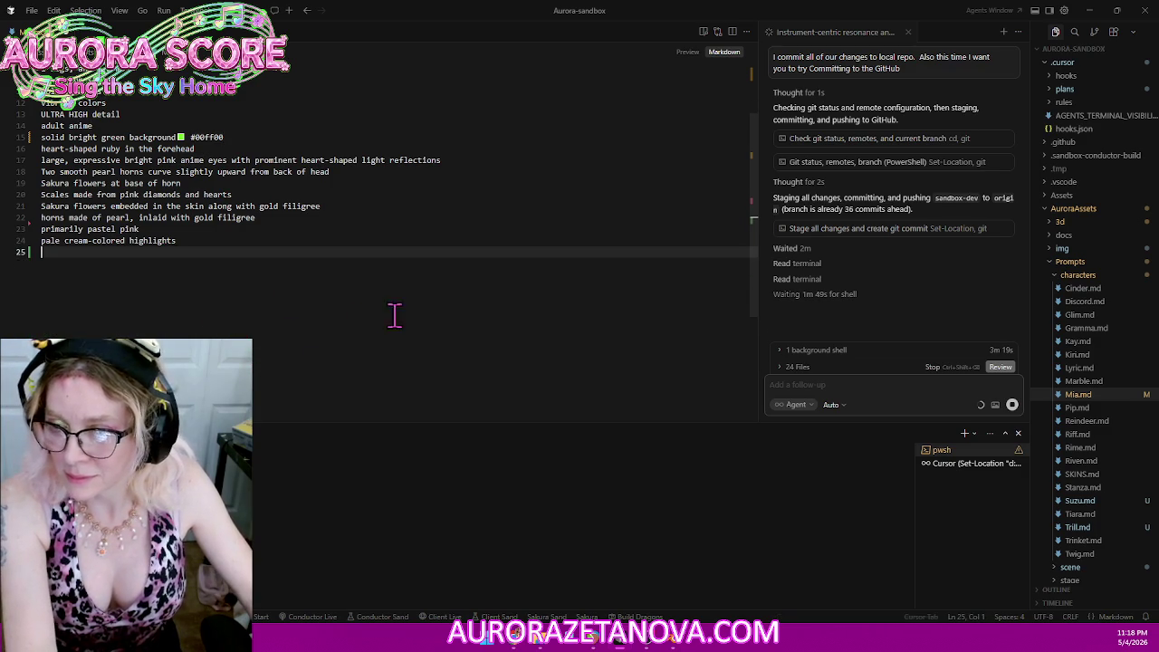
Select and copy the entire remaining Mia prompt.
scroll(407, 235, "up", 3)
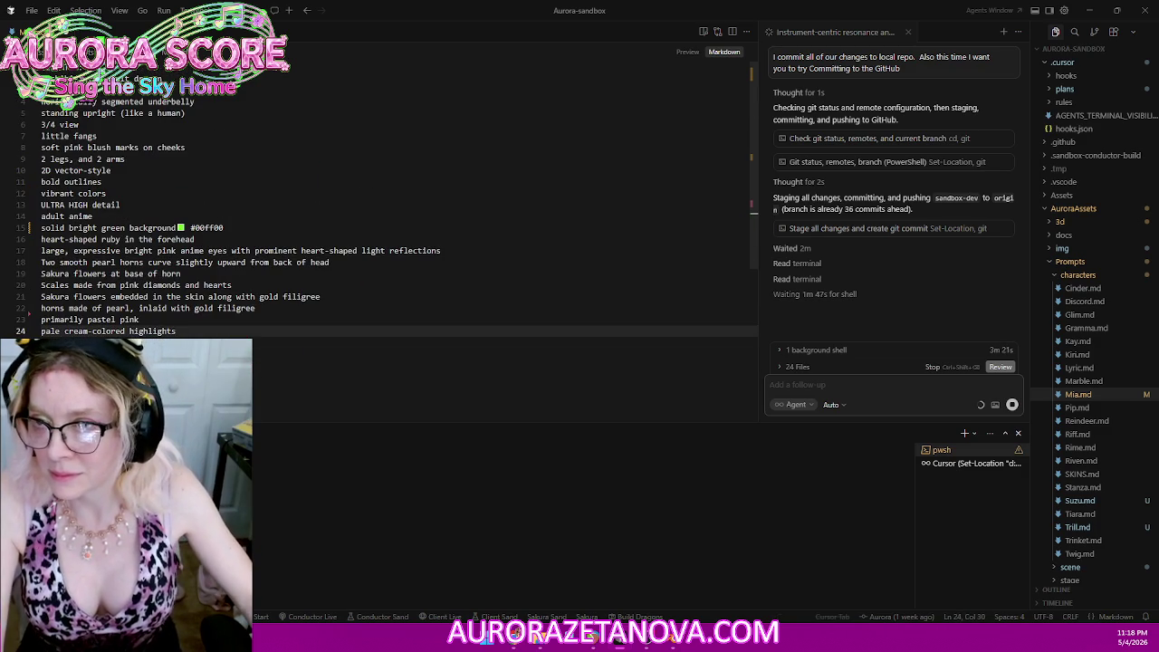
left_click(115, 91)
key("Right")
key("Right")
key("Right")
key("Right")
key("Right")
key("Right")
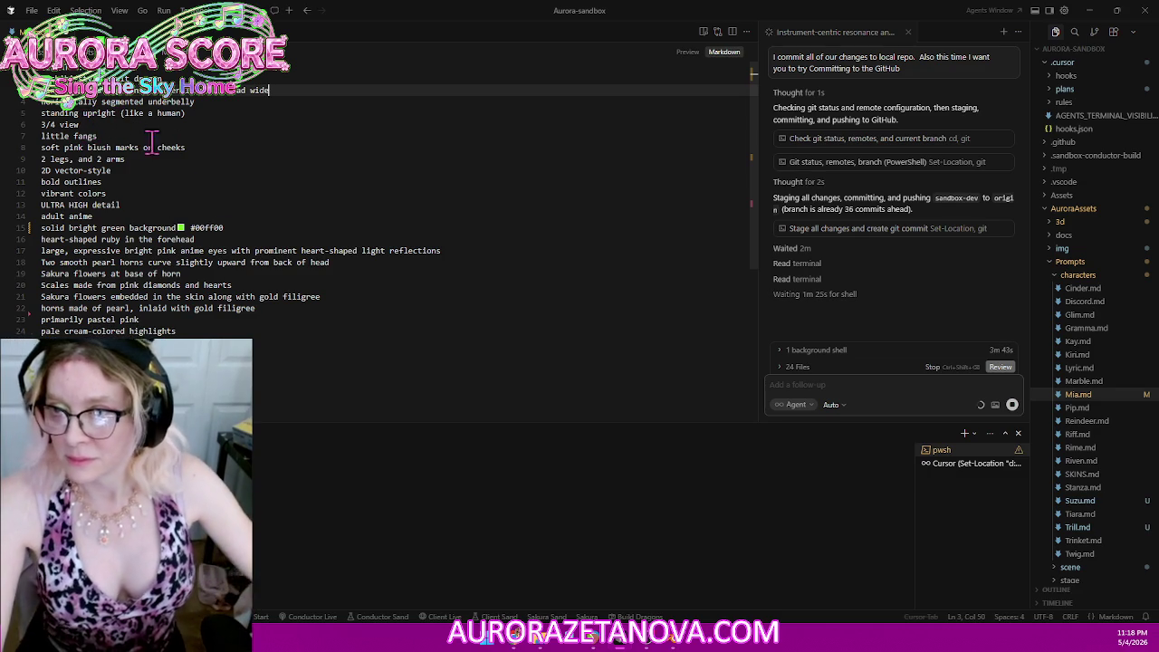
left_click(225, 330)
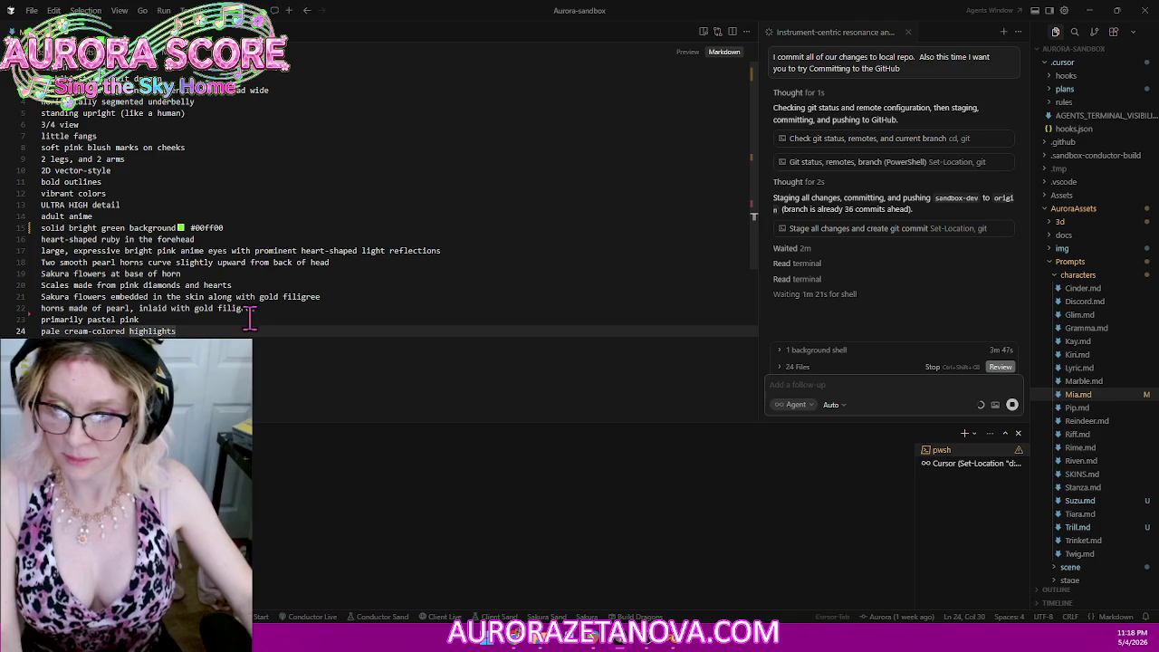
key("ctrl+a")
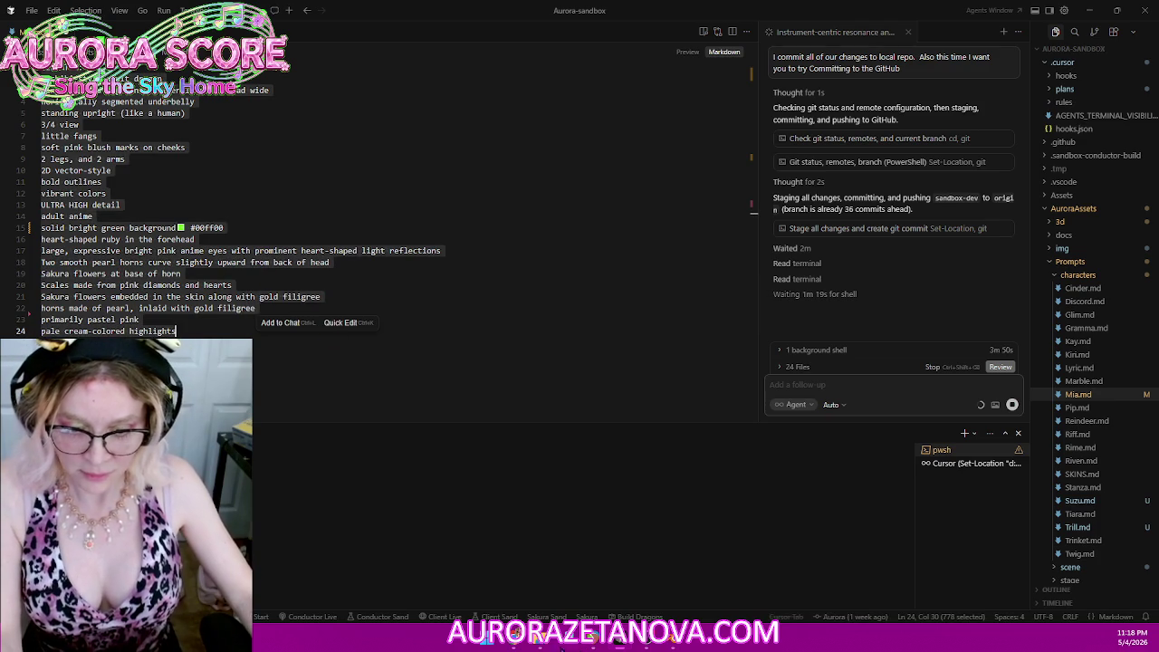
left_click(515, 634)
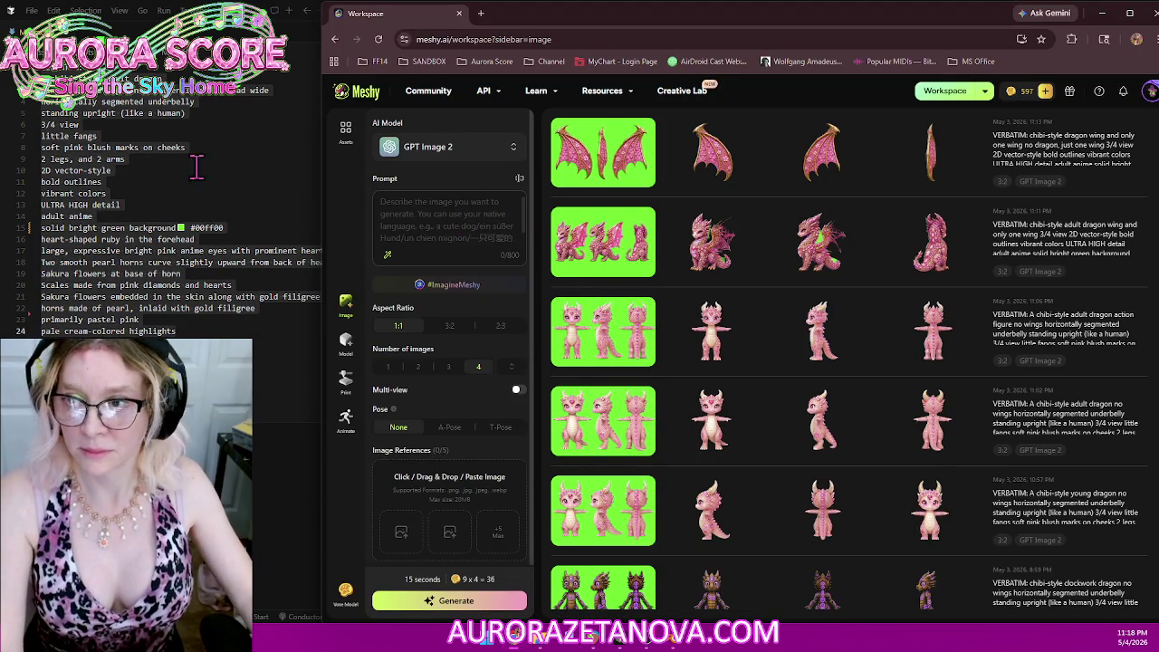
Paste the Mia prompt and generate one 3:2 multi-view A-Pose image.
left_click(470, 222)
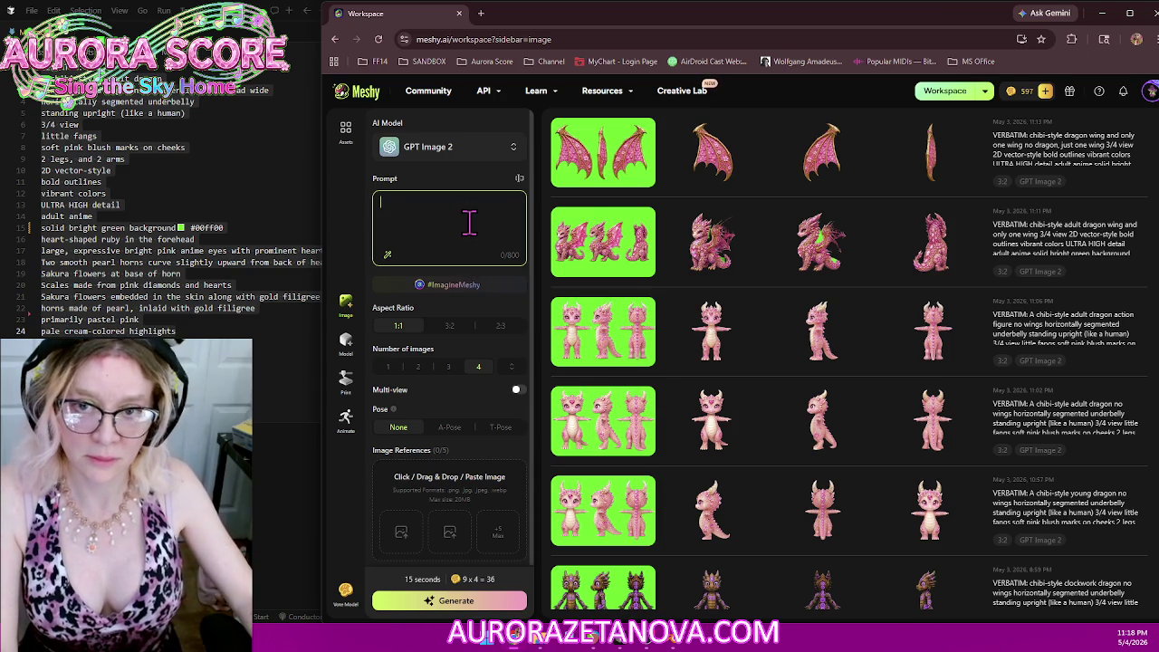
key("ctrl+v")
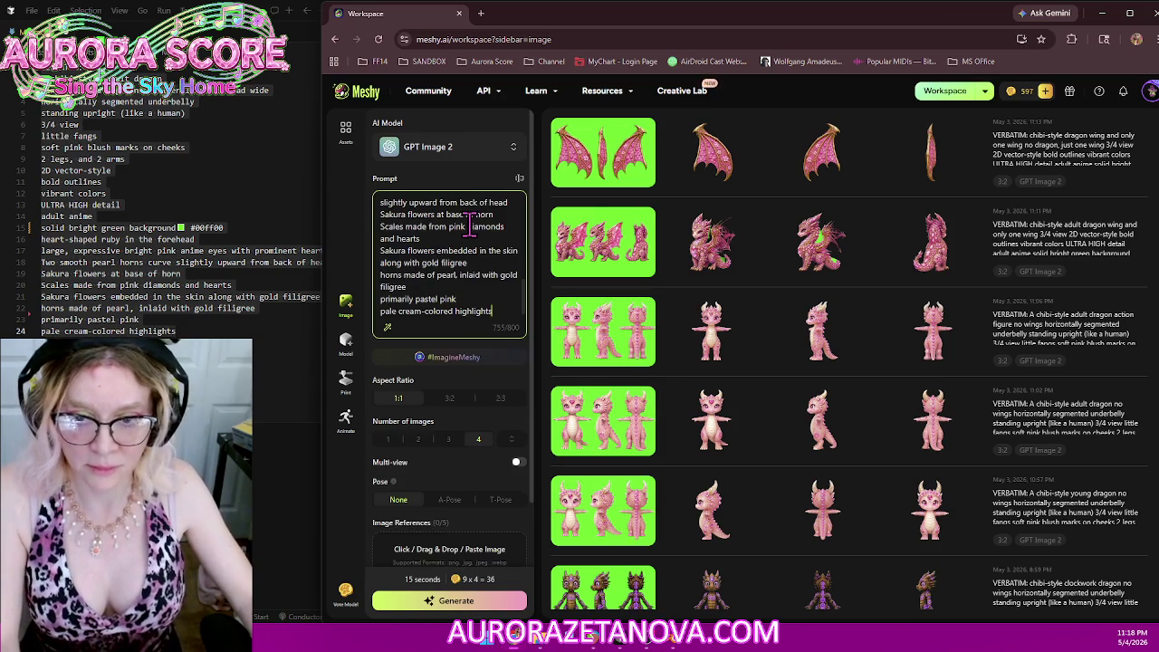
left_click(444, 405)
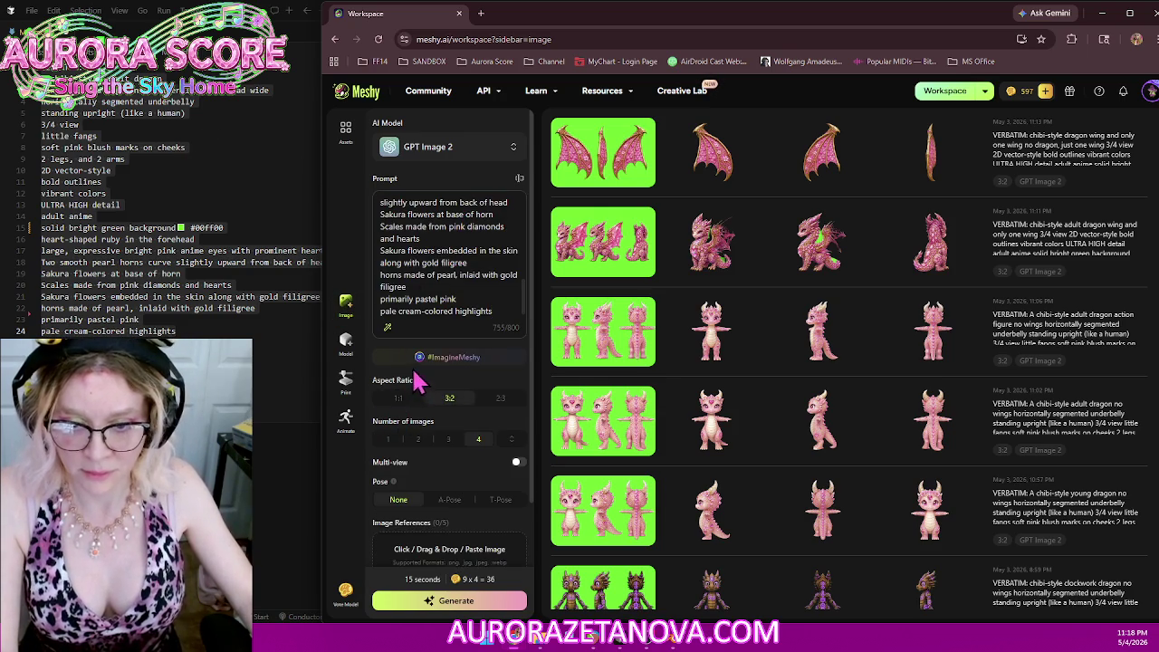
scroll(411, 375, "down", 1)
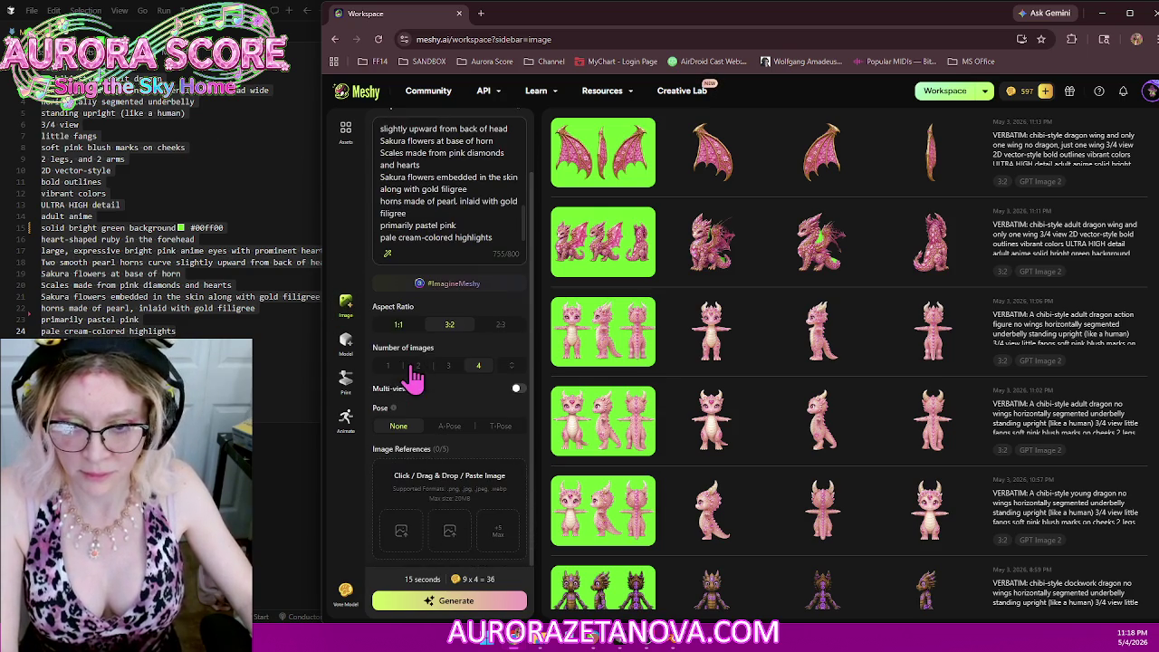
left_click(394, 370)
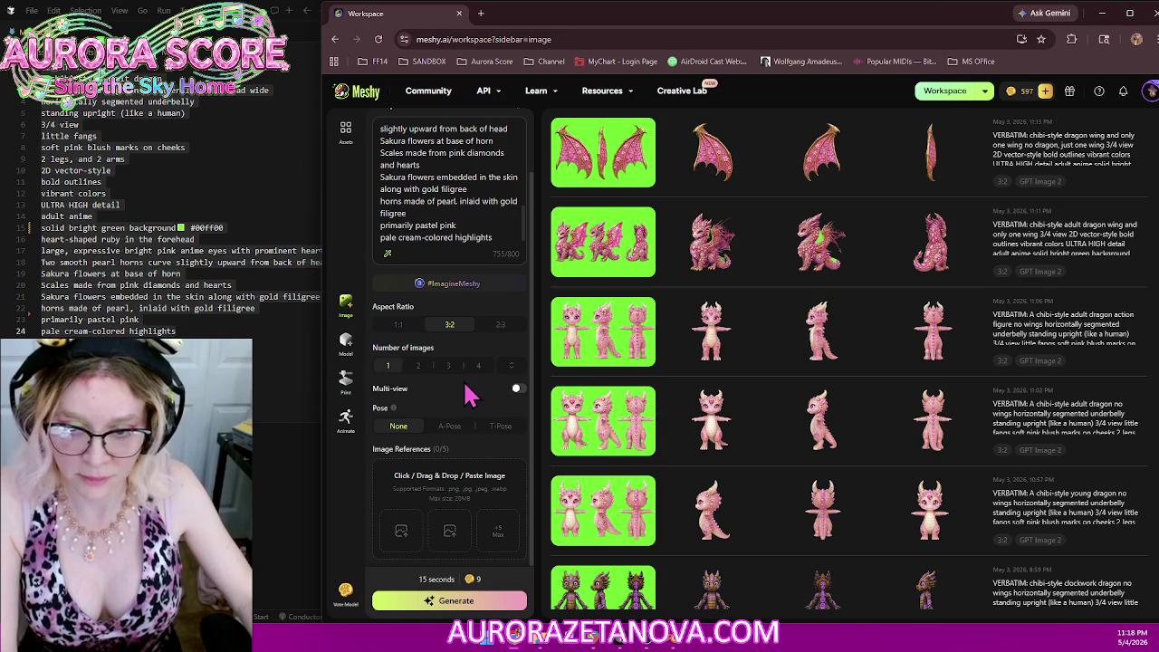
left_click(465, 431)
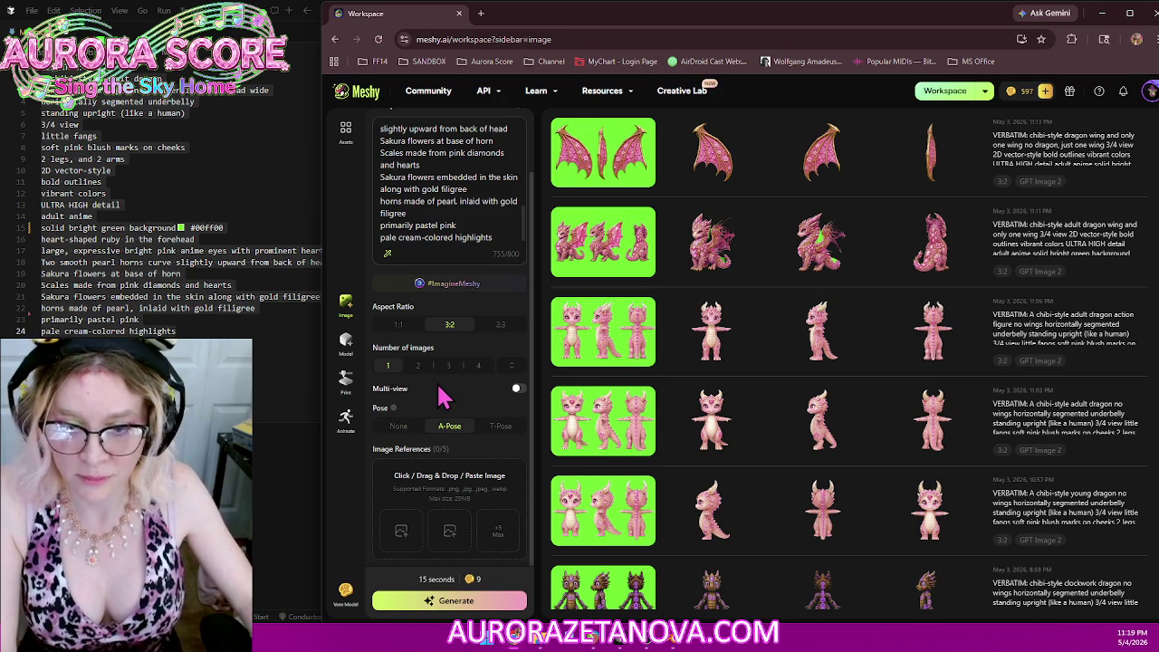
left_click(516, 390)
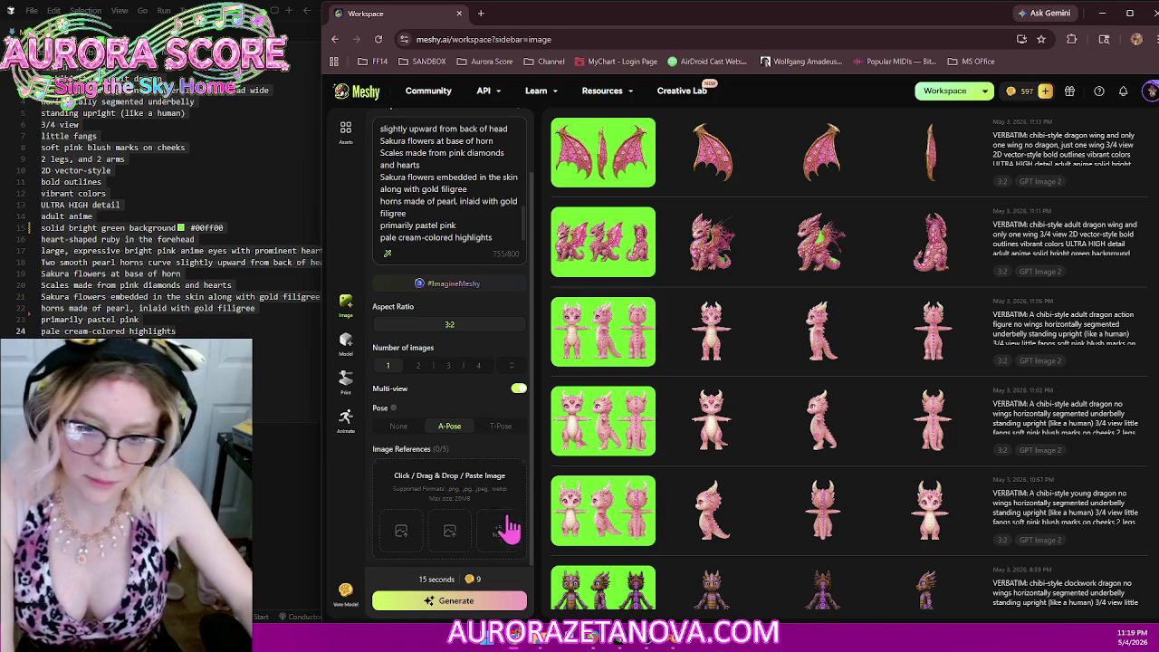
left_click(470, 602)
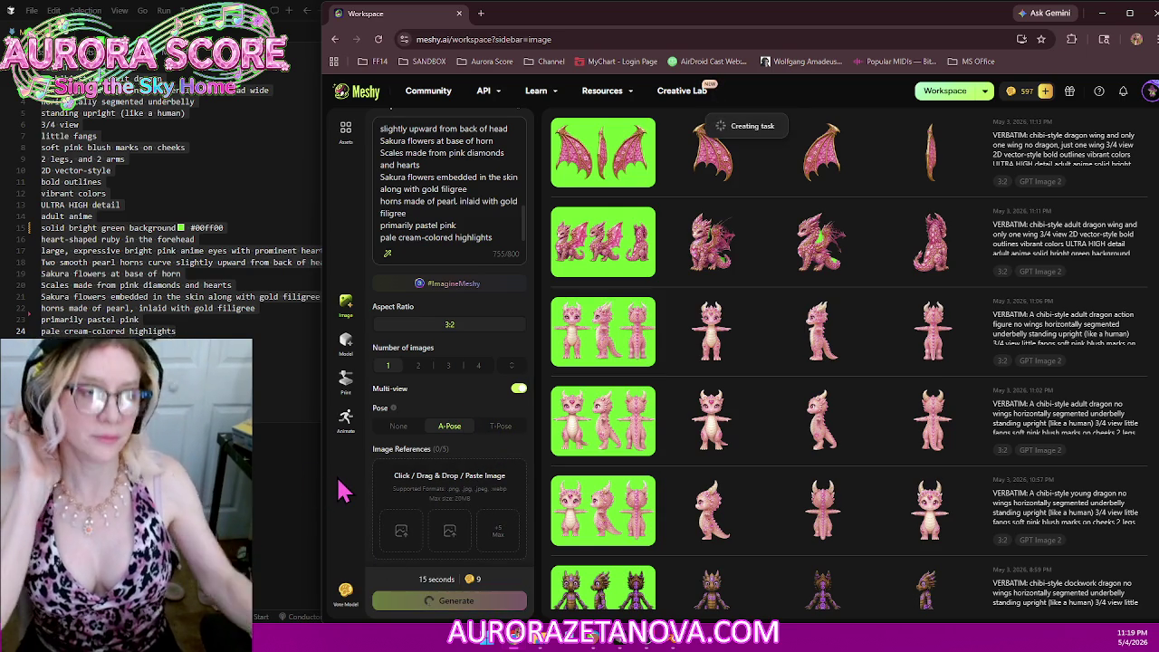
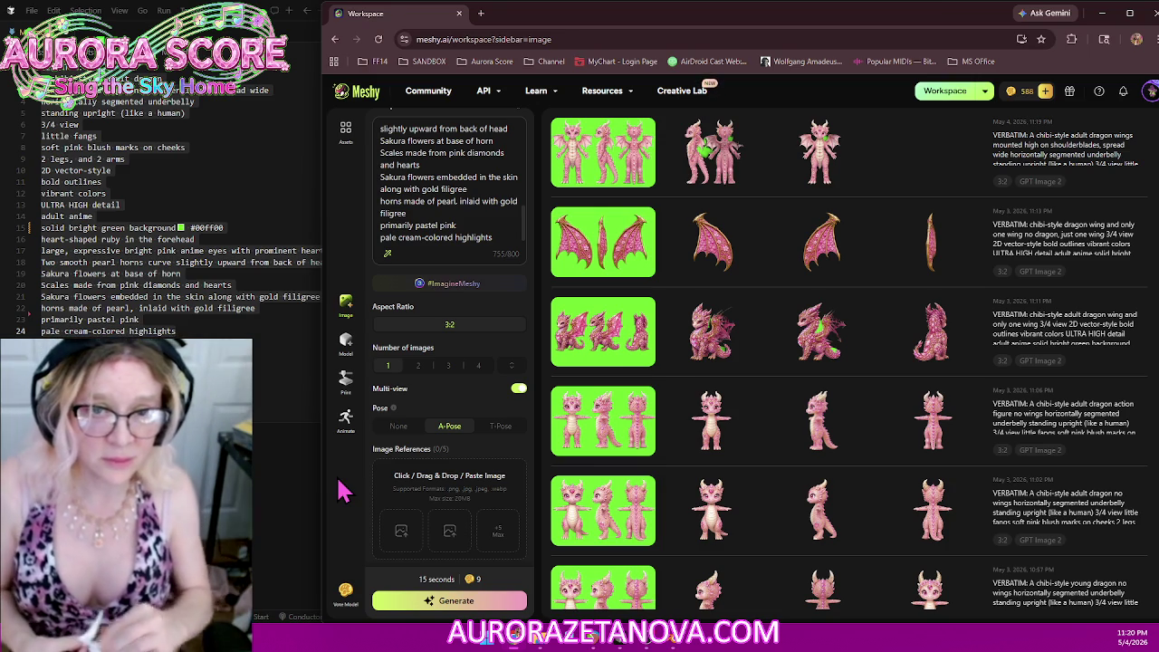
Open the first pink dragon turnaround thumbnail full size in the image viewer.
left_click(593, 163)
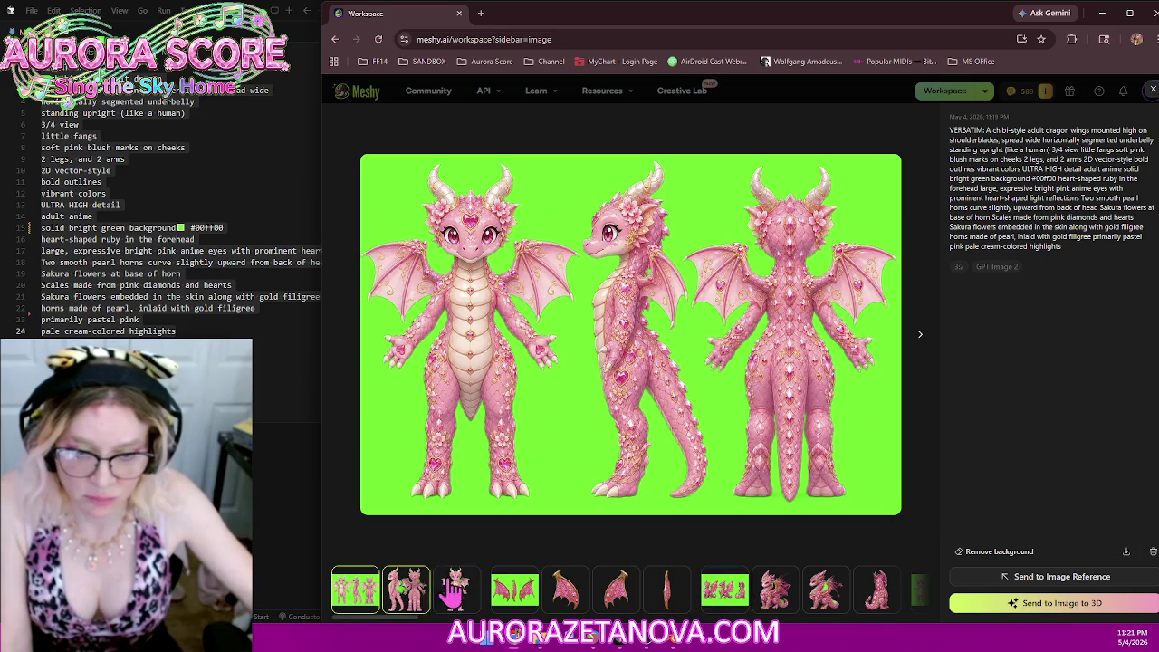
Download the turnaround sheet, view the single front-view dragon render, then close the viewer.
left_click(1126, 553)
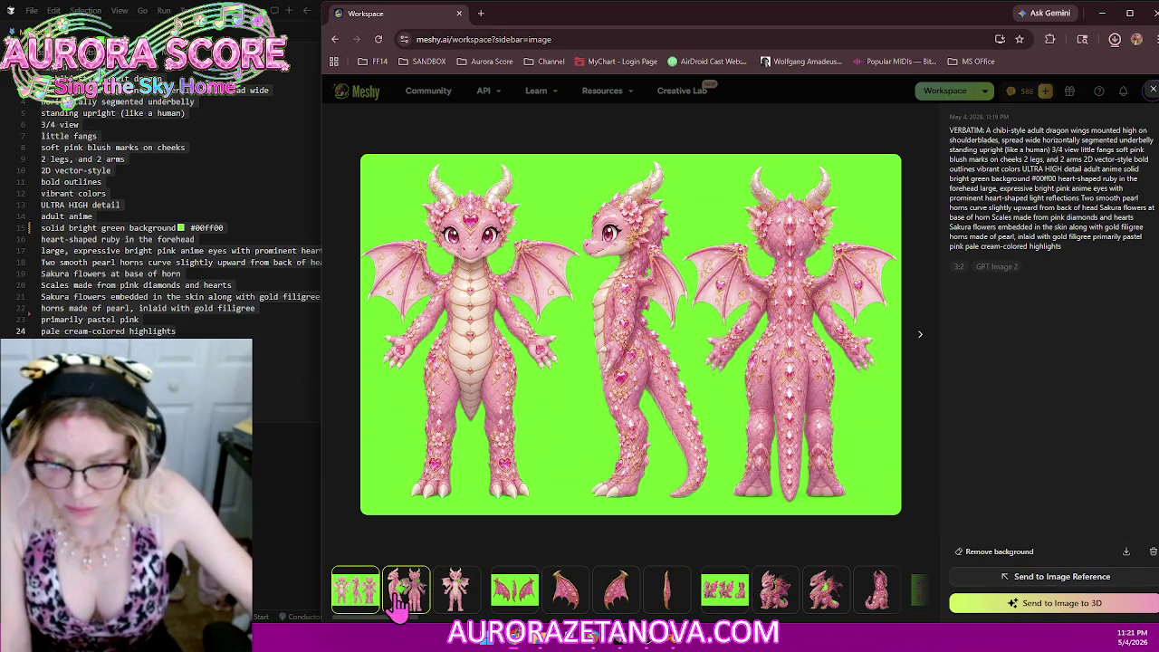
left_click(457, 590)
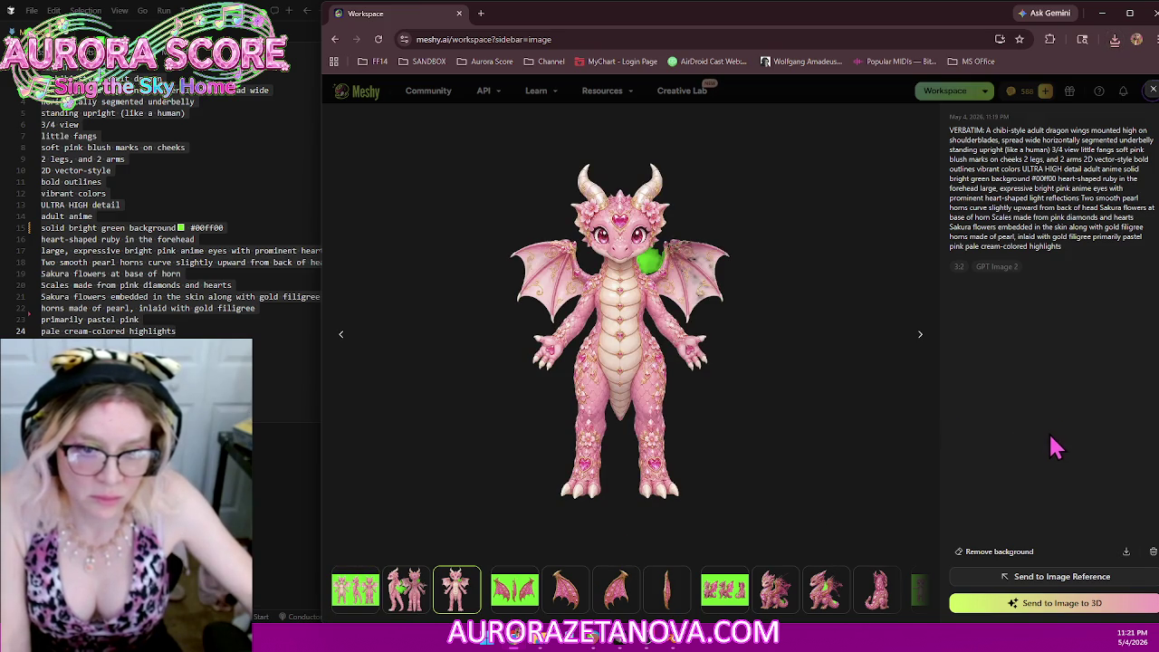
left_click(923, 383)
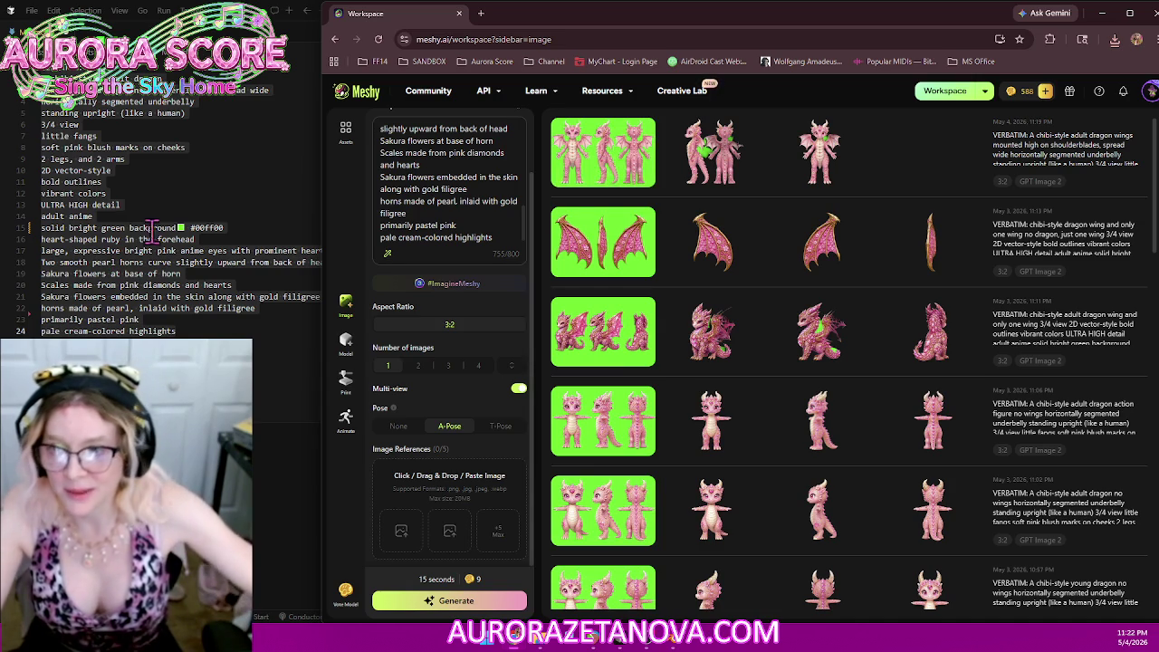
mouse_move(201, 227)
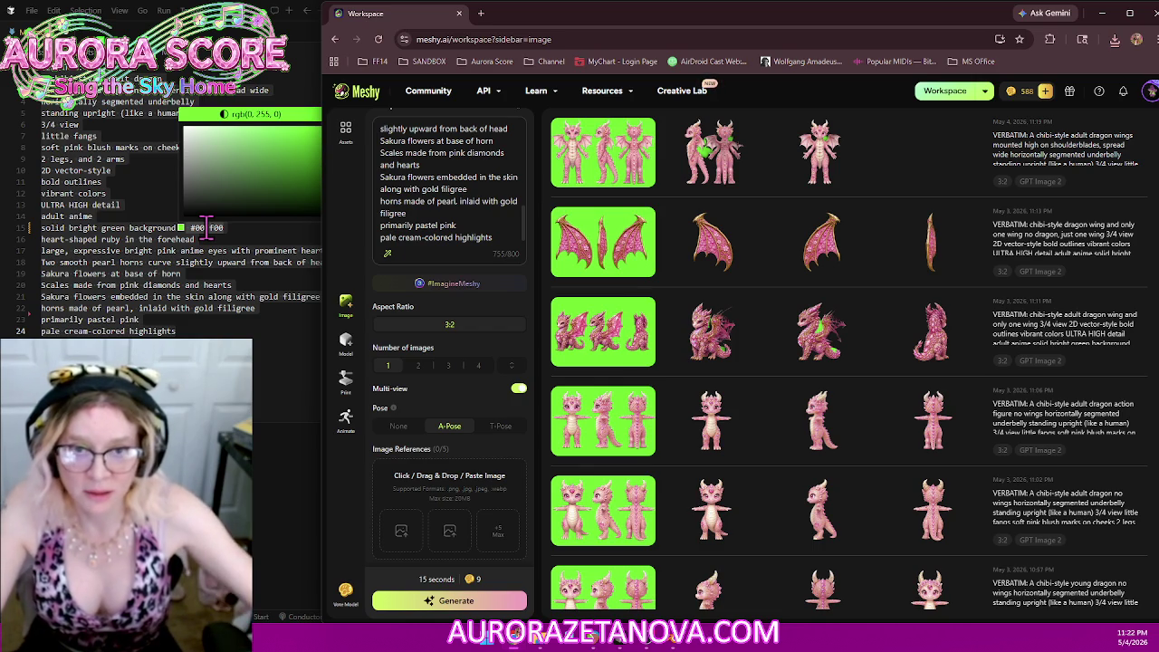
Read through the full pink chibi dragon prompt, then switch to the code editor's prompt file.
scroll(466, 204, "up", 5)
scroll(465, 204, "up", 3)
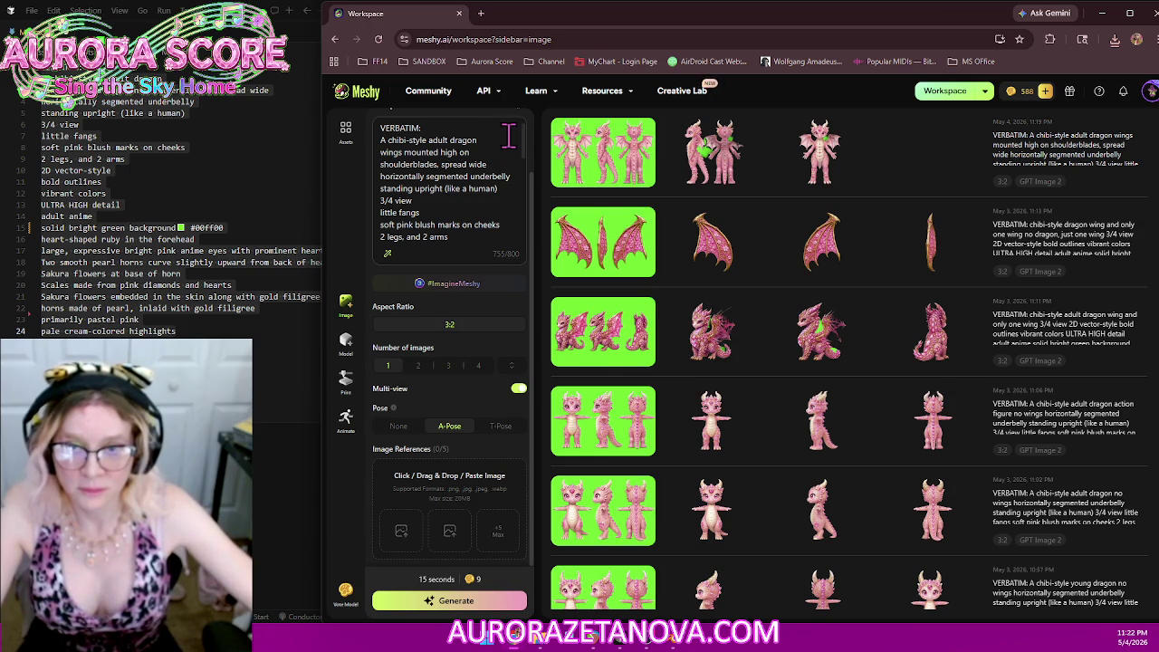
scroll(511, 140, "down", 4)
scroll(512, 144, "down", 4)
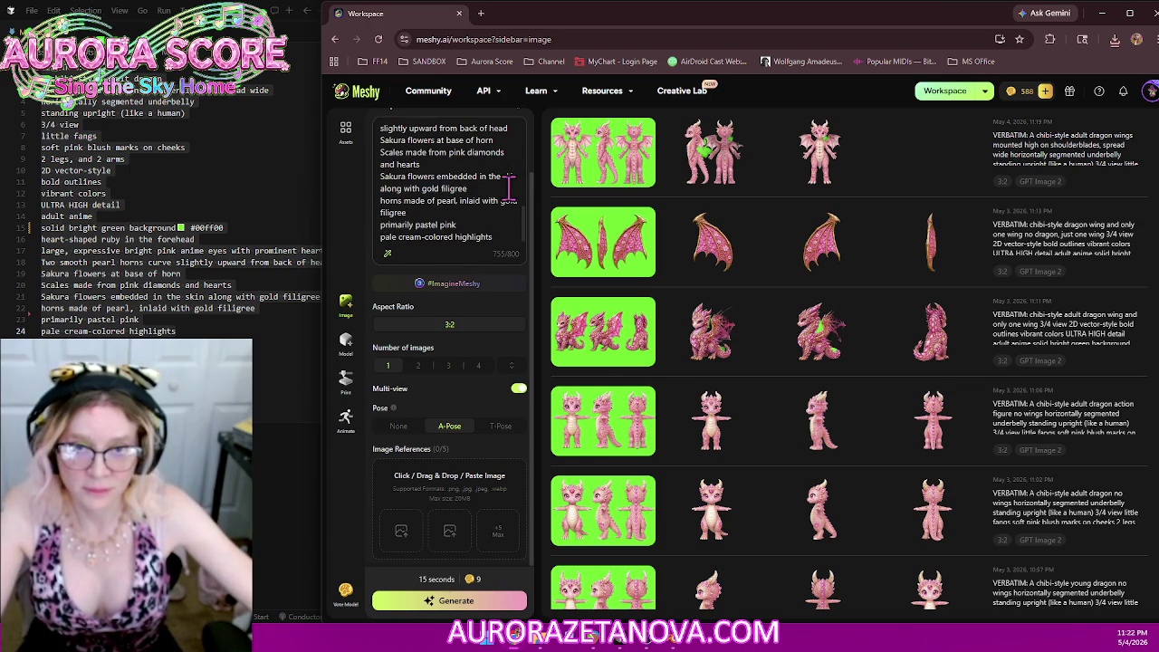
scroll(509, 190, "up", 8)
scroll(514, 177, "down", 1)
scroll(514, 181, "down", 3)
scroll(509, 199, "up", 2)
scroll(507, 208, "up", 3)
scroll(505, 214, "down", 2)
scroll(503, 221, "down", 5)
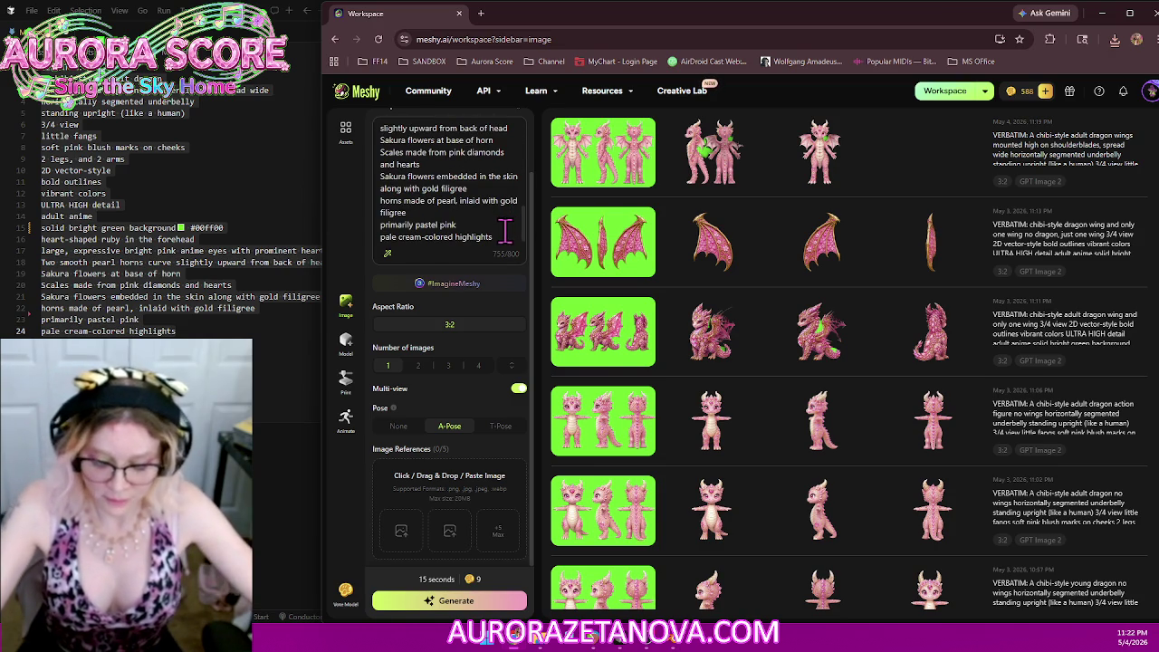
left_click(146, 161)
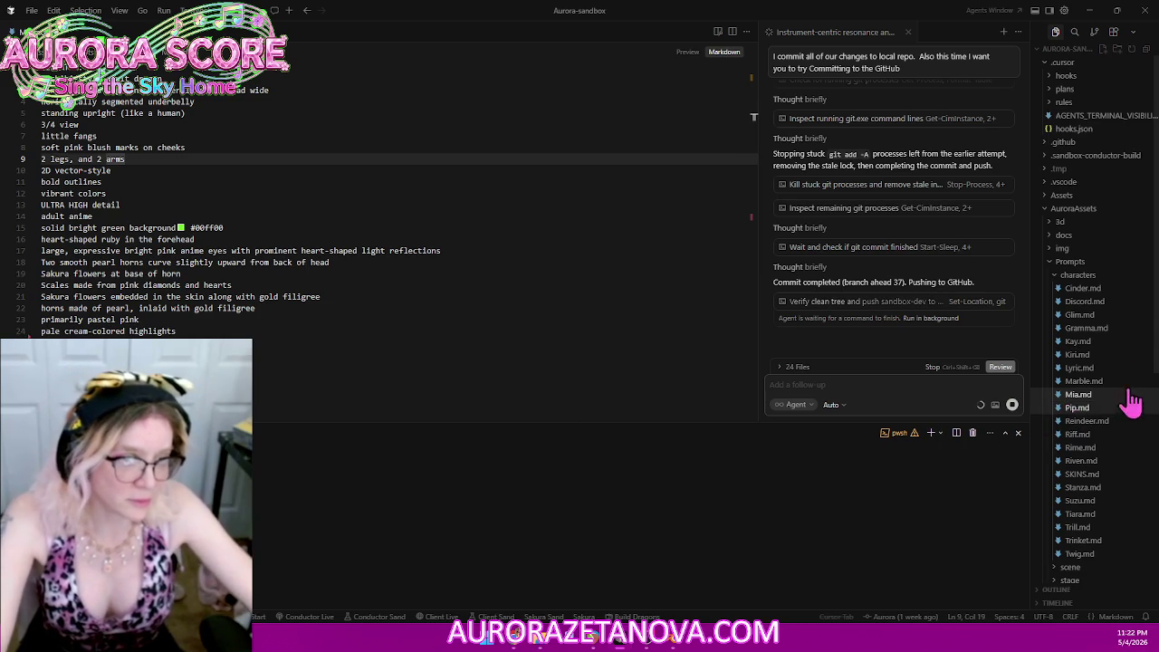
Glance at Cinder.md, return to Mia.md, dock the agent chat on the left, and switch to Meshy.
left_click(1080, 290)
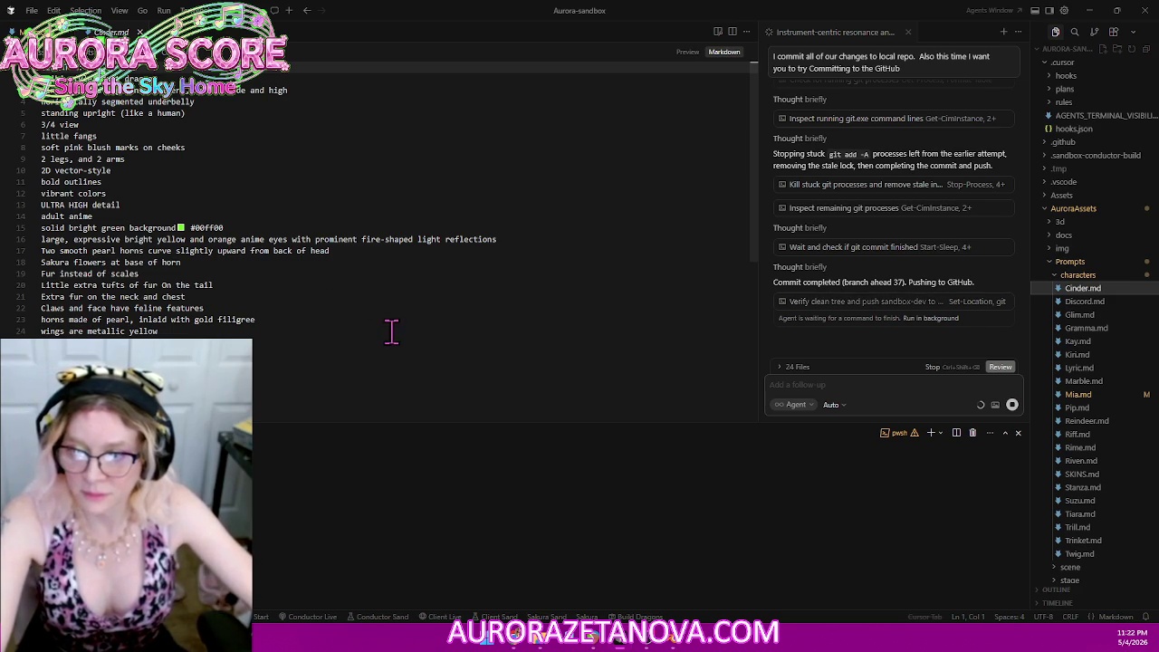
key("ctrl+Tab")
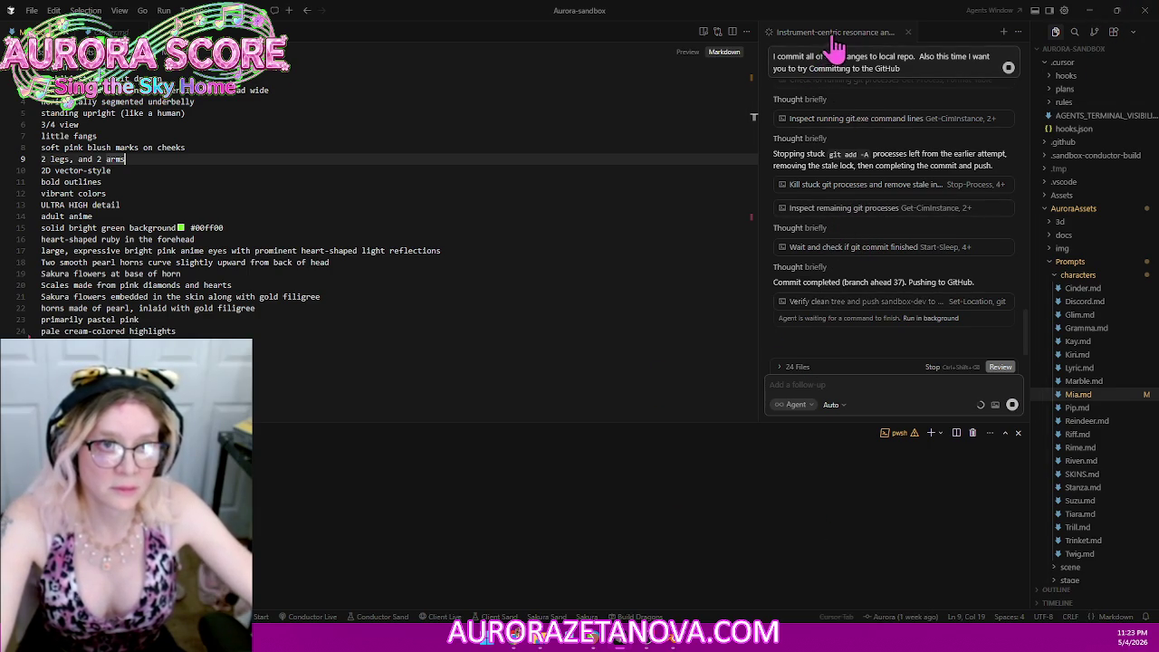
left_click(802, 58)
left_click_drag(33, 109, 24, 226)
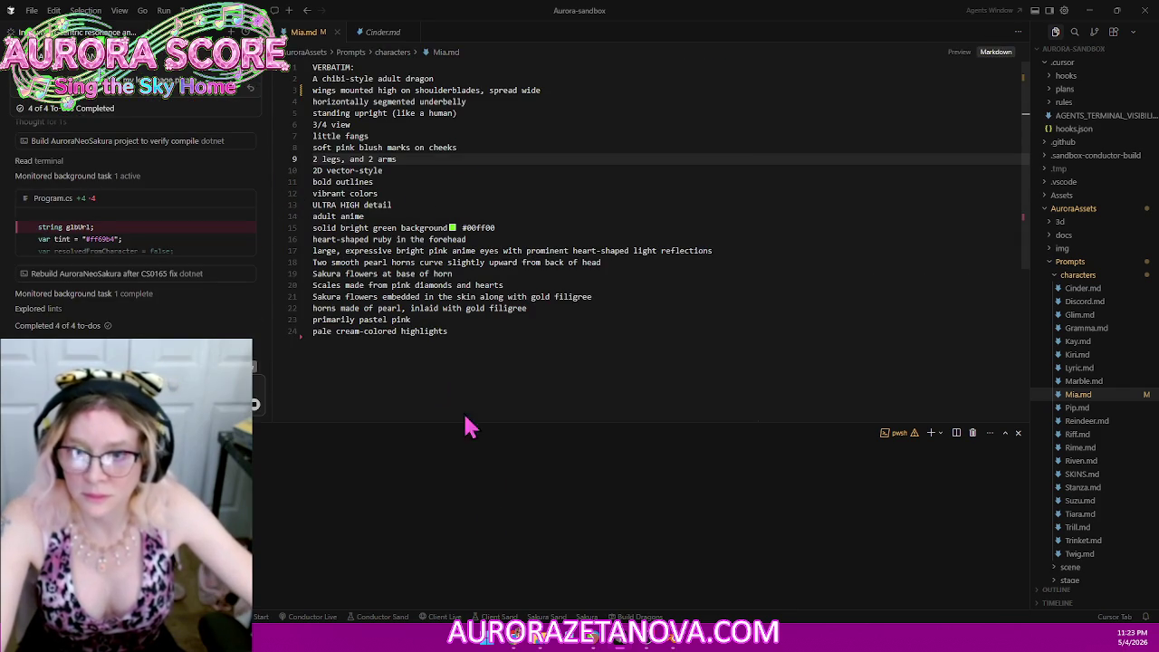
left_click(513, 639)
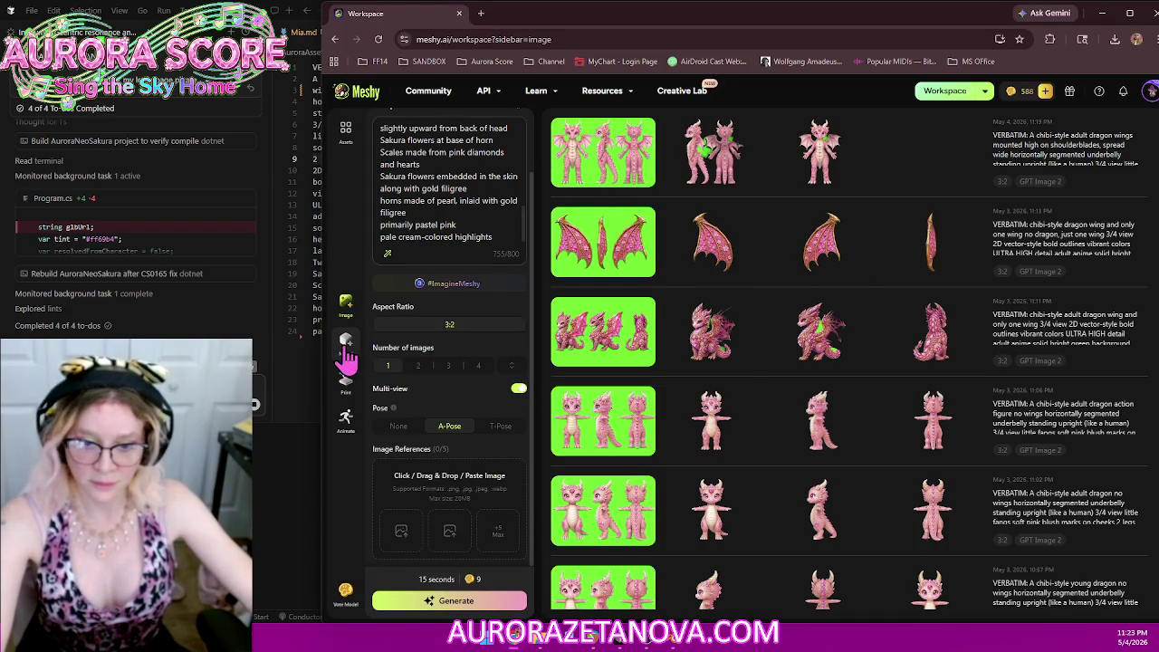
In the Model tab, remove both multi-view reference images and the main dragon image.
left_click(345, 342)
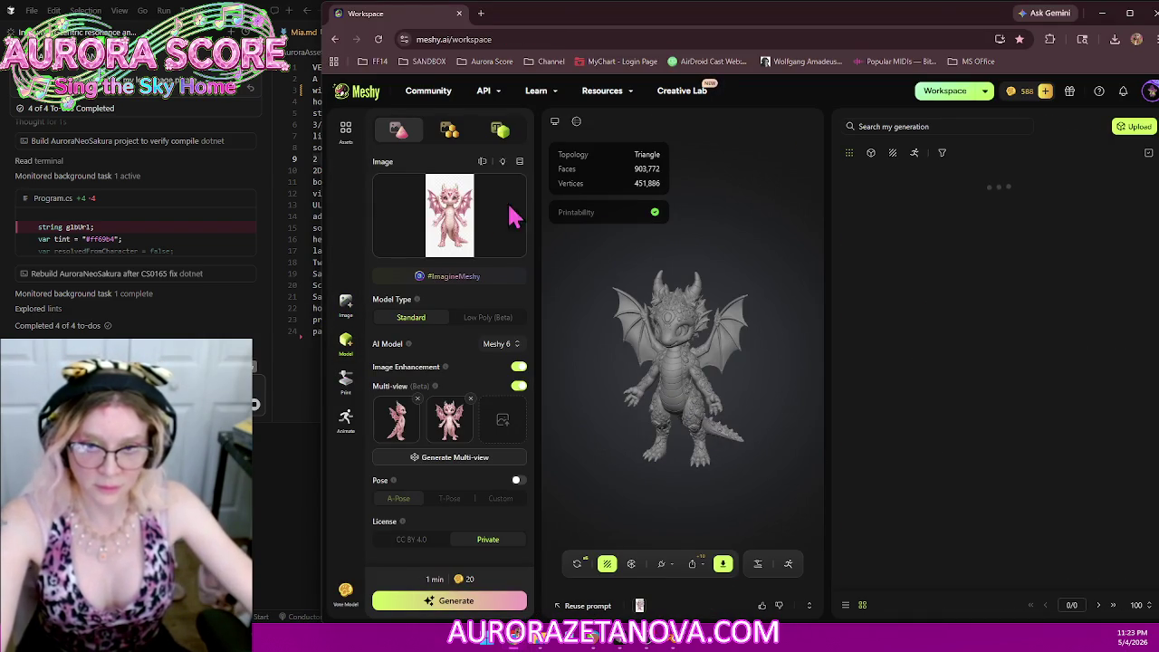
left_click(470, 398)
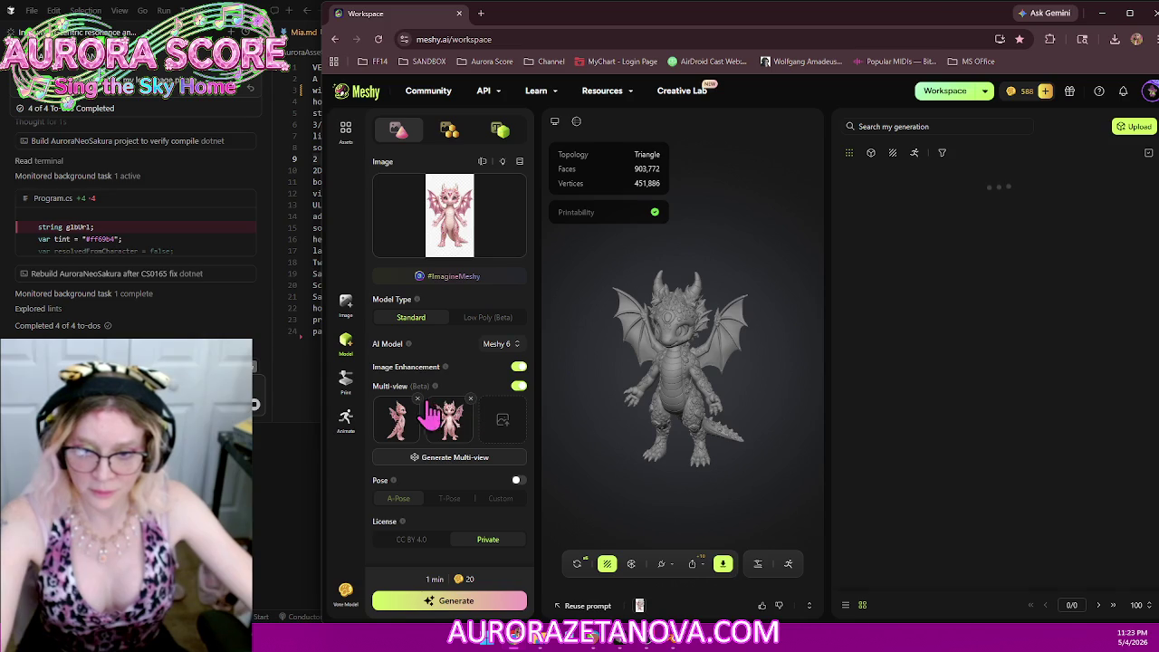
left_click(417, 398)
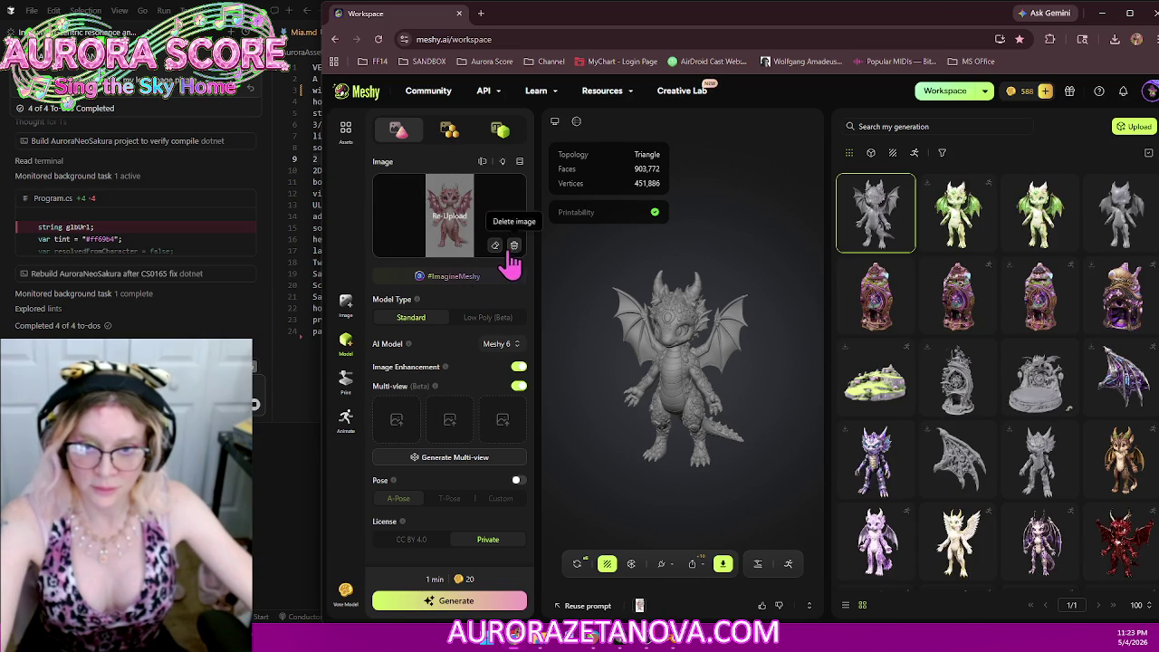
left_click(513, 250)
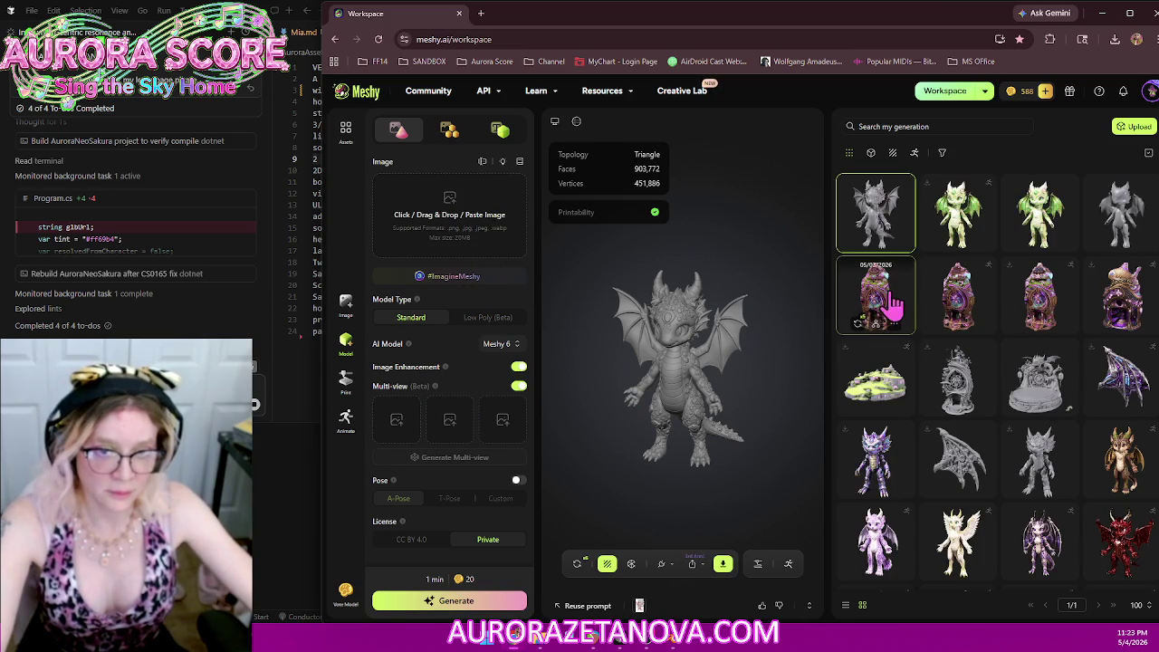
Delete the grey untextured dragon model from the generations library.
mouse_move(875, 212)
left_click(894, 243)
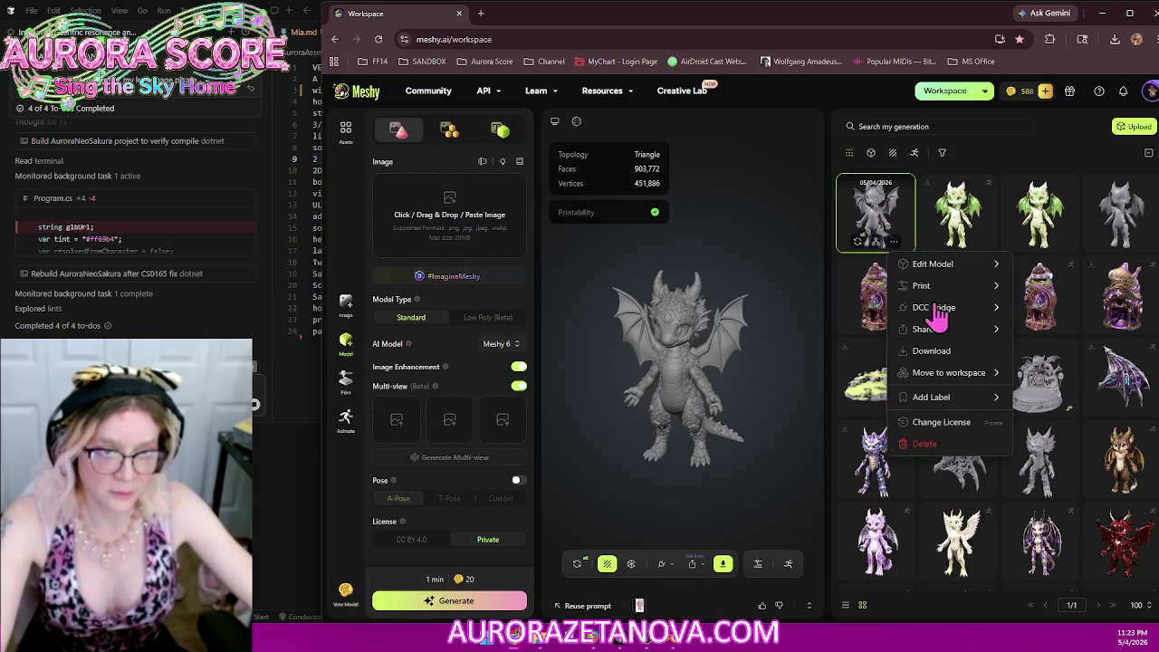
left_click(916, 452)
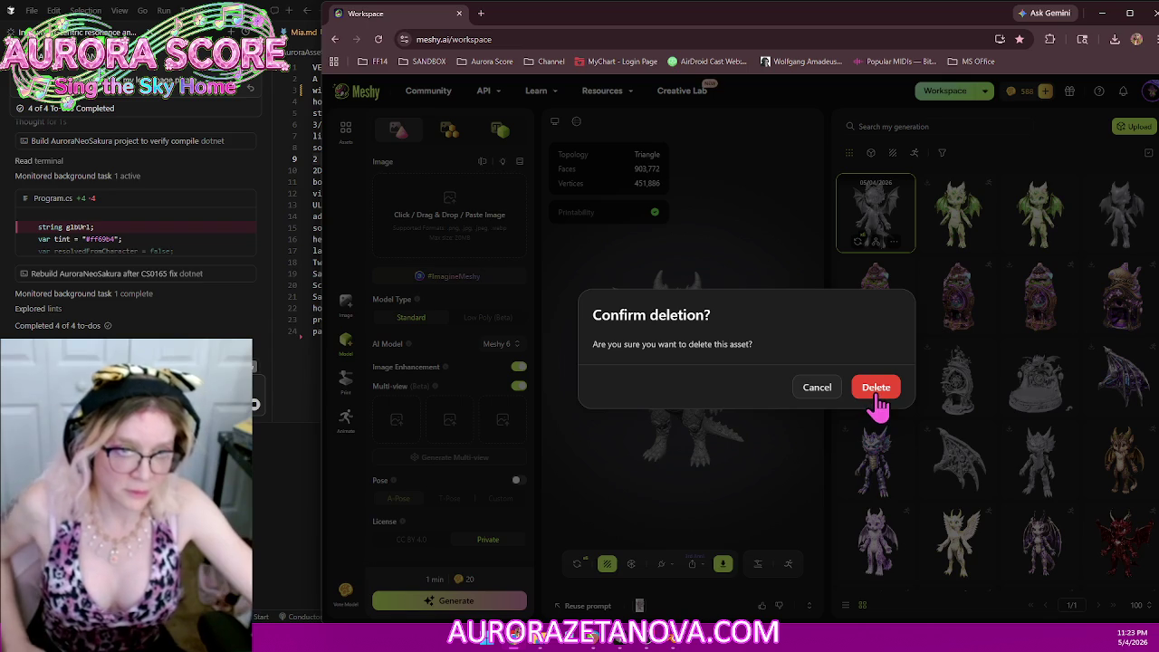
left_click(875, 389)
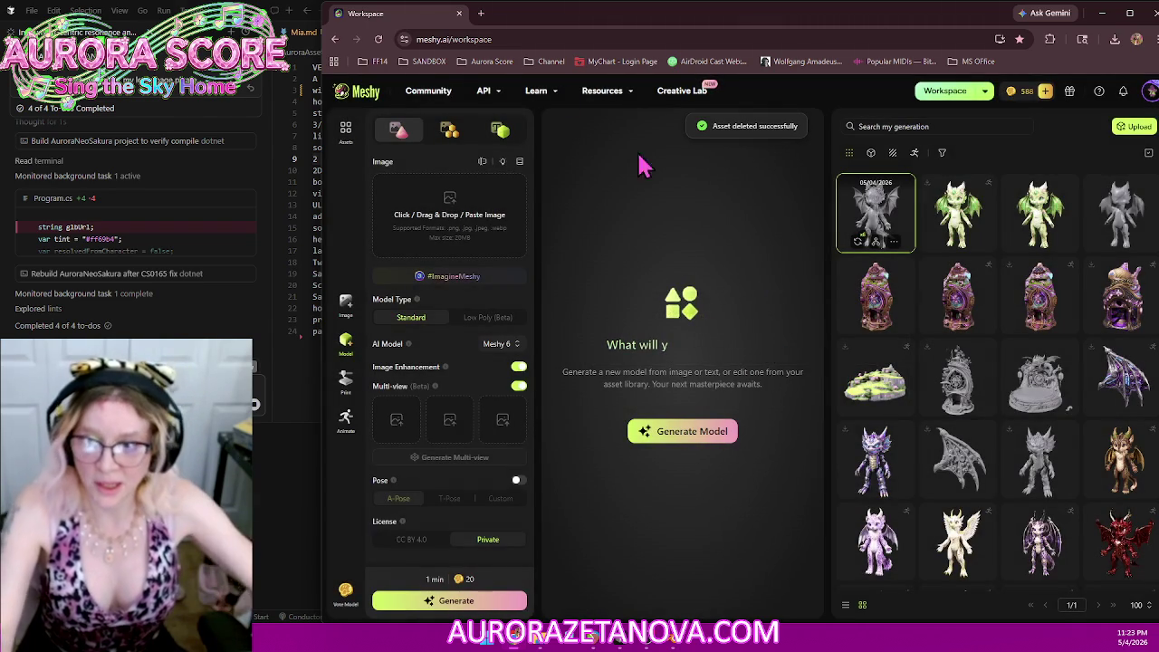
left_click(521, 639)
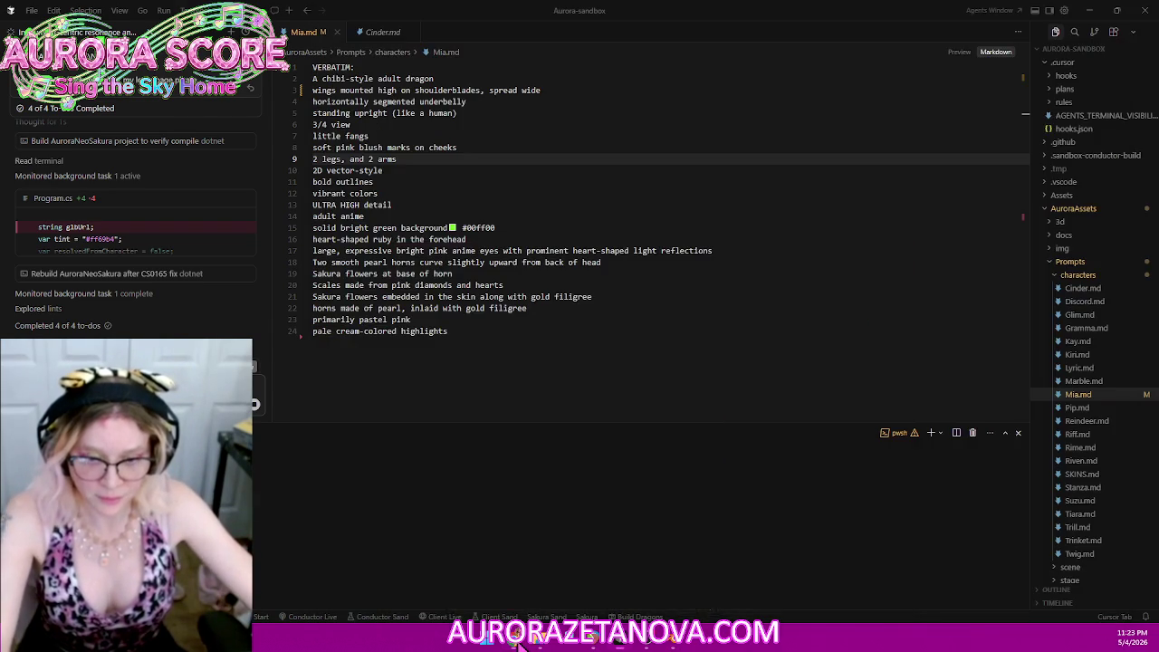
left_click(520, 639)
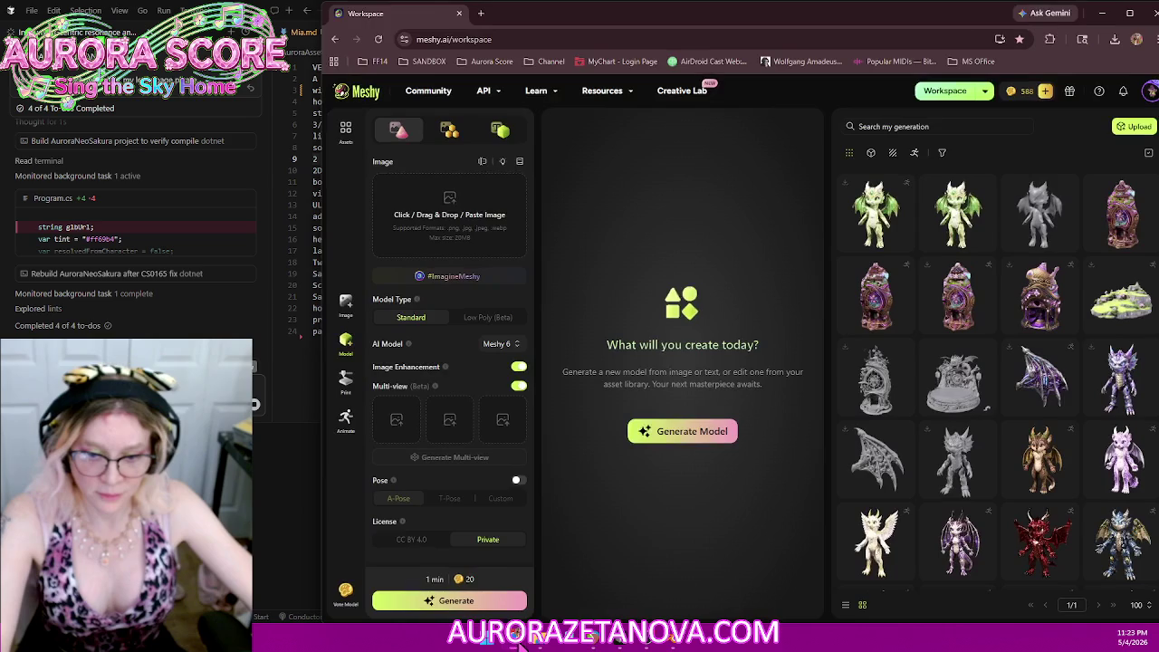
left_click(487, 639)
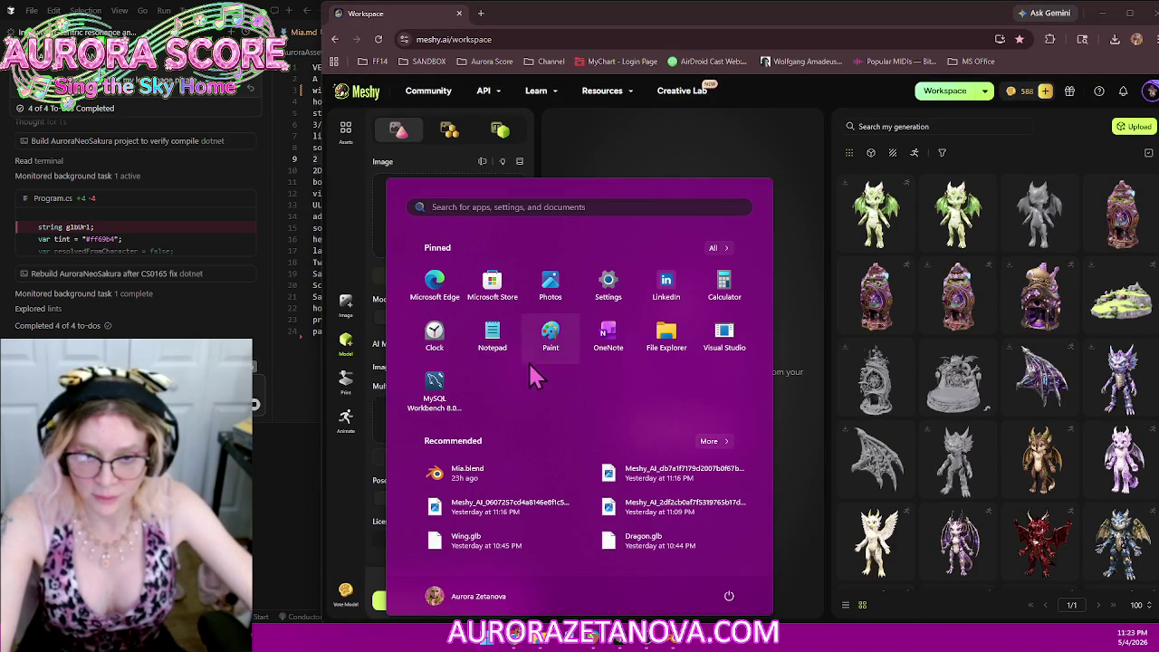
Open the downloaded Meshy_AI dragon PNG in Paint, zoom out to see it whole, then close Paint.
left_click(570, 327)
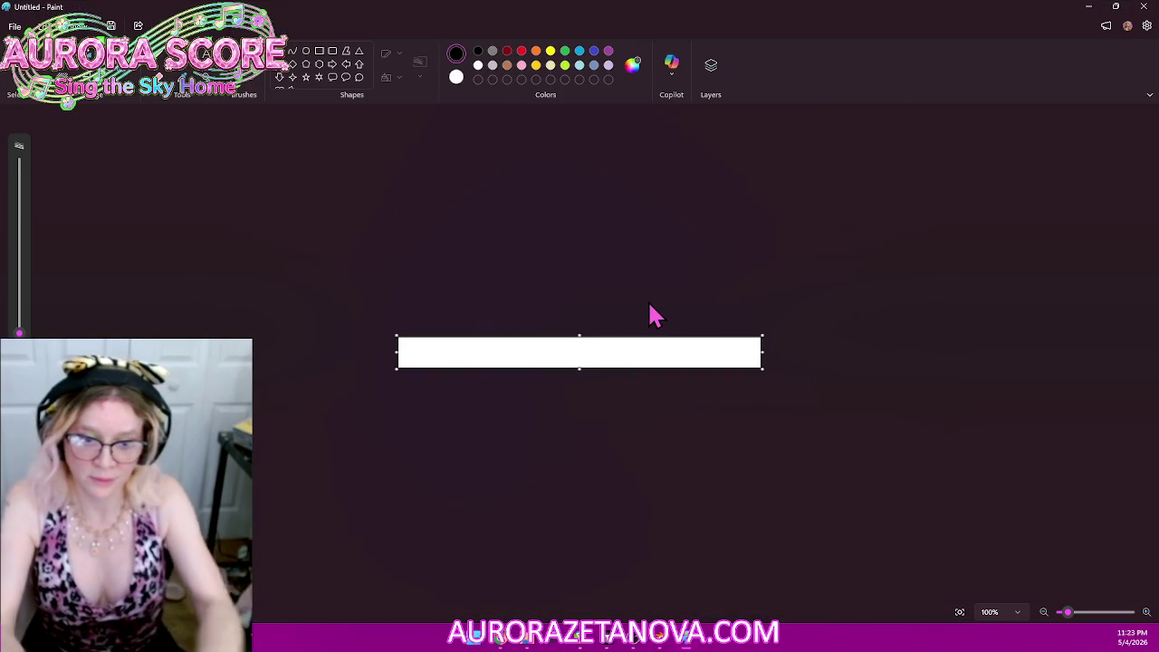
left_click(532, 641)
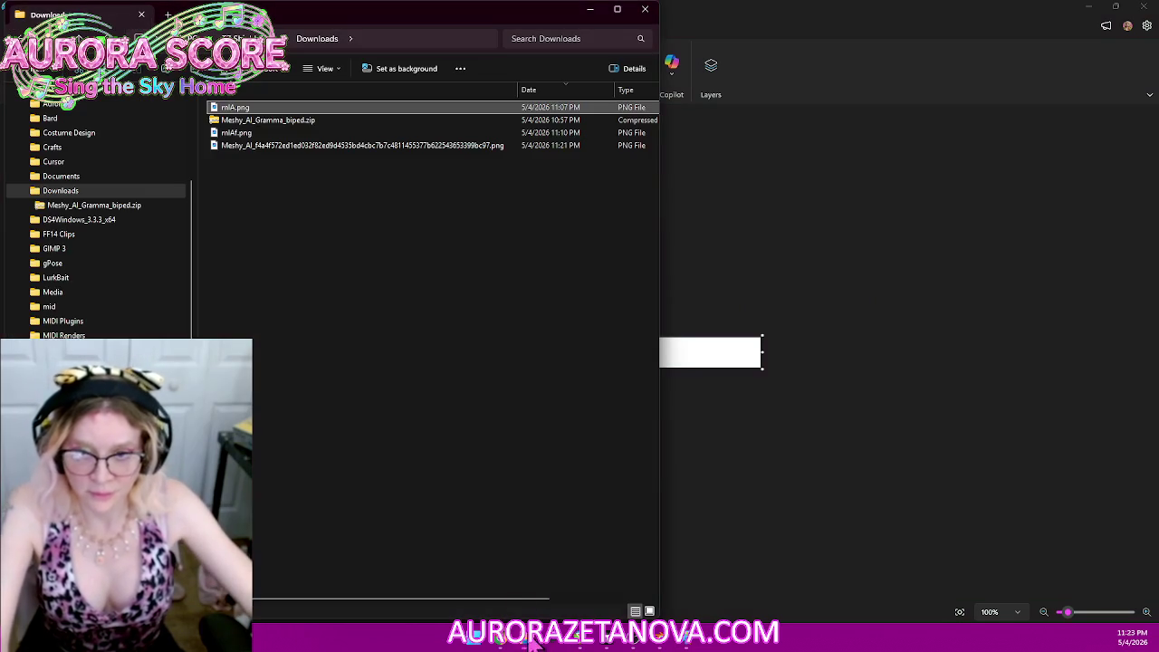
left_click(318, 148)
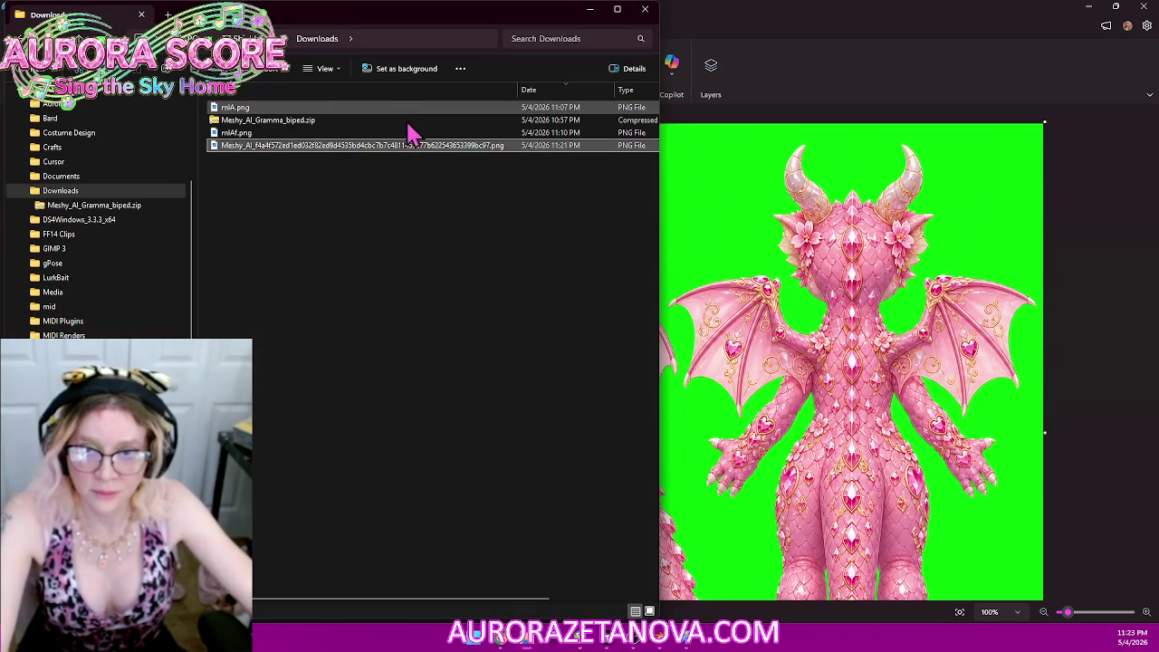
left_click(954, 32)
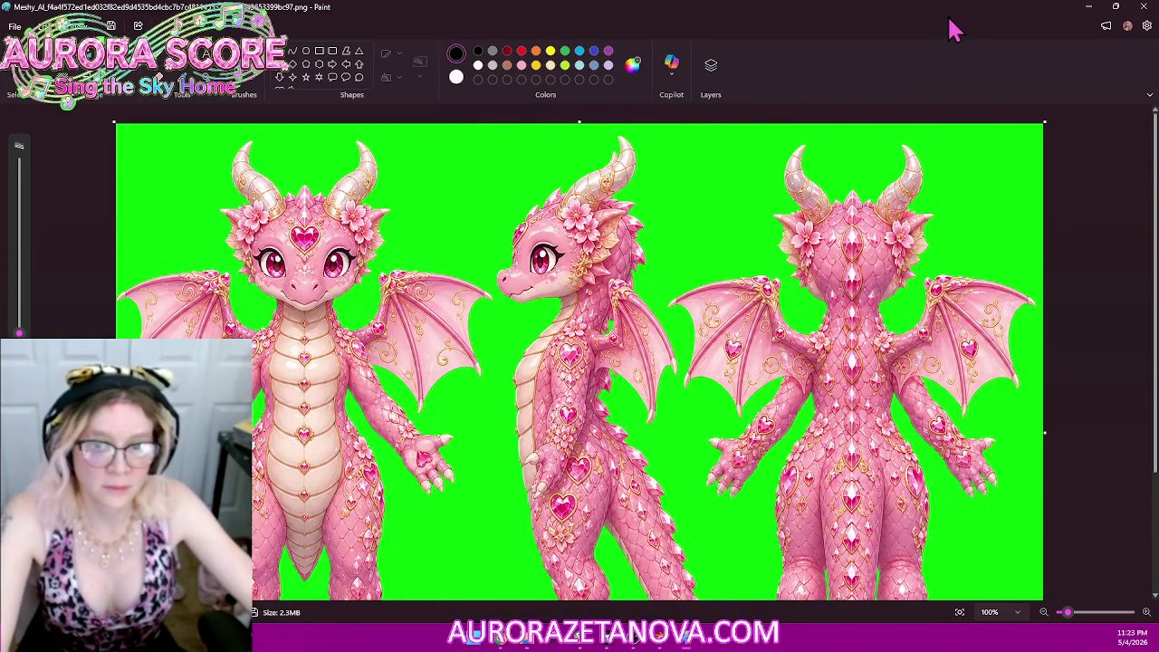
scroll(762, 270, "down", 1)
scroll(762, 271, "down", 1, "ctrl")
scroll(762, 271, "down", 1, "ctrl")
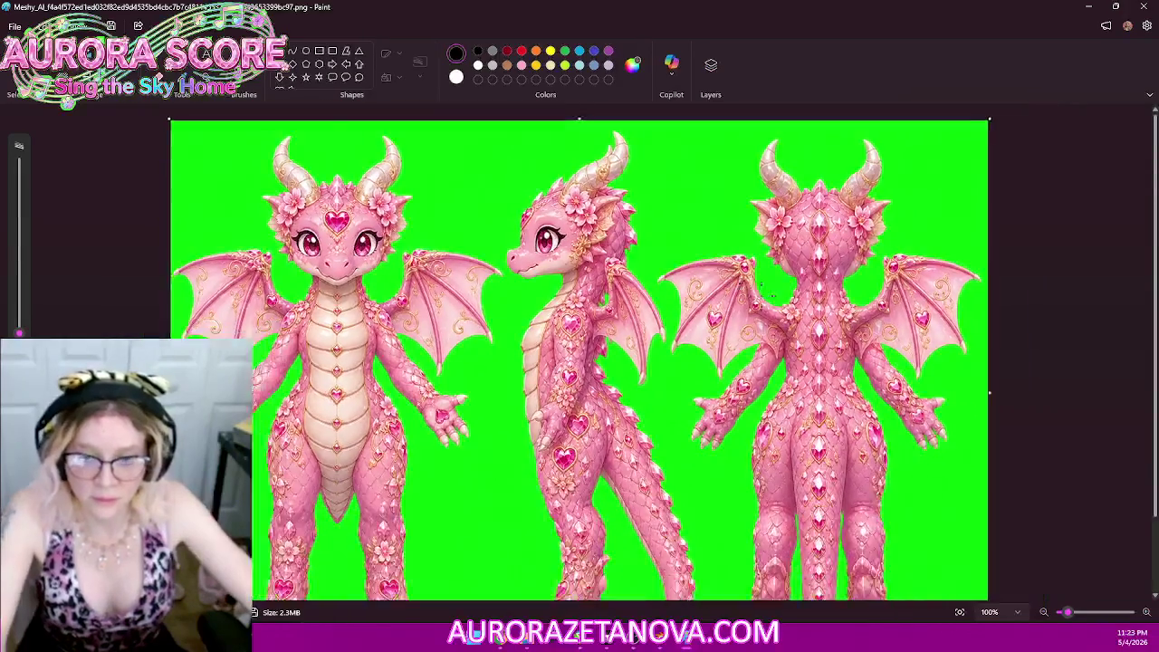
scroll(760, 287, "down", 1, "ctrl")
scroll(761, 287, "up", 1, "ctrl")
scroll(761, 287, "up", 1, "ctrl")
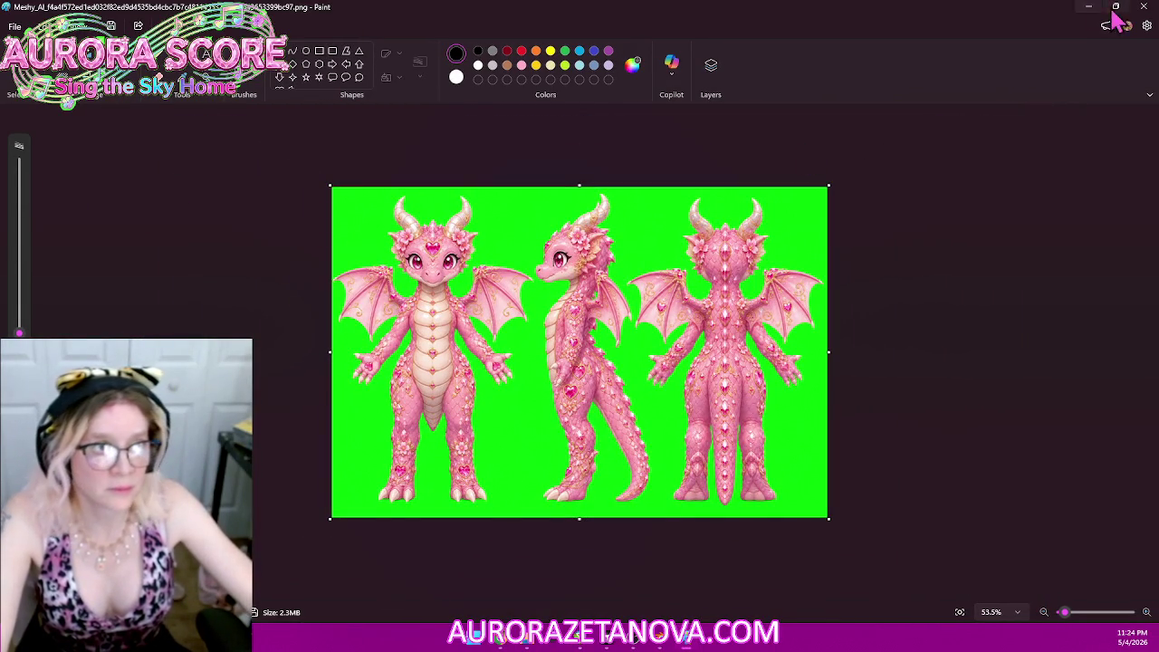
left_click(1143, 6)
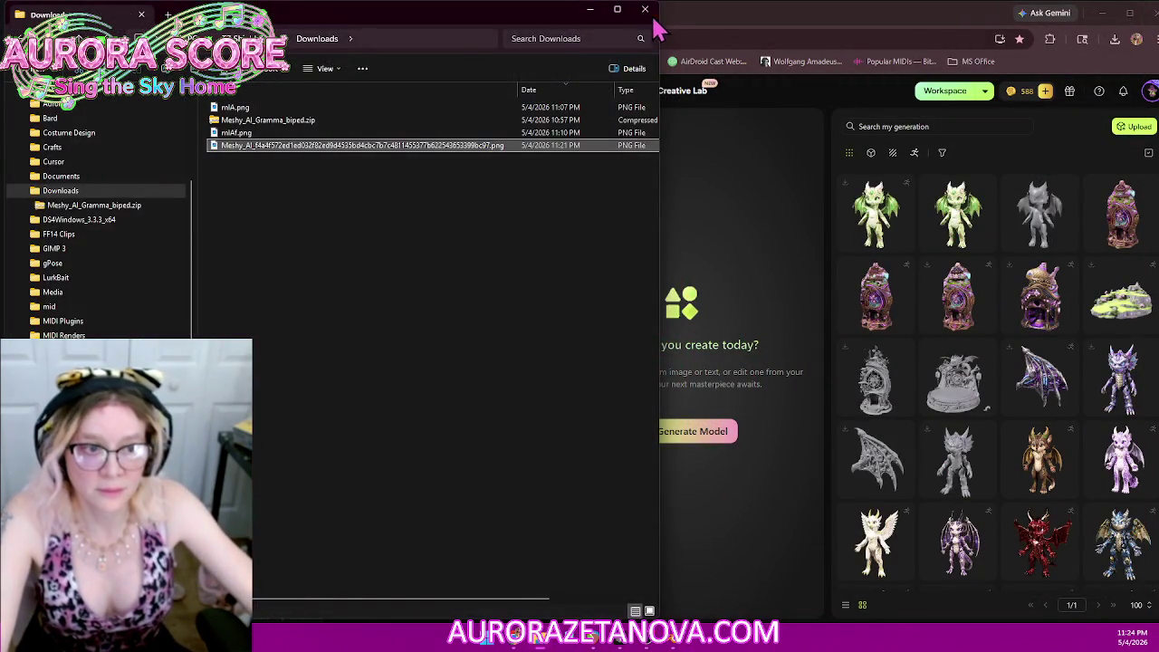
Close the Downloads File Explorer window.
left_click(645, 10)
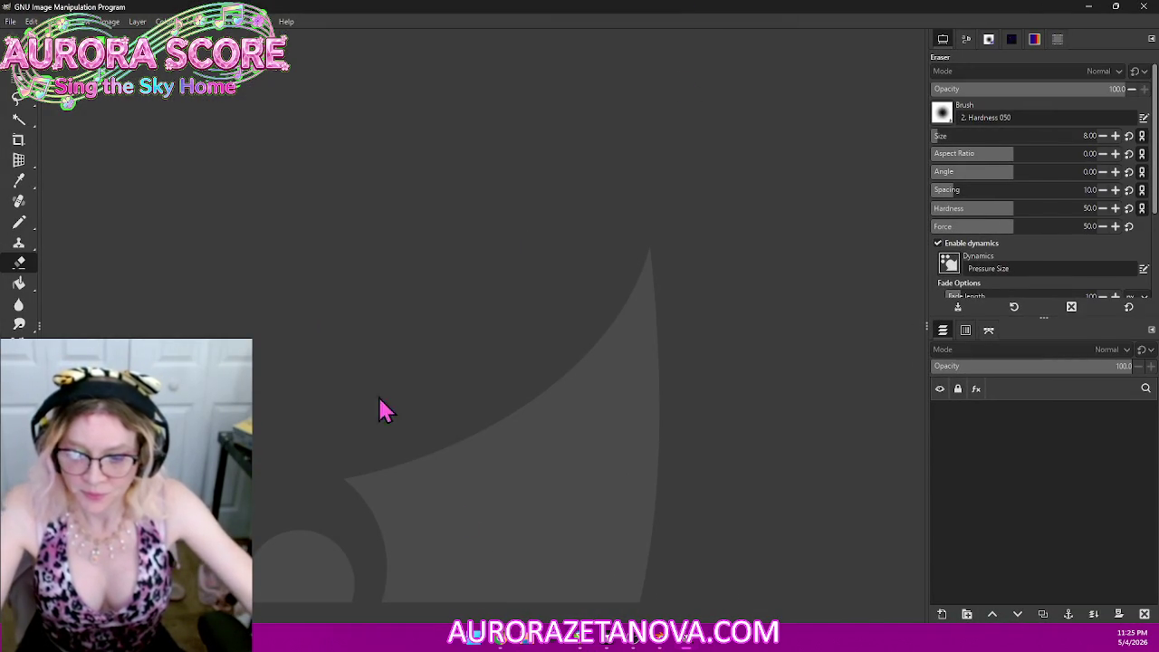
Open the Meshy_AI dragon turnaround PNG from T7 Shield (D:) > Downloads in GIMP.
left_click(11, 22)
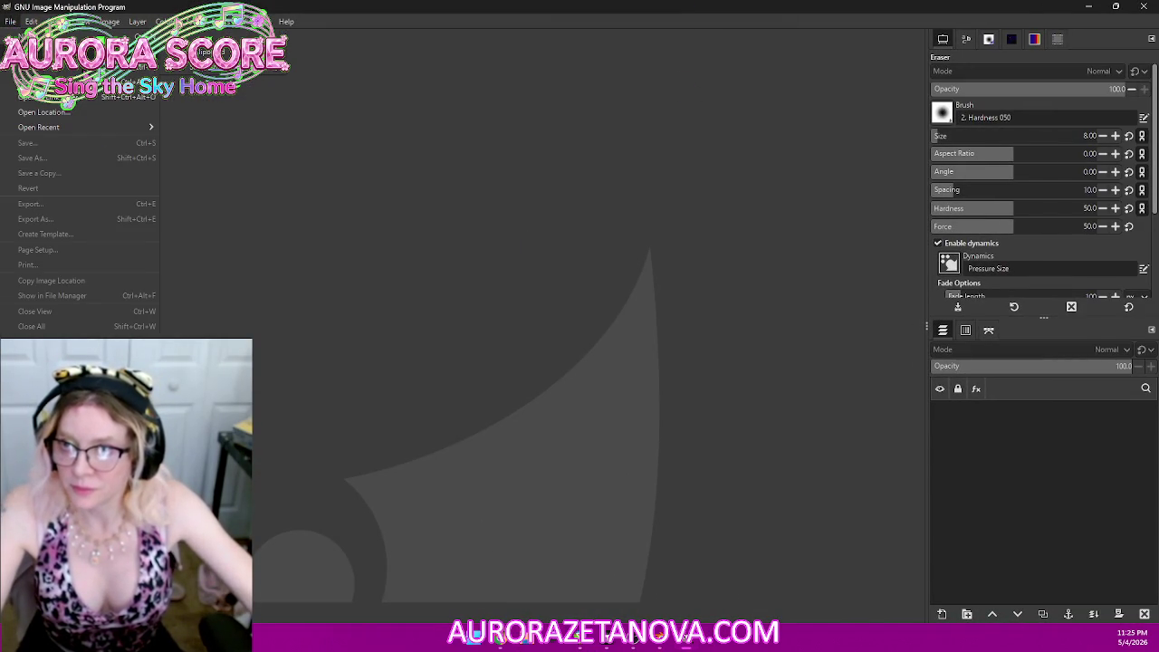
left_click(41, 80)
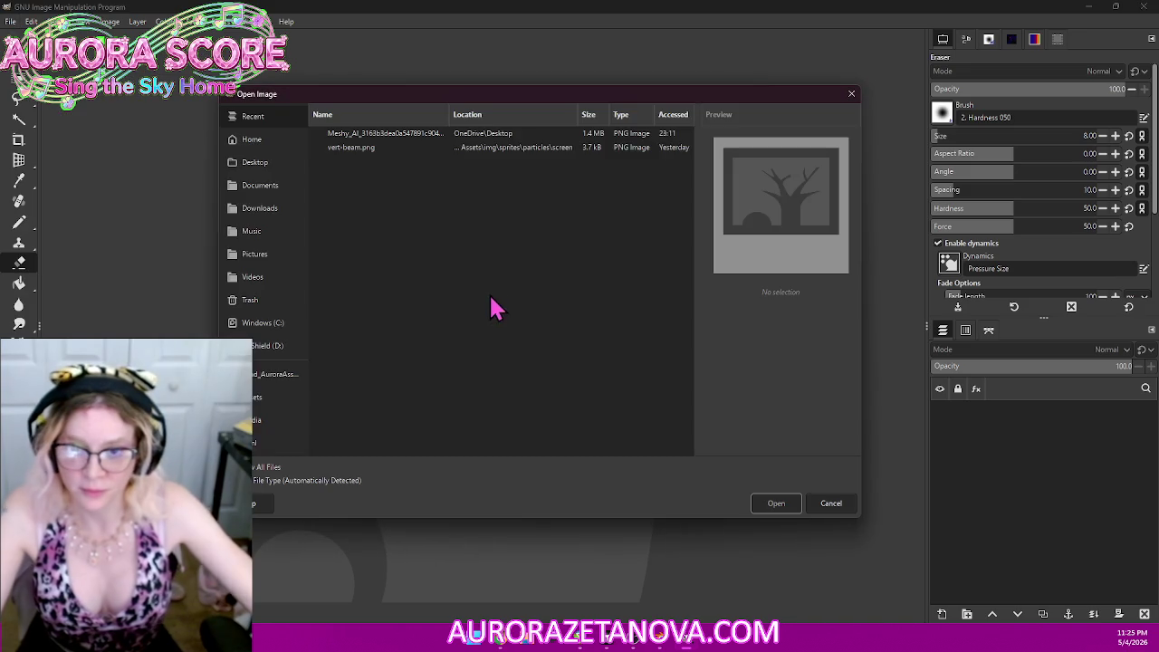
left_click(392, 137)
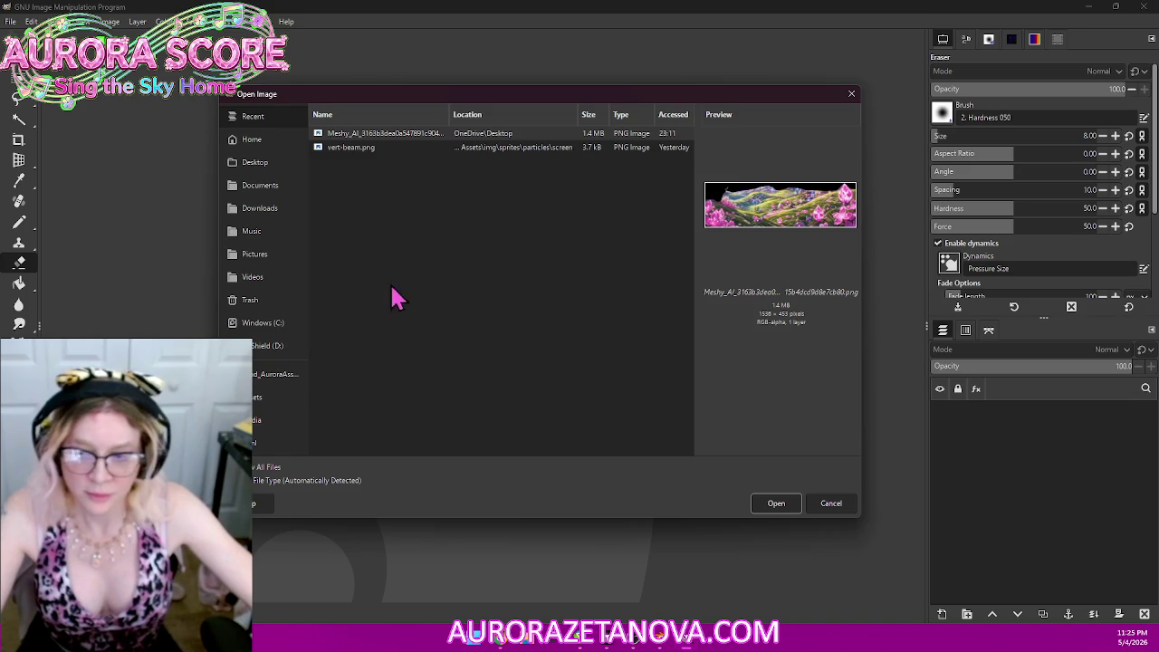
left_click(274, 210)
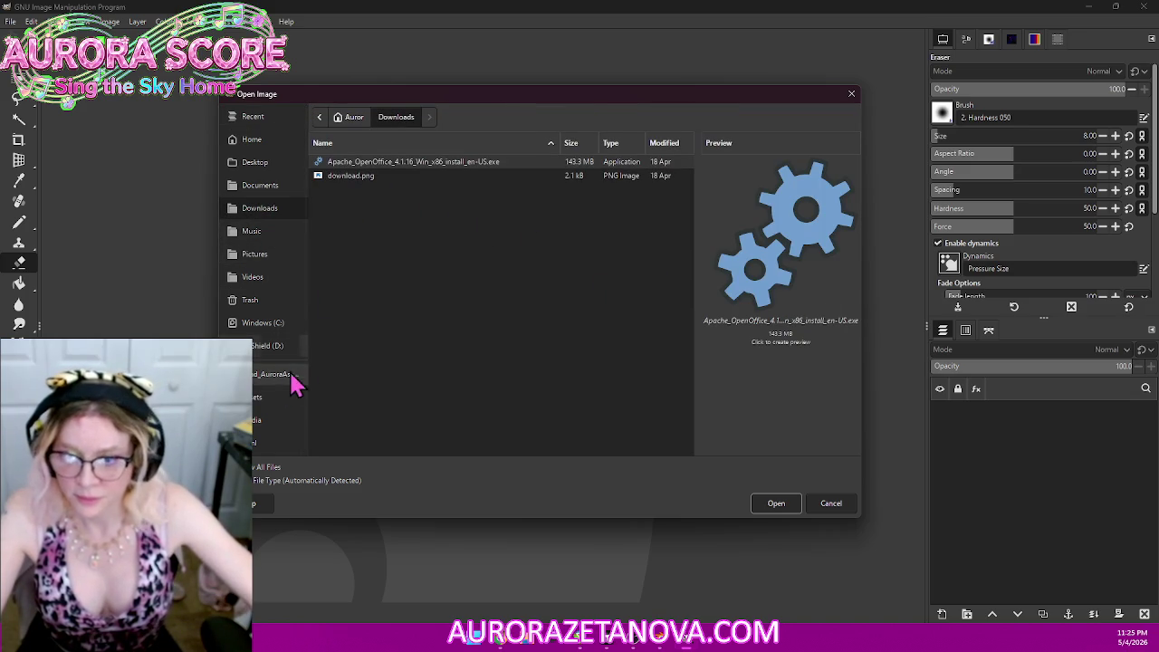
scroll(265, 448, "down", 1)
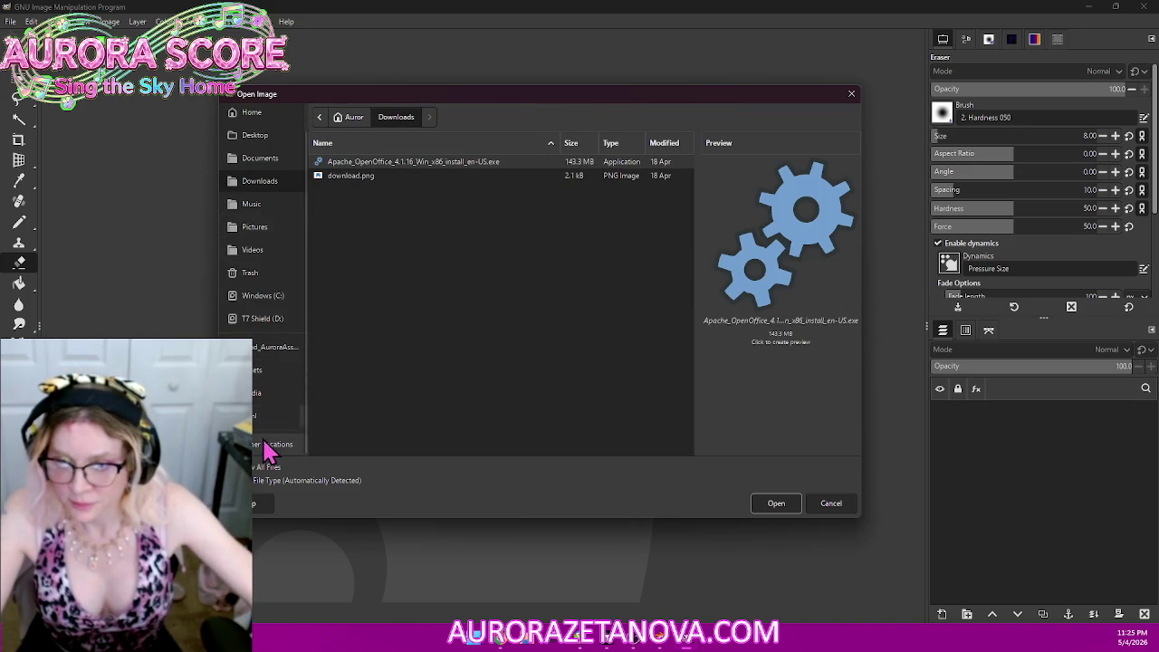
left_click(279, 318)
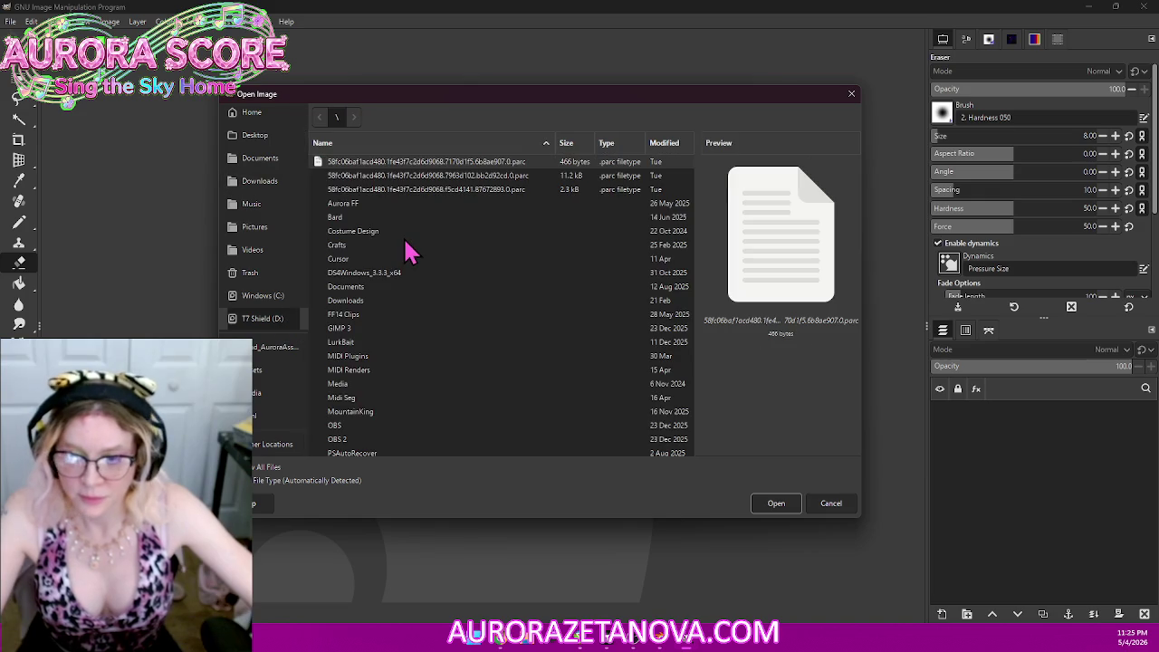
double_click(358, 303)
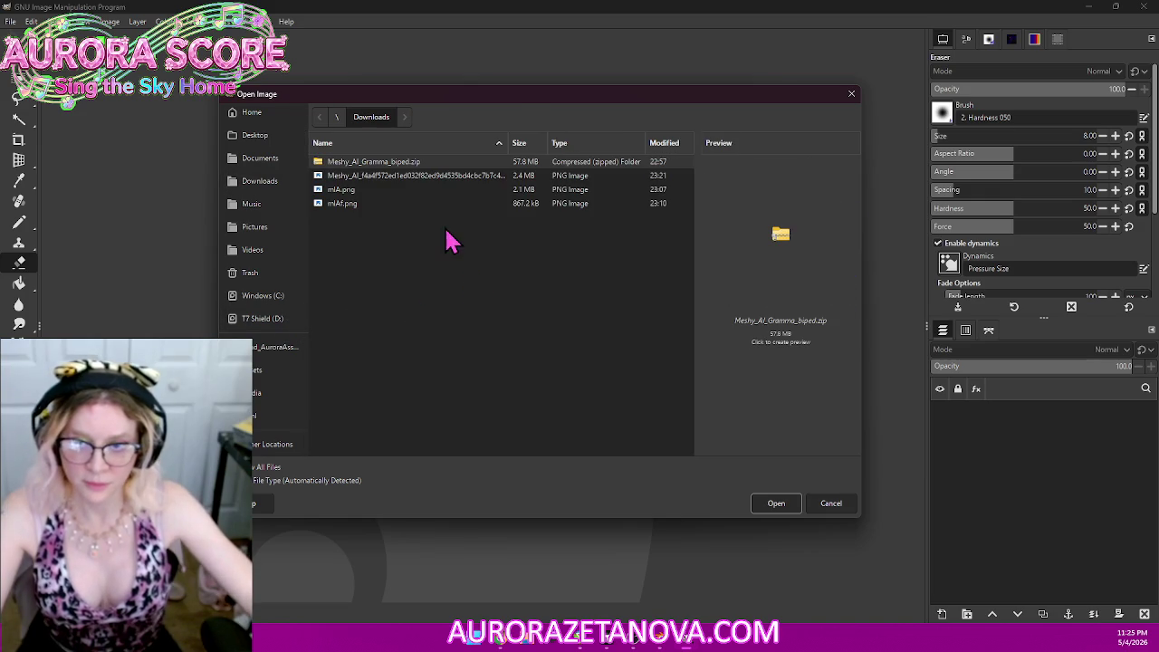
left_click(396, 177)
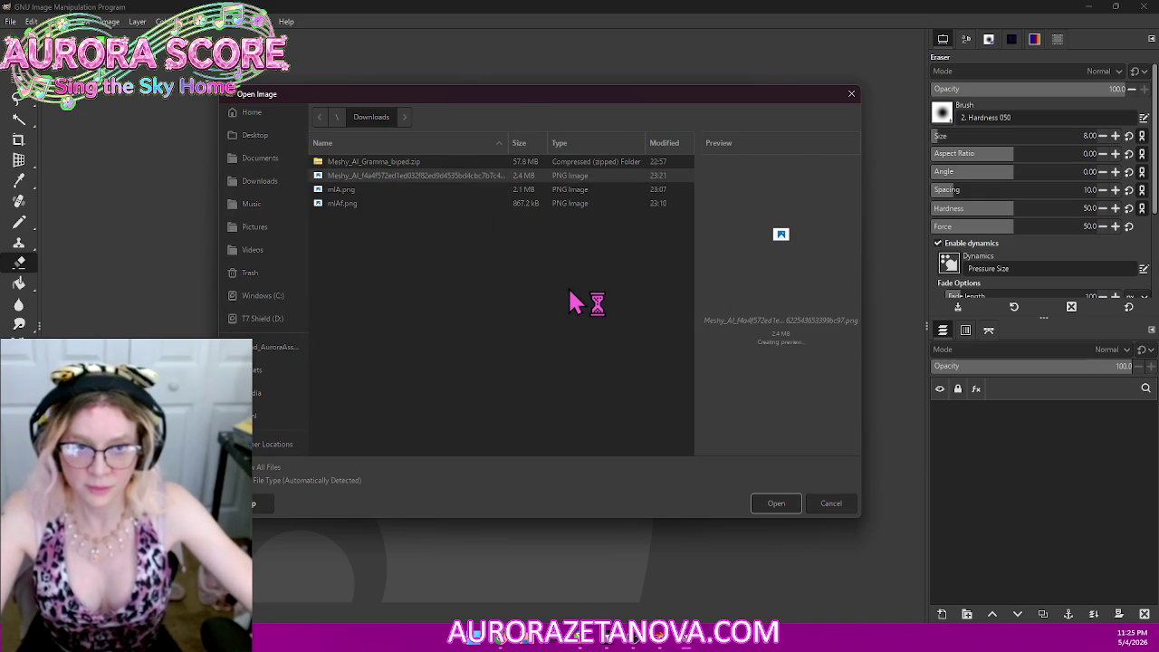
key("Return")
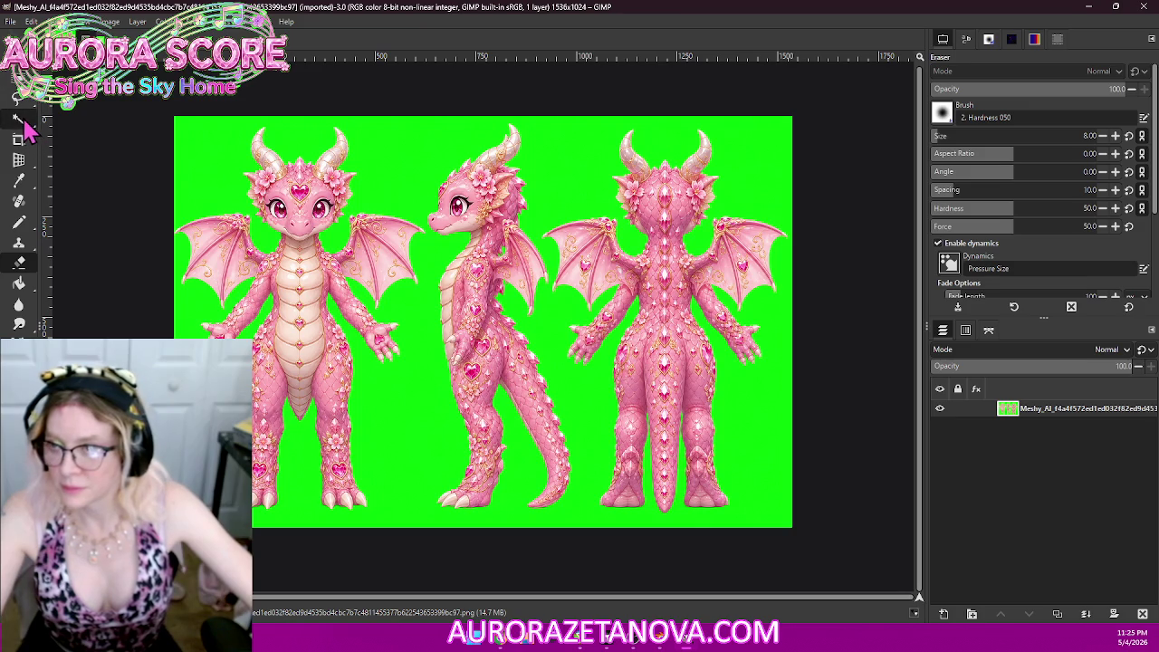
Select the green backdrop with Select by Color at threshold 20.7, adding the green near the feet.
left_click(19, 120)
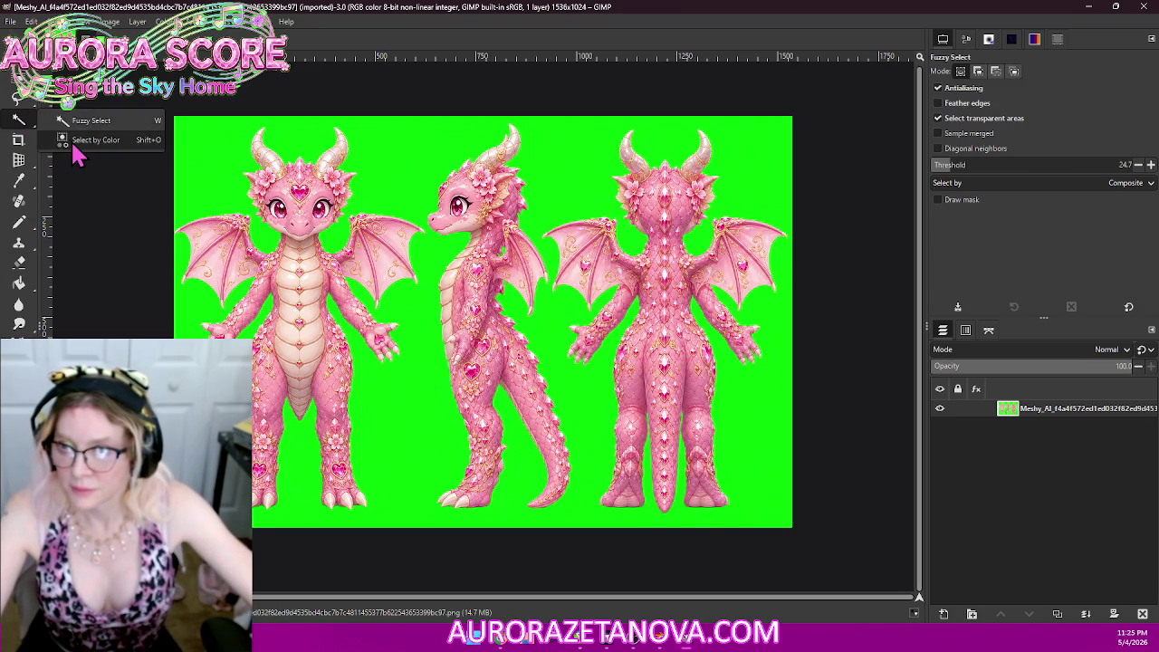
left_click(159, 143)
left_click(188, 145)
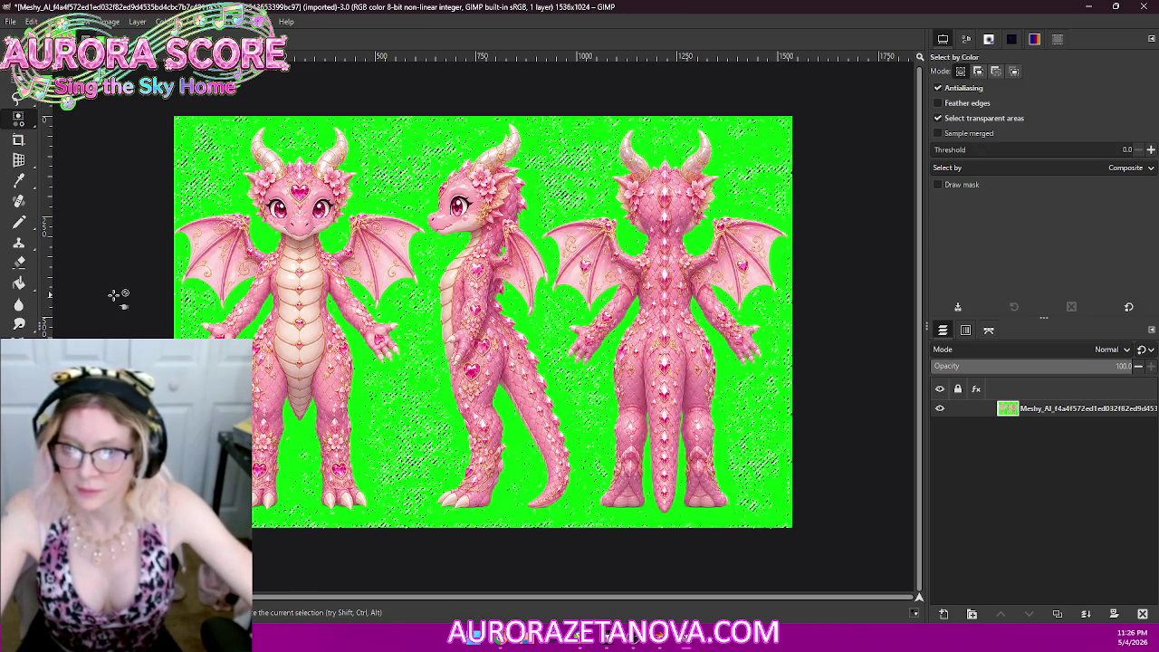
left_click_drag(949, 152, 965, 179)
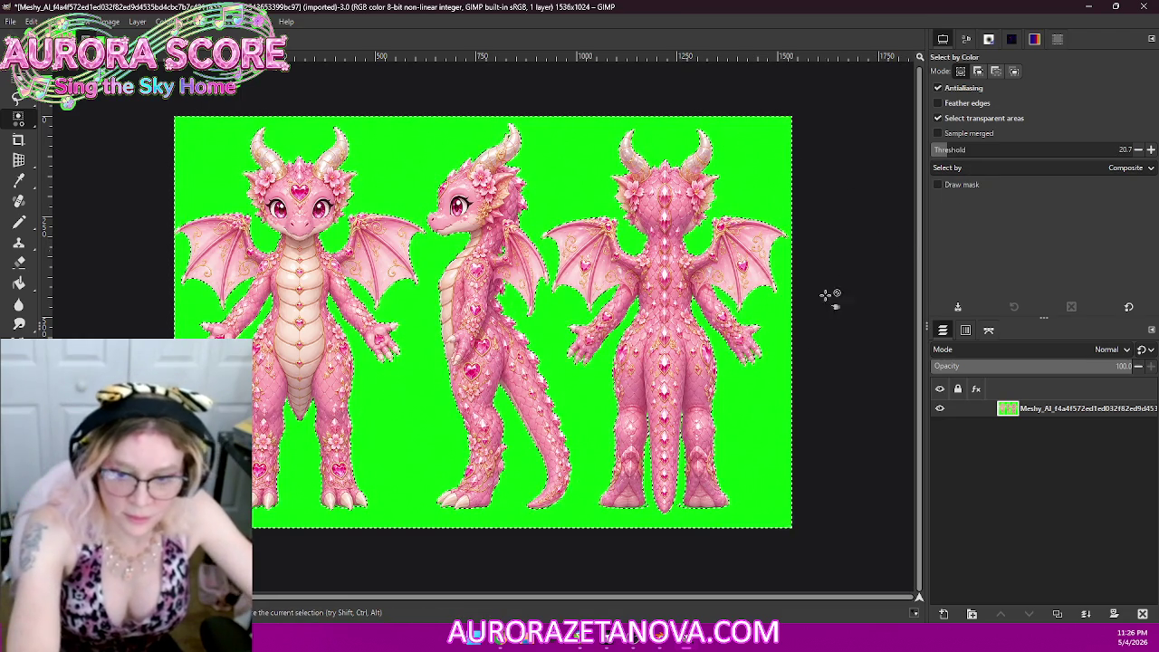
left_click(355, 519, "shift")
scroll(355, 518, "up", 2, "ctrl")
scroll(353, 507, "up", 3, "ctrl")
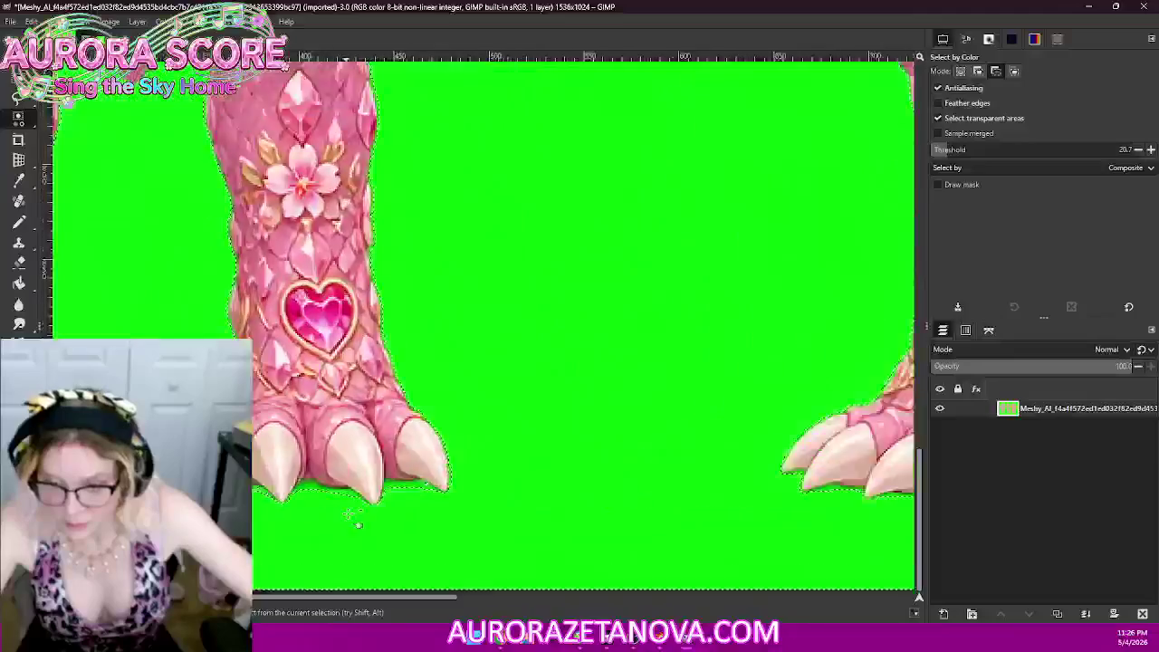
scroll(352, 487, "up", 3, "ctrl")
left_click(306, 471, "shift")
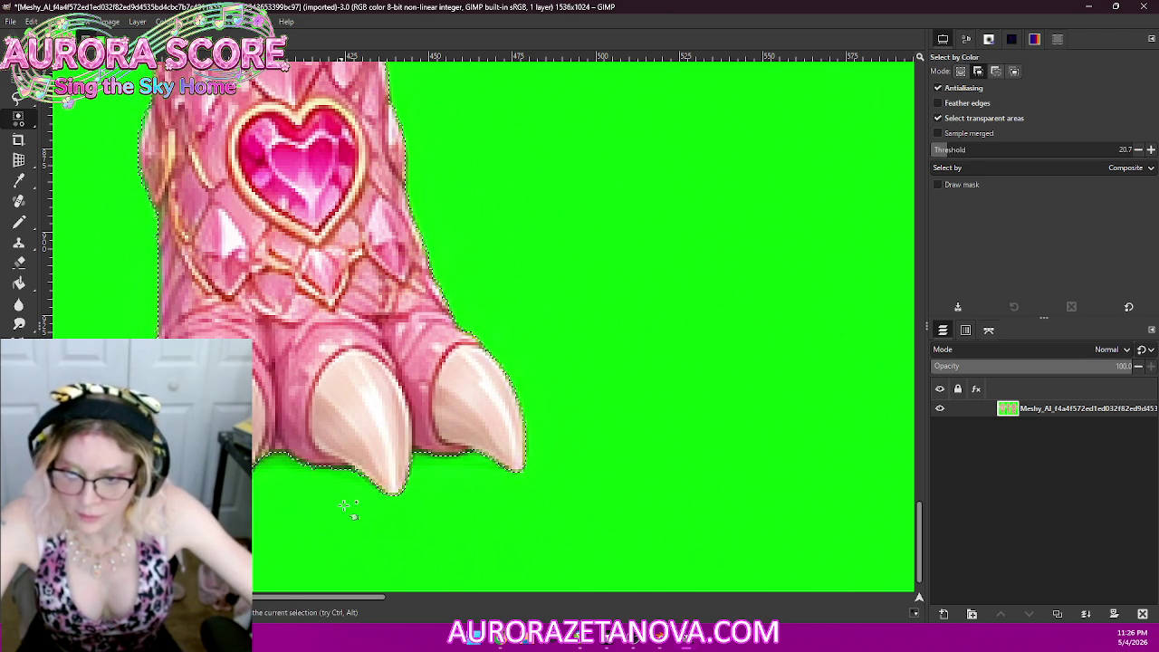
scroll(541, 494, "down", 4, "ctrl")
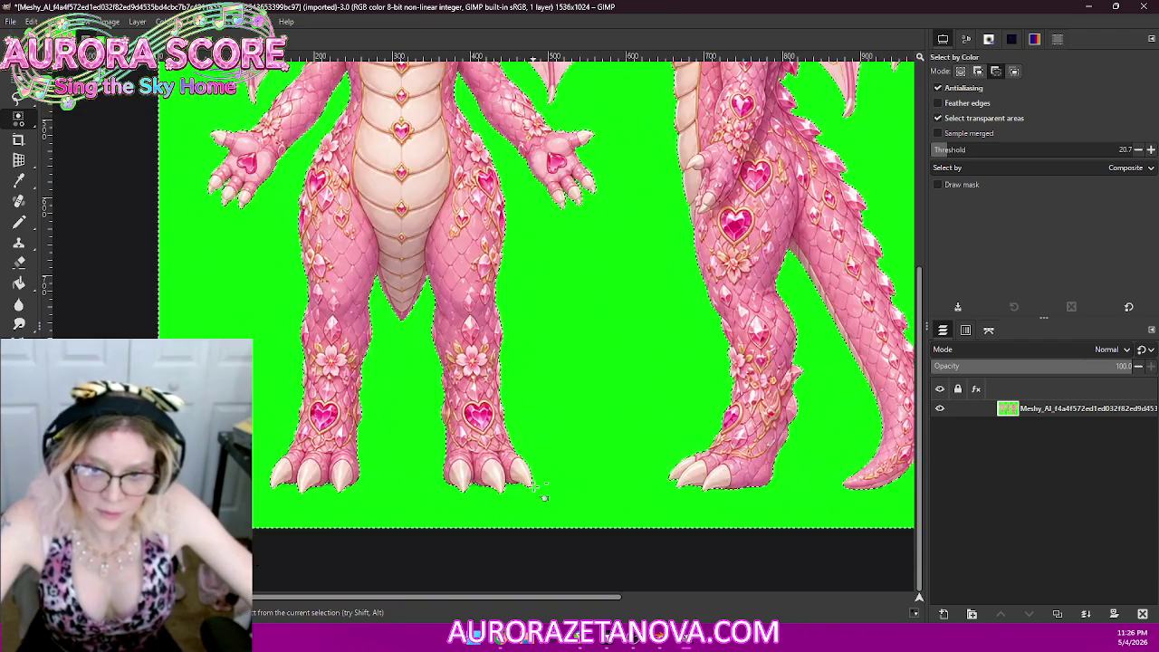
scroll(543, 496, "down", 3, "ctrl")
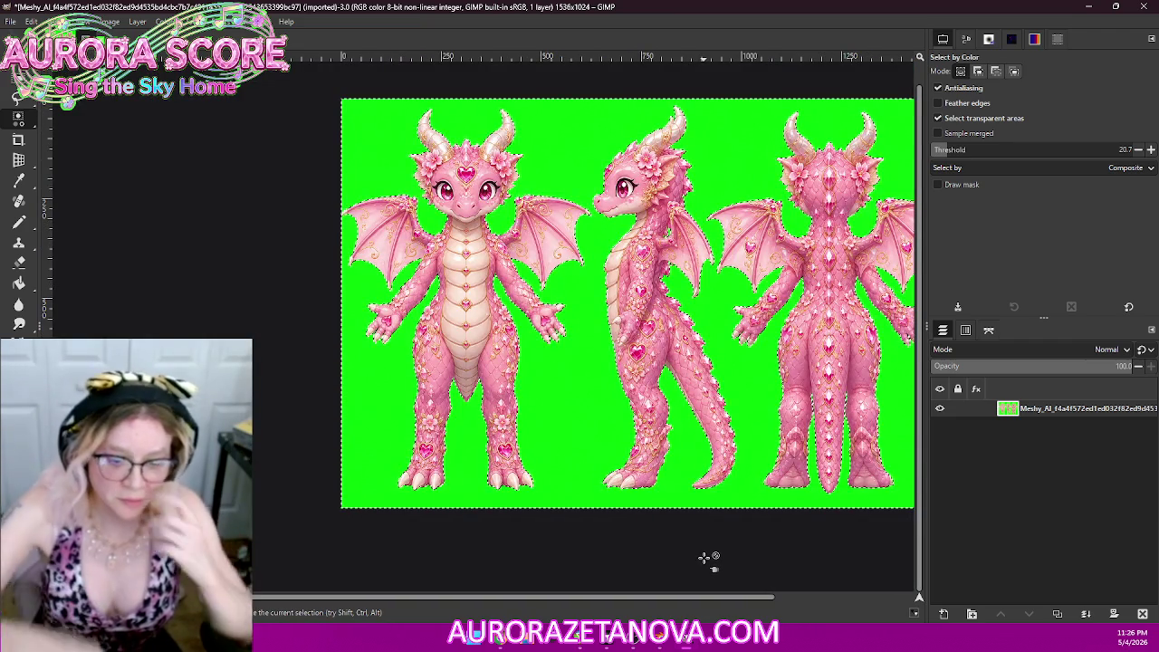
Add an alpha channel to the layer and delete the selected green background.
key("Delete")
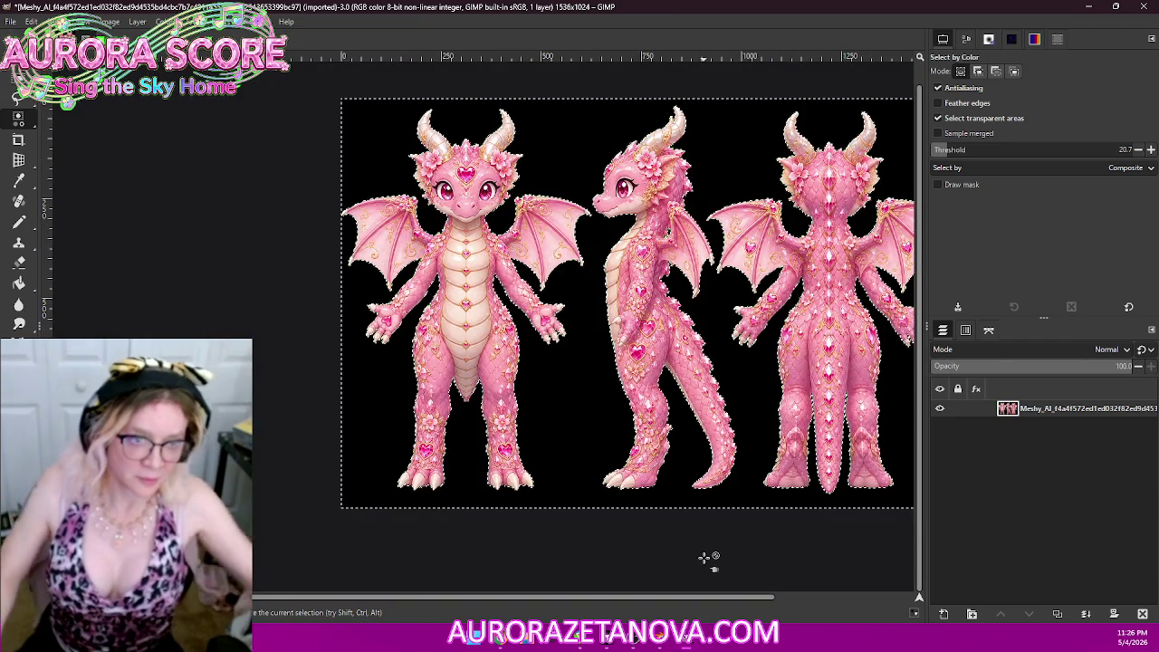
right_click(989, 426)
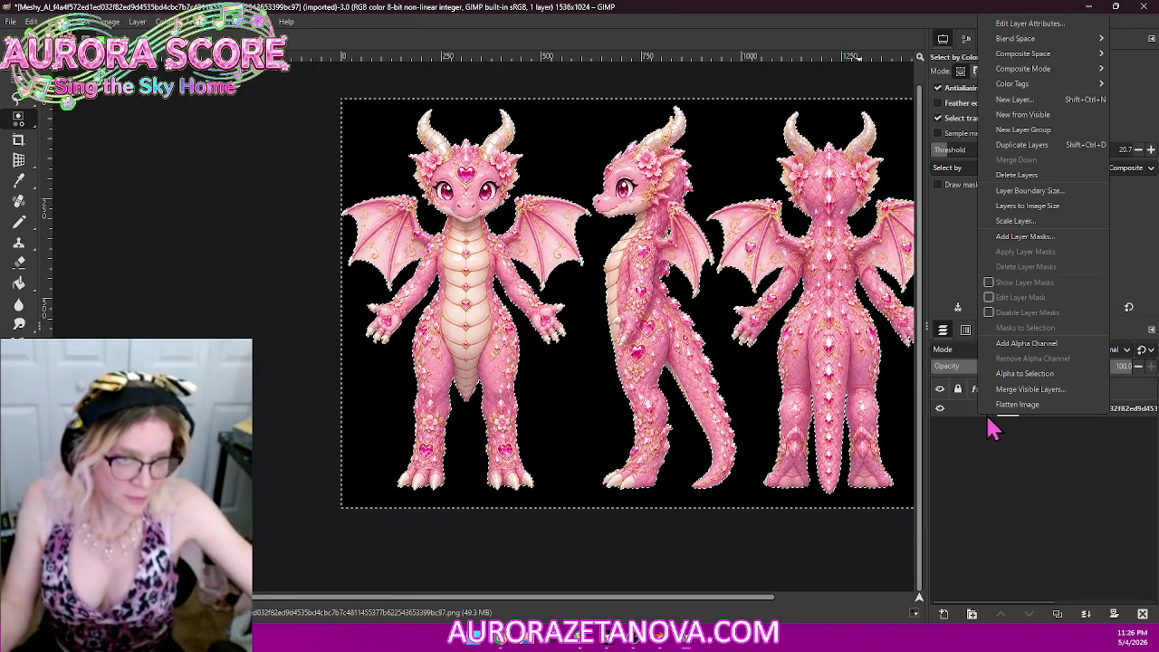
left_click(1026, 344)
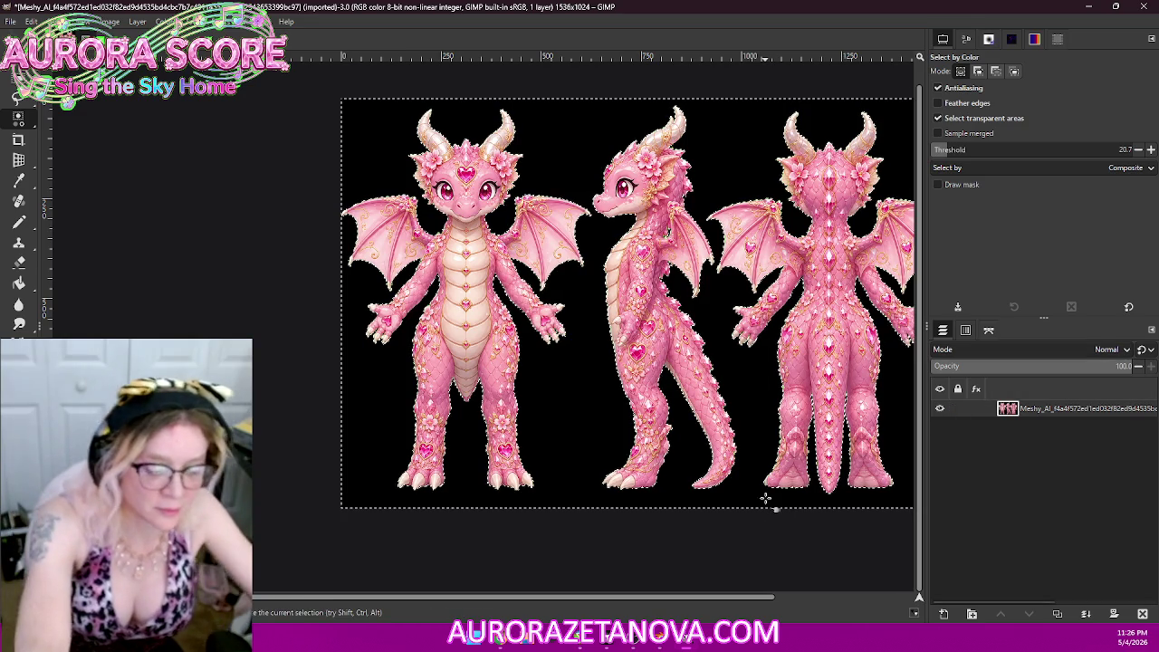
key("Delete")
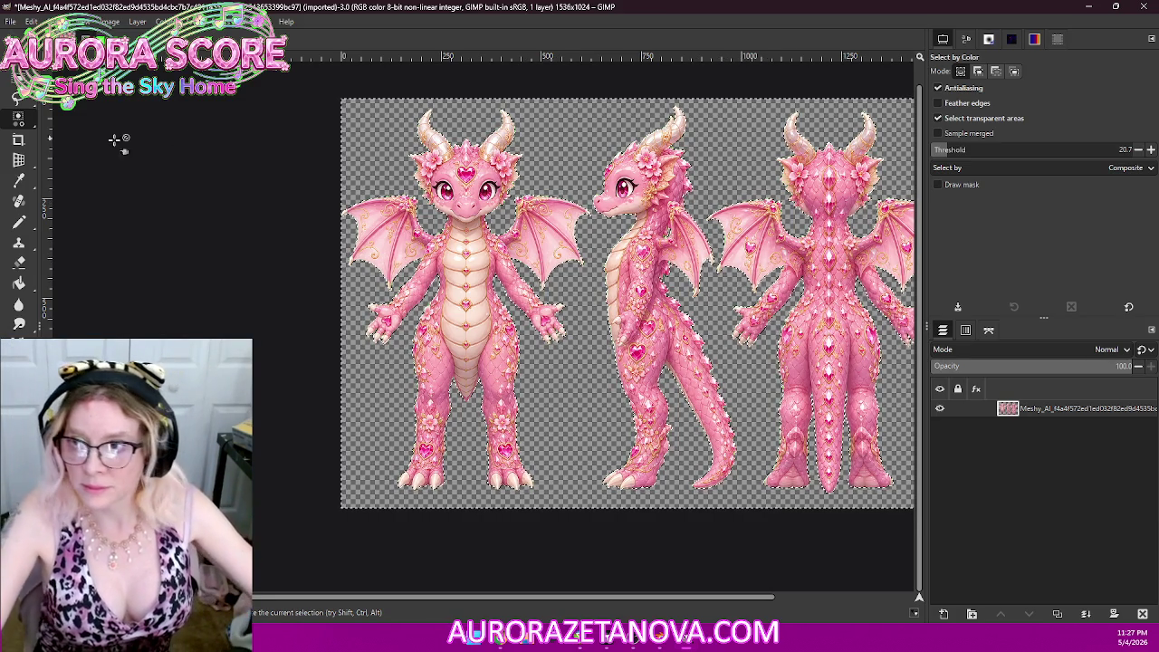
Drop the background selection and crop the image down to the front-view dragon.
left_click(56, 21)
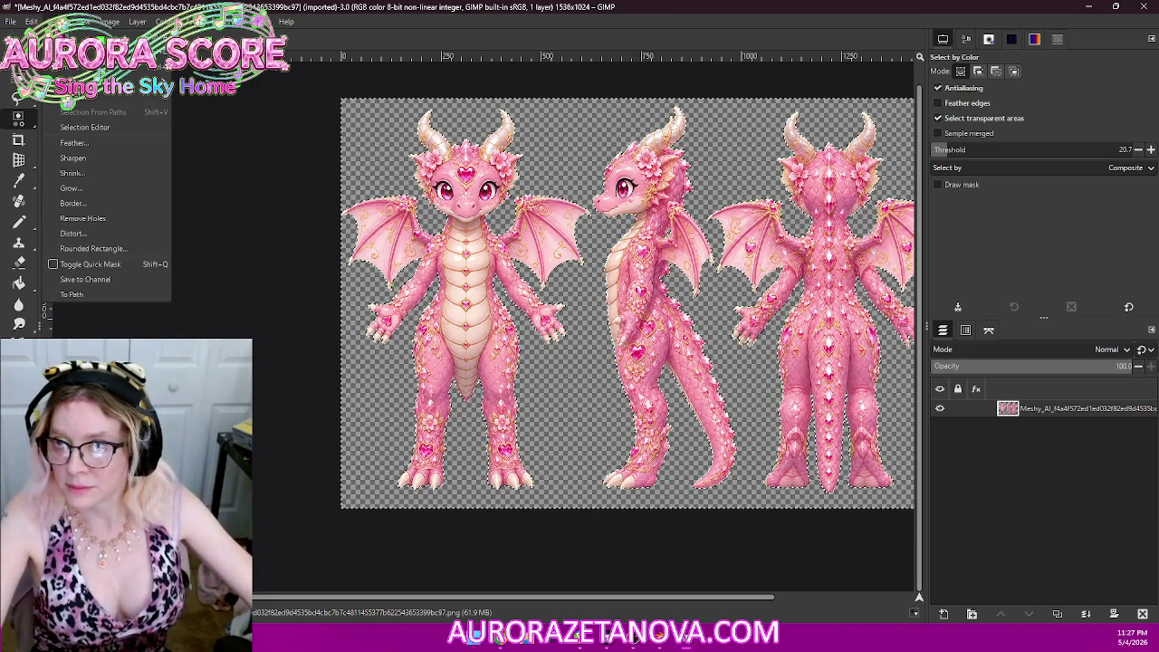
left_click(72, 51)
left_click(18, 117)
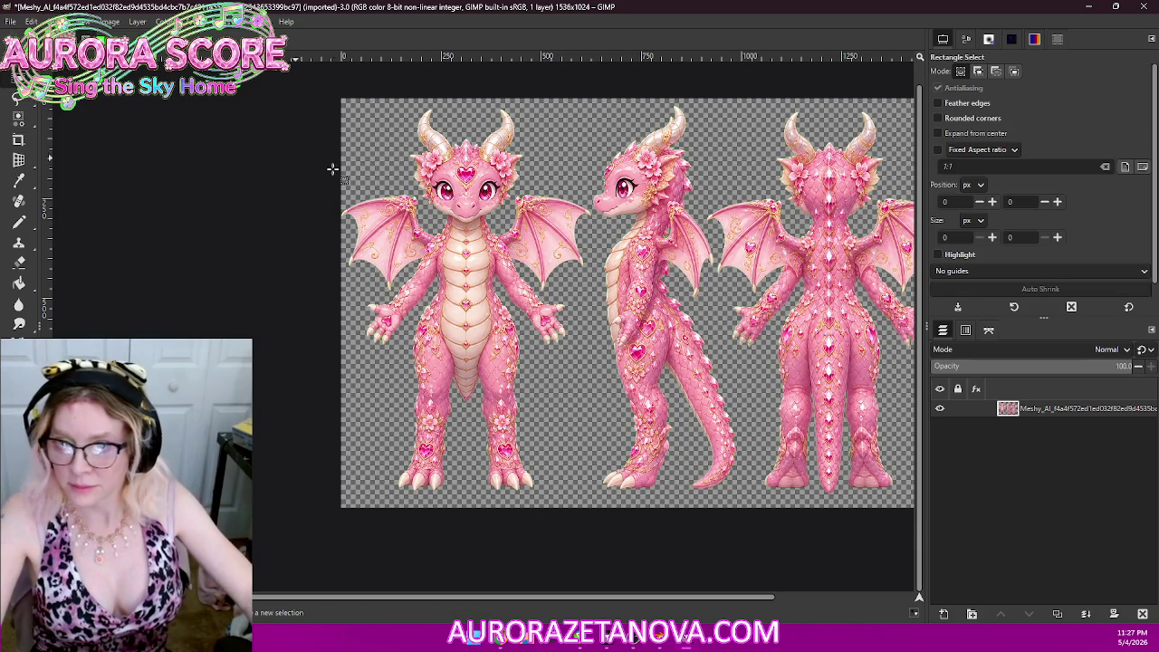
left_click_drag(292, 83, 608, 565)
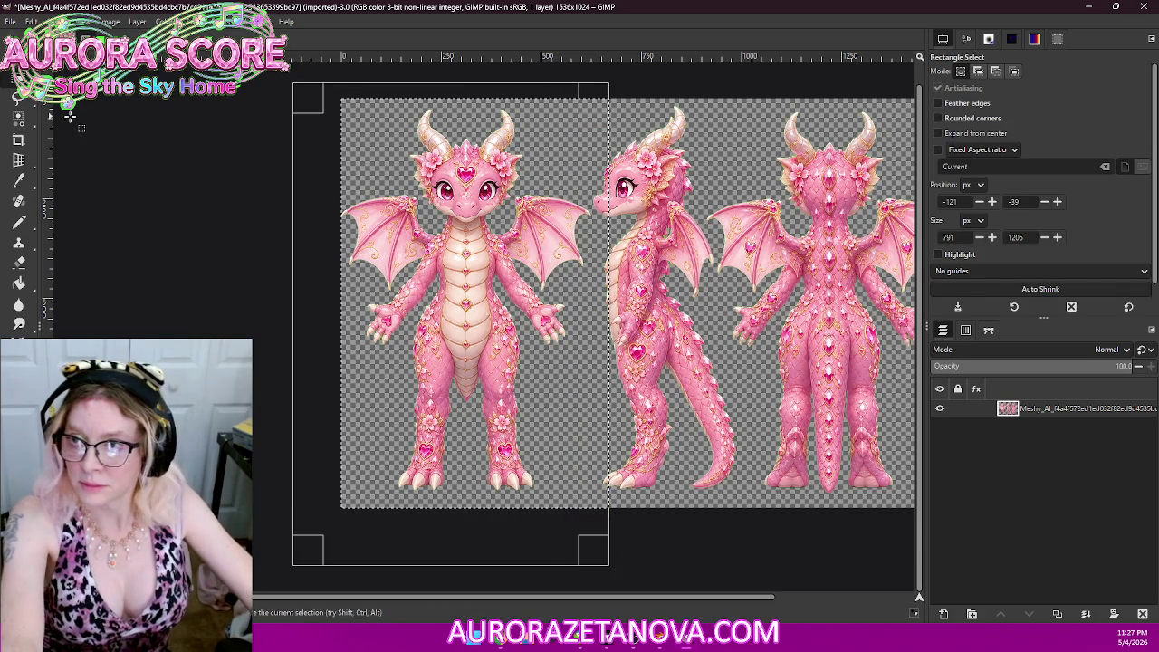
left_click(19, 141)
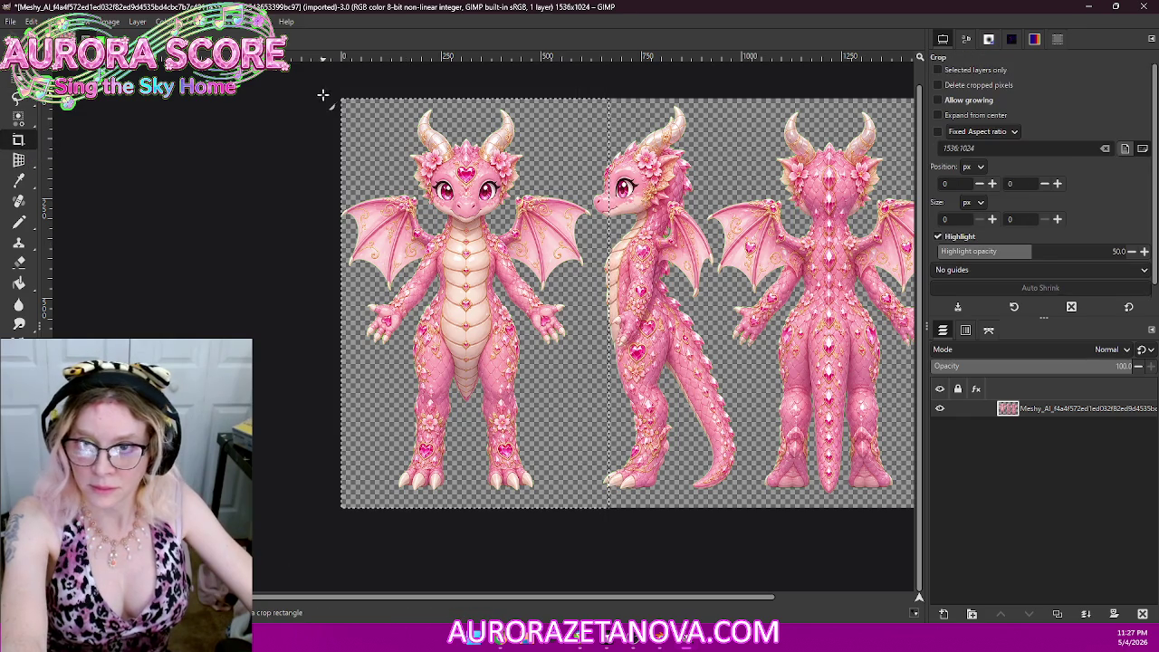
left_click_drag(303, 85, 596, 541)
key("Return")
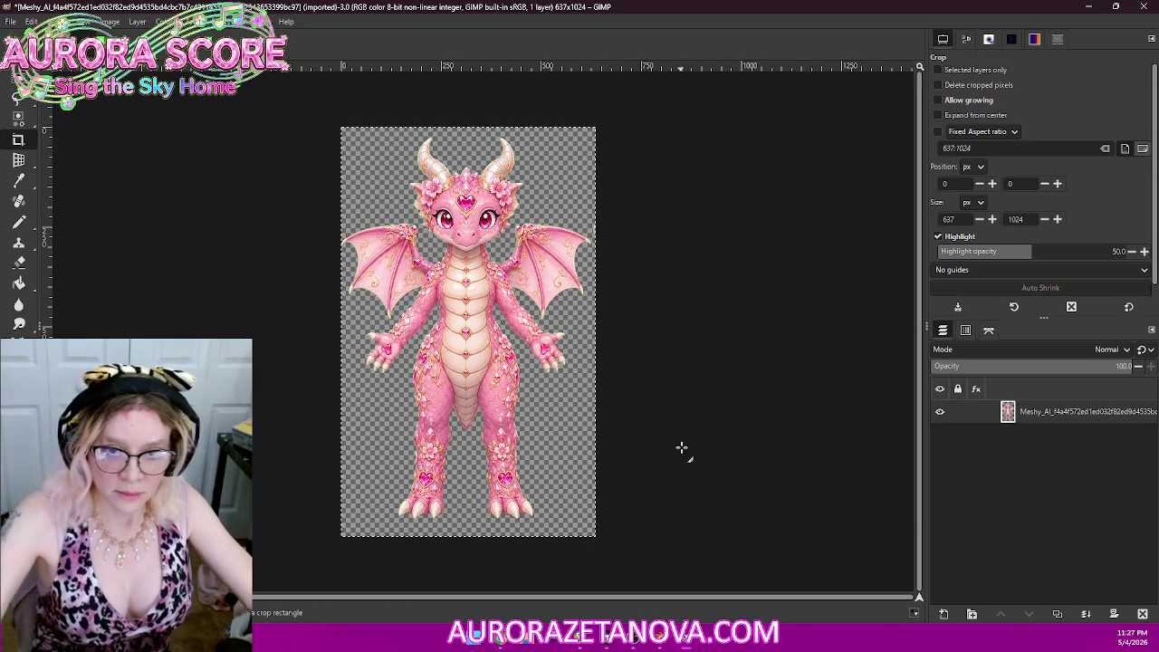
Undo the crop to restore all three views, then fill the background black and then bright green.
key("r")
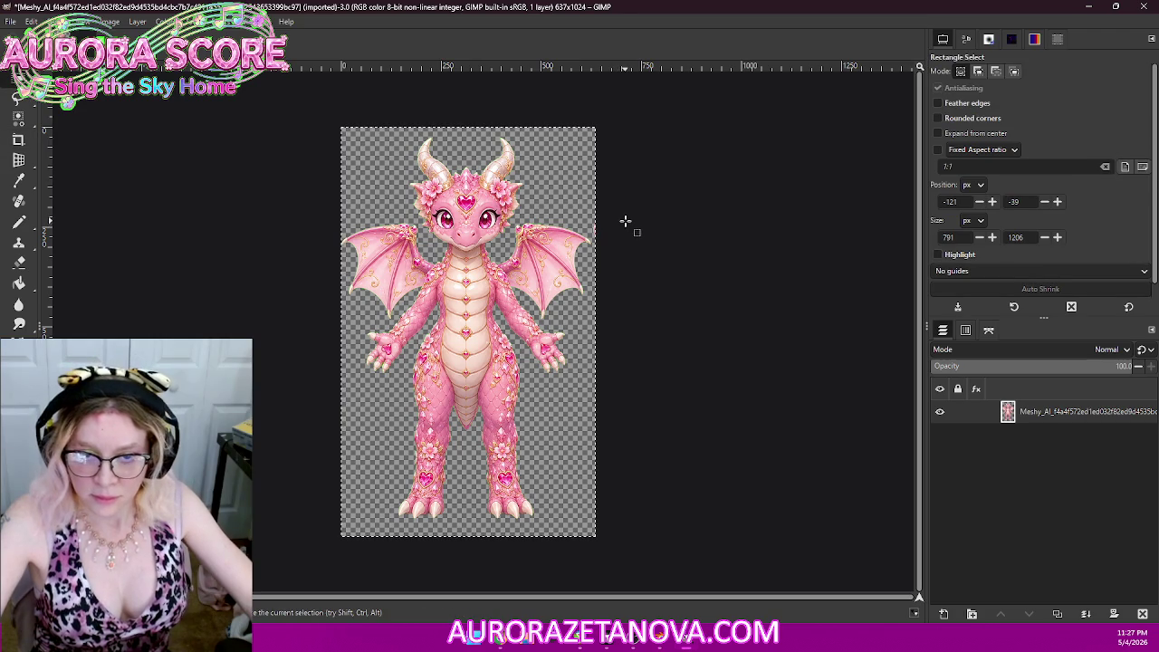
scroll(625, 221, "up", 1, "ctrl")
scroll(623, 227, "up", 2, "ctrl")
scroll(623, 227, "up", 1, "ctrl")
scroll(616, 236, "up", 1, "ctrl")
left_click_drag(597, 142, 462, 289)
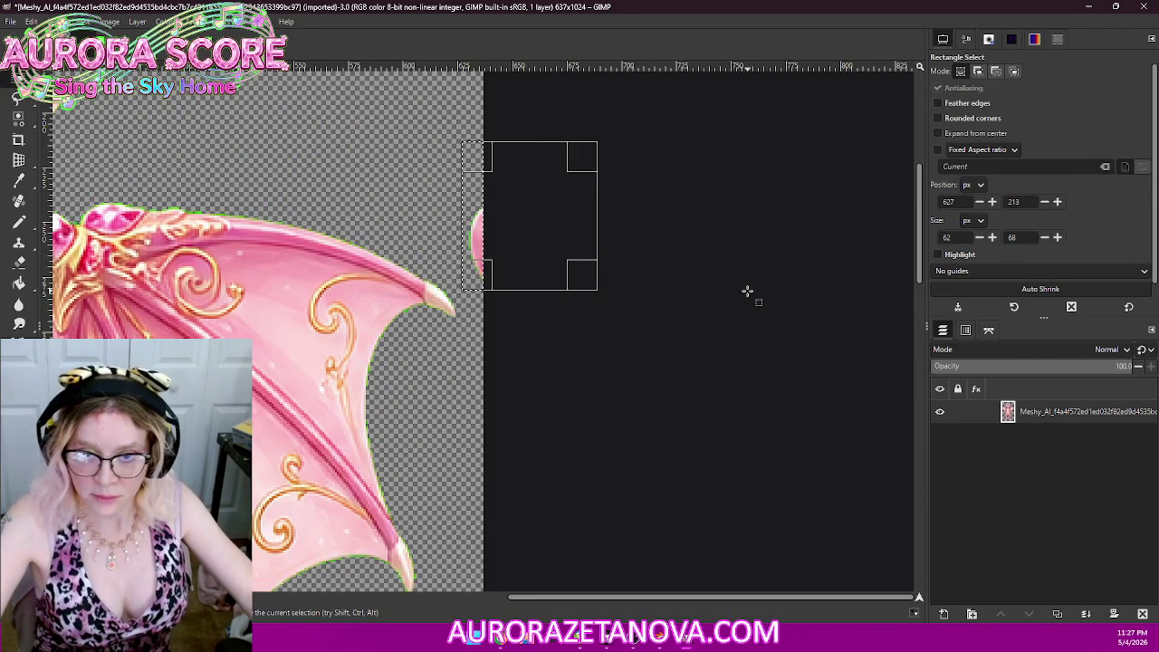
scroll(570, 365, "down", 2, "ctrl")
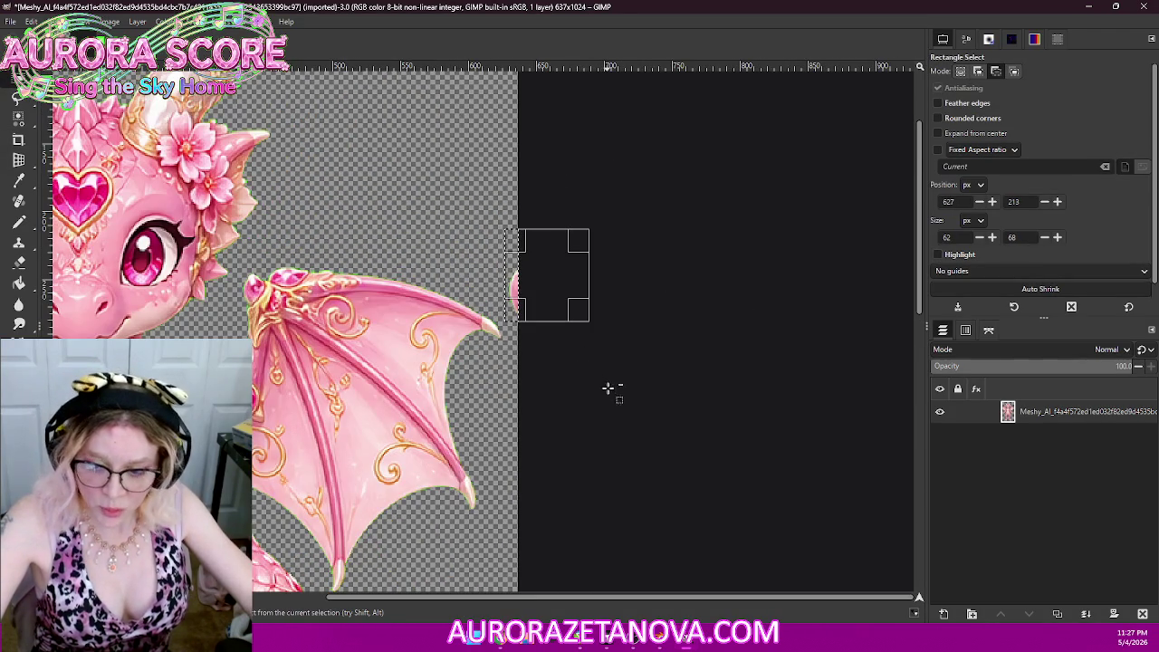
key("ctrl+z")
key("ctrl+z")
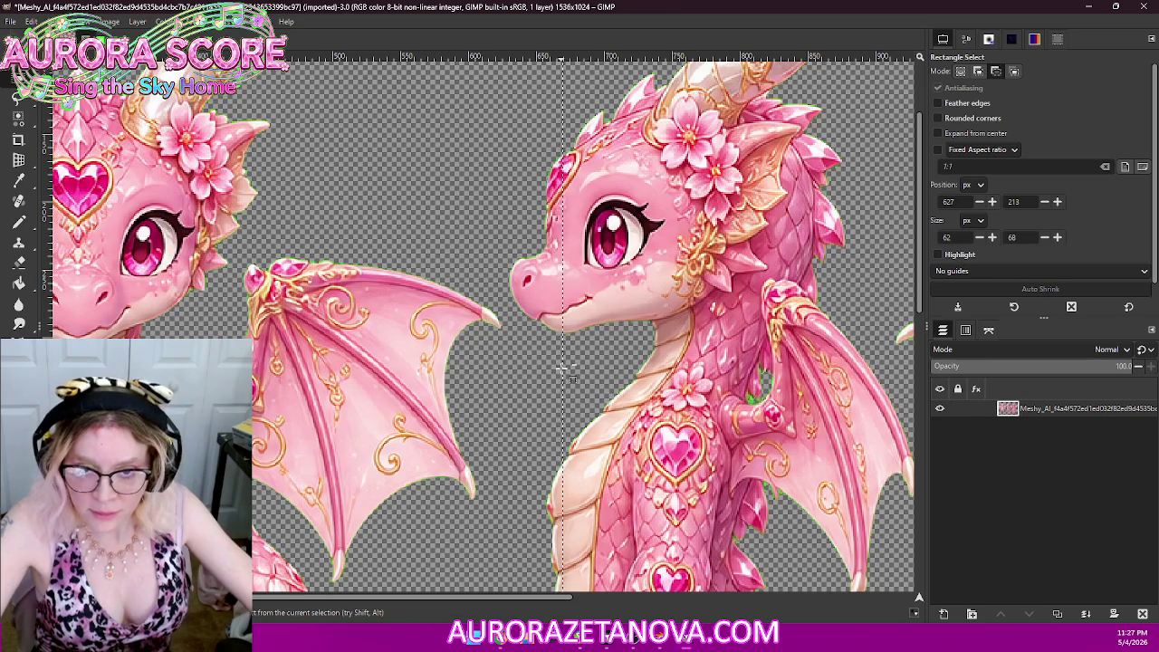
key("ctrl+z")
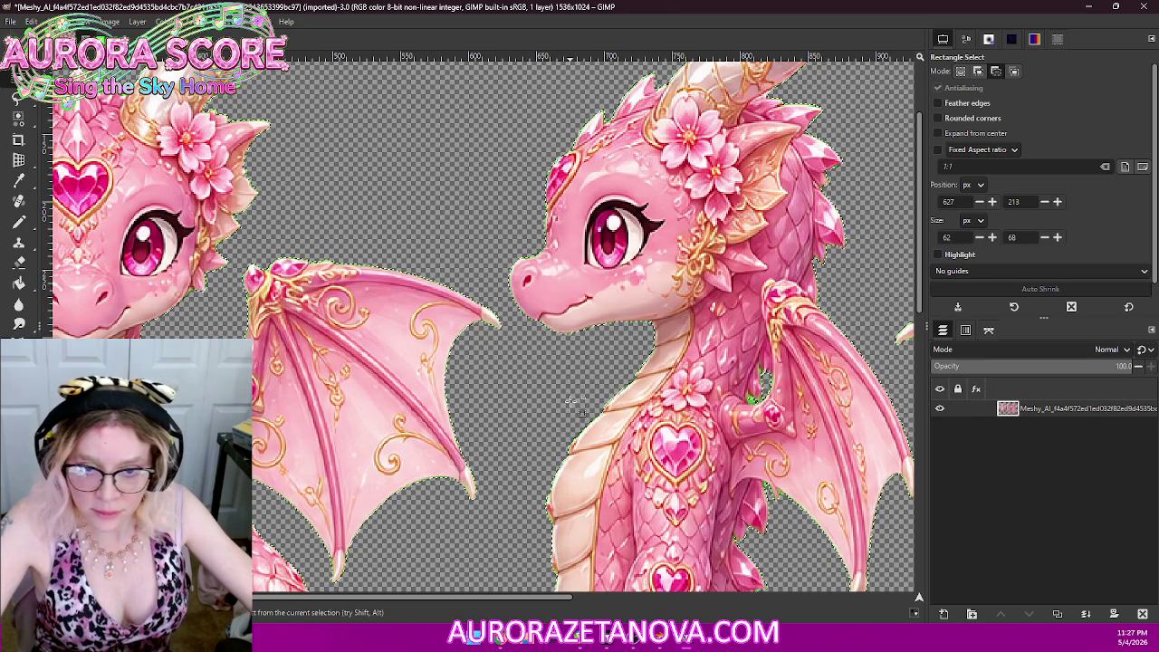
key("ctrl+comma")
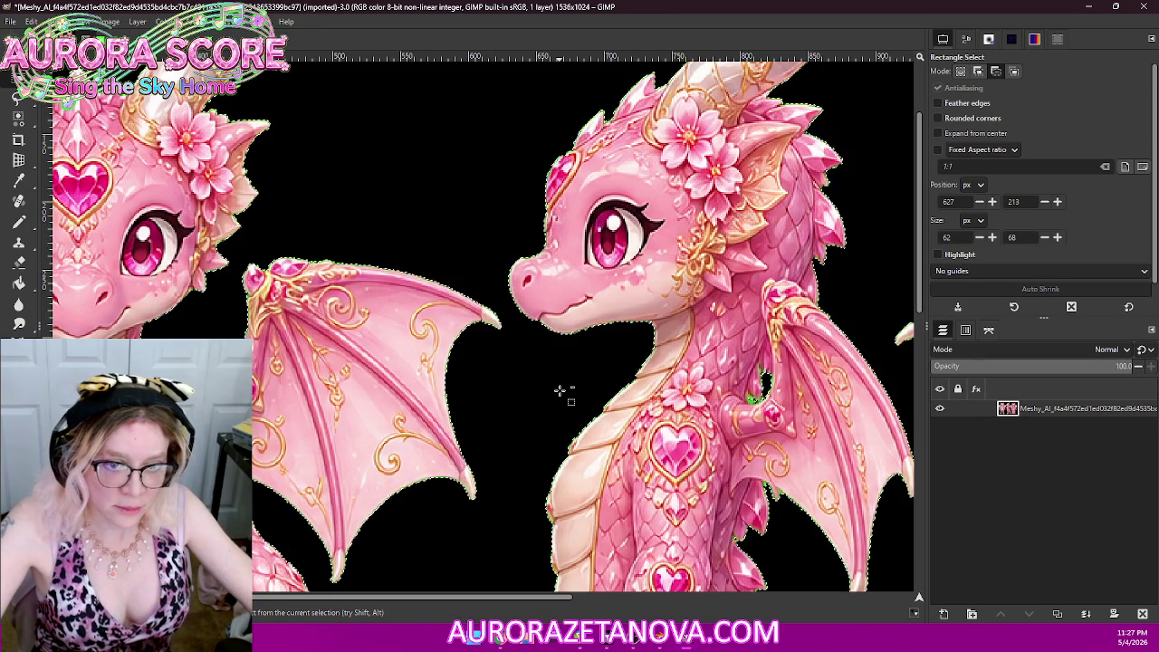
key("ctrl+period")
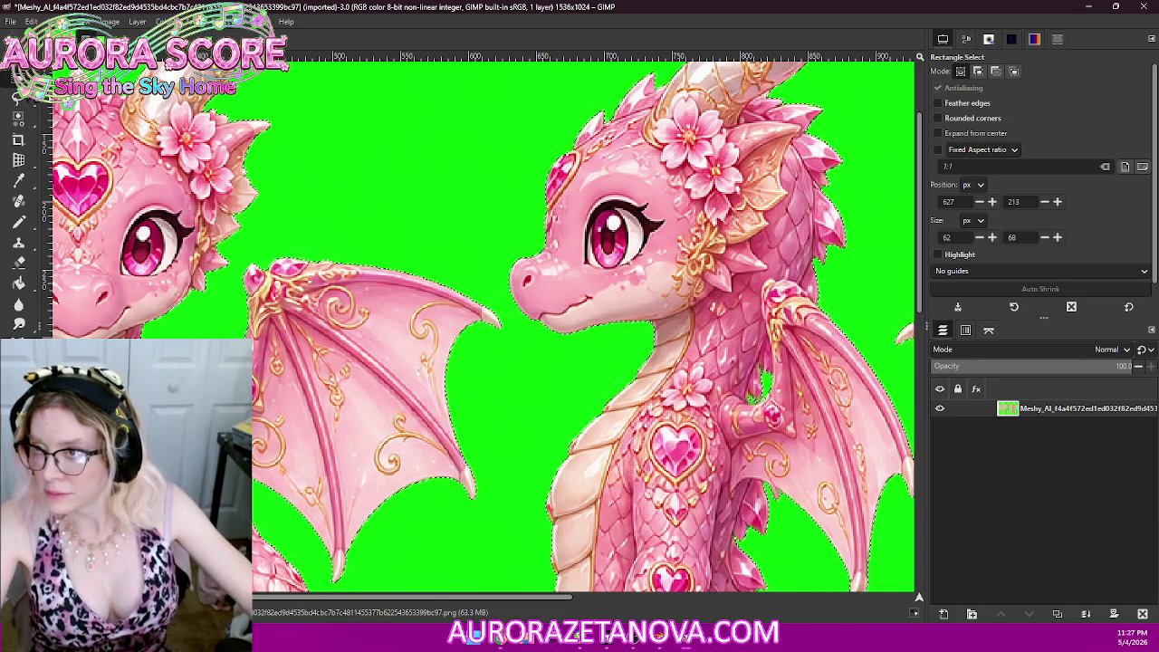
Select the green background by colour, raising the threshold to 49.8 and then 103.4.
left_click(82, 118)
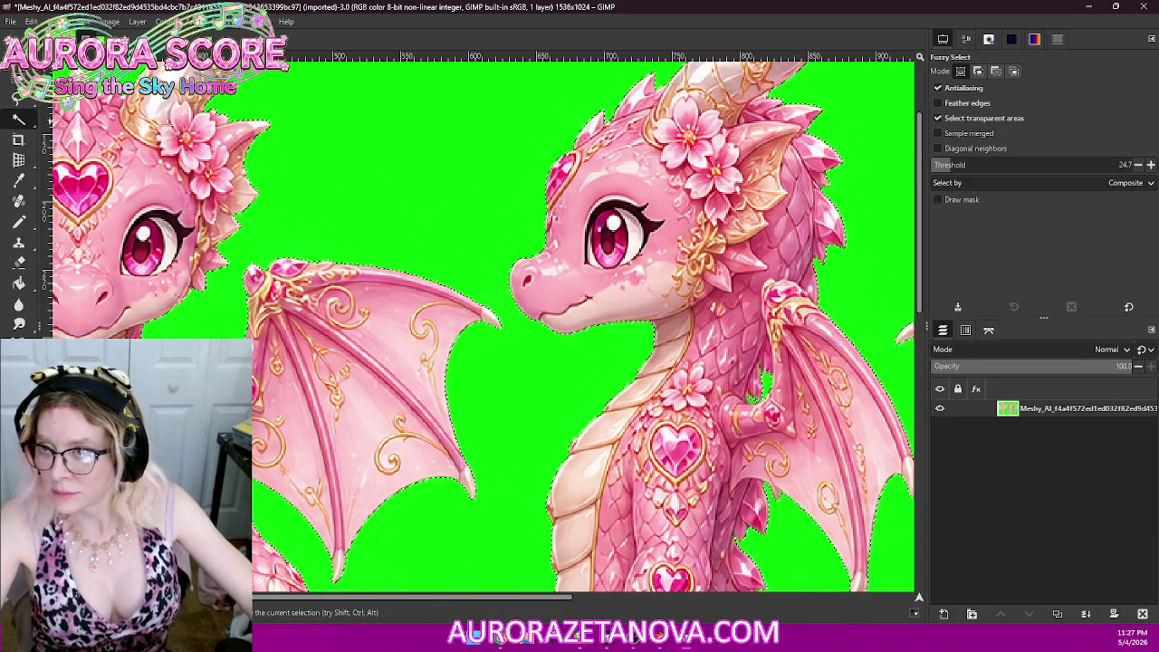
left_click(395, 152)
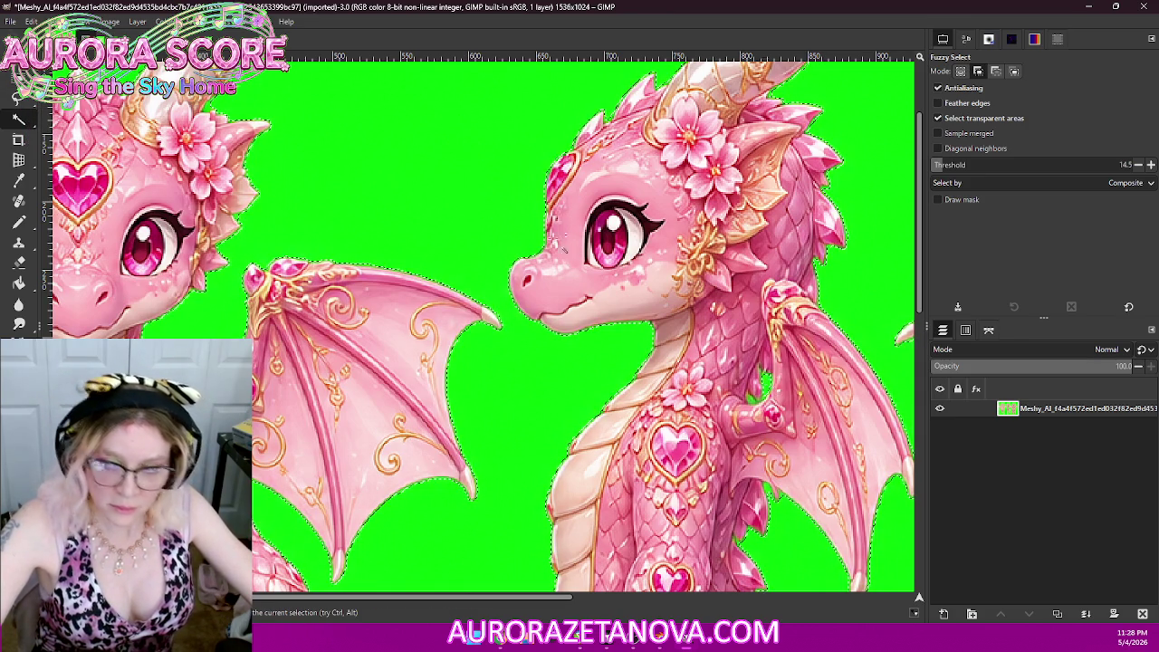
mouse_move(18, 118)
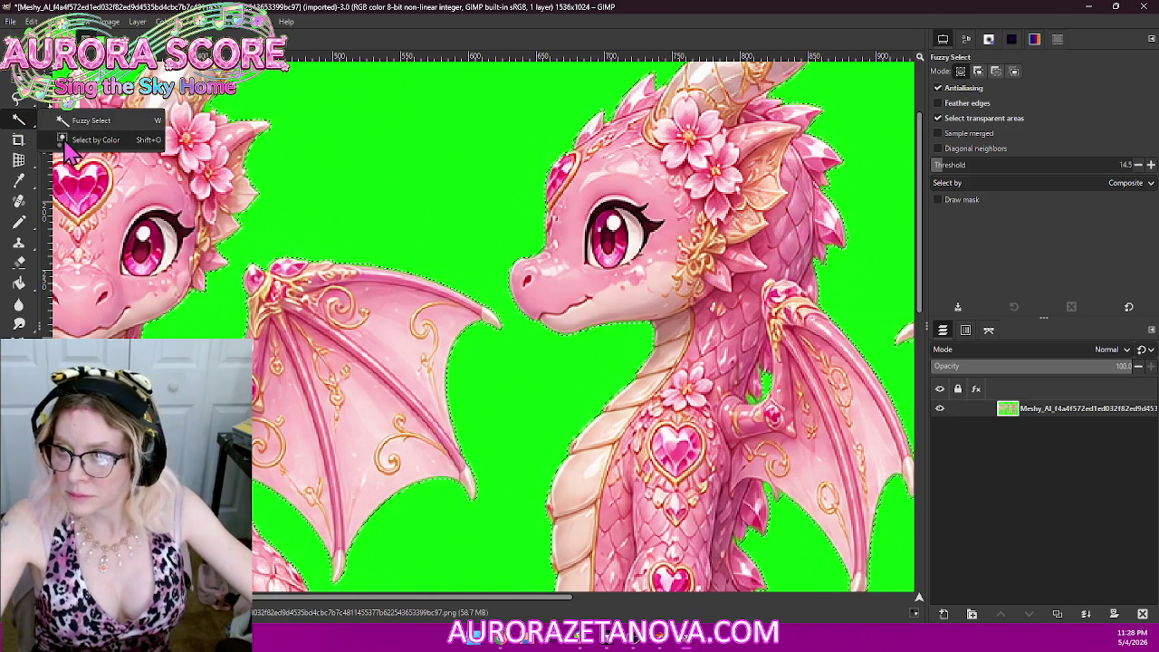
left_click(72, 140)
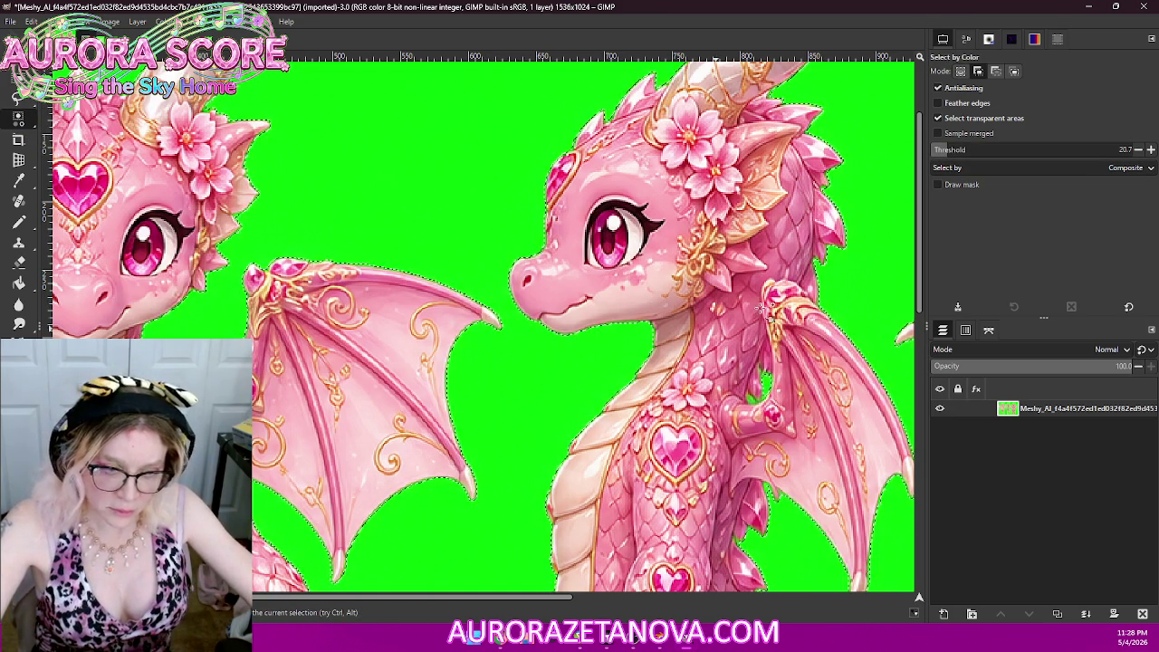
left_click(971, 154)
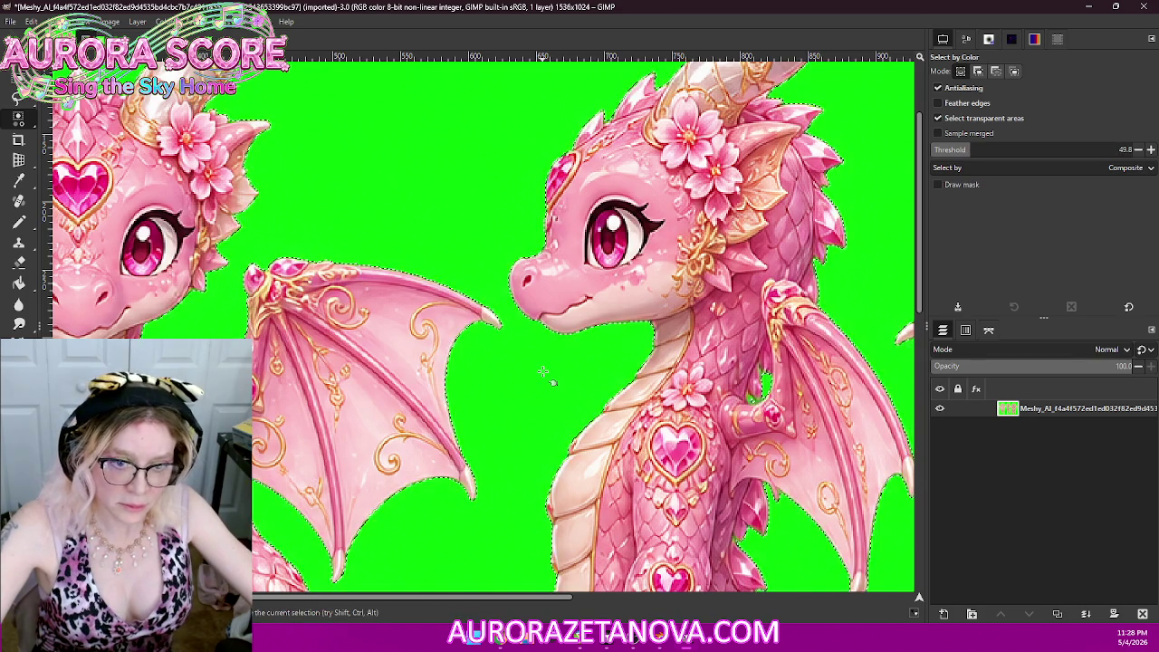
left_click(1011, 149)
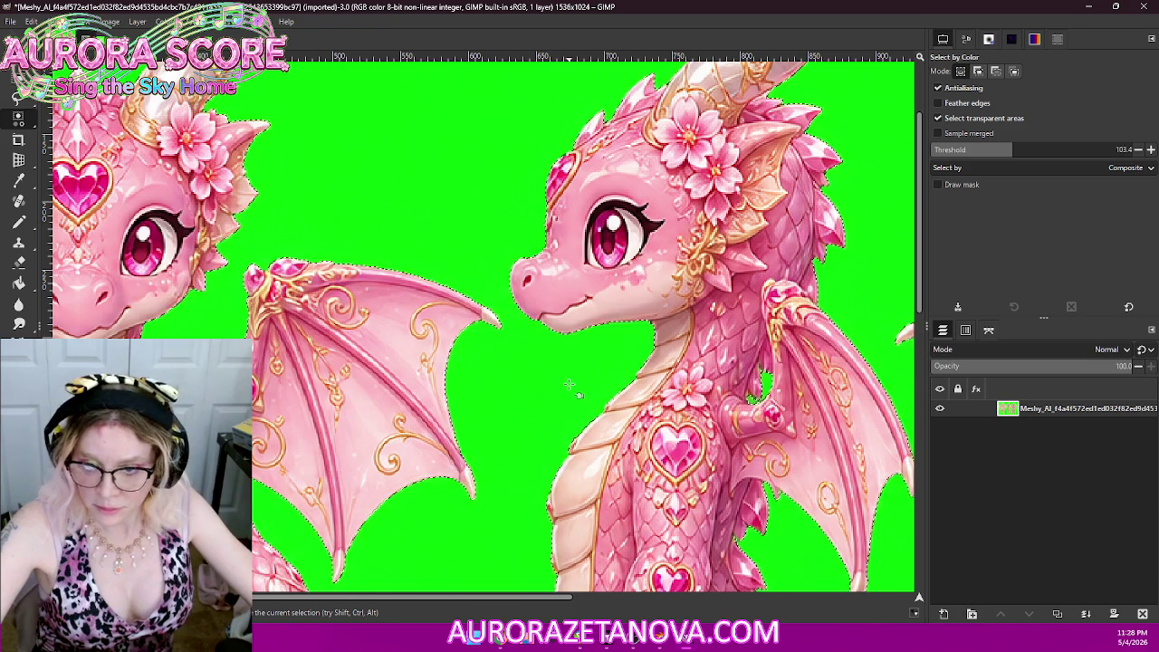
Add an alpha channel to the layer and delete the selected green background.
scroll(568, 385, "down", 3)
scroll(507, 399, "down", 3)
scroll(463, 404, "down", 5)
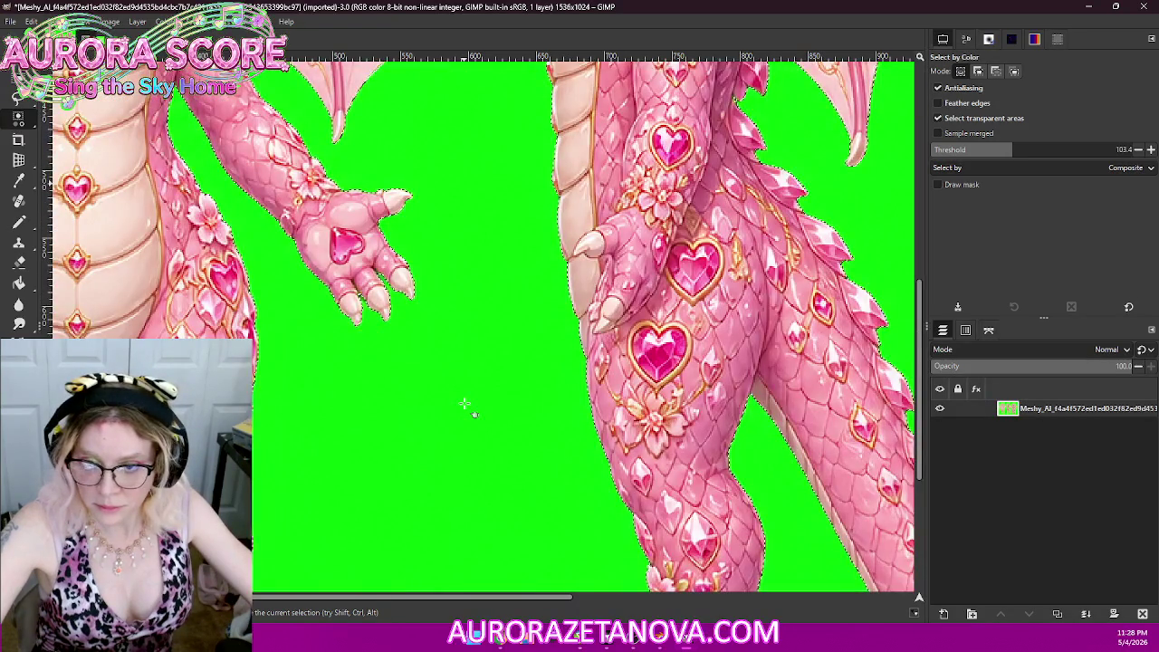
scroll(464, 404, "down", 3)
scroll(464, 404, "down", 3)
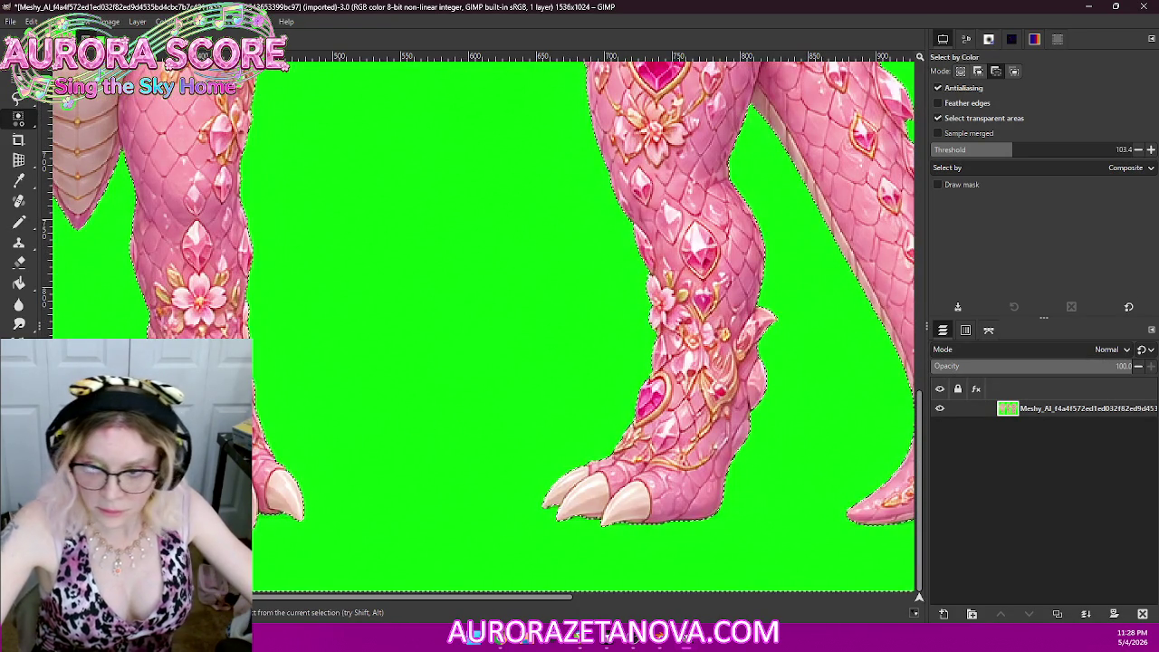
scroll(237, 317, "up", 2, "ctrl")
scroll(233, 317, "up", 2, "ctrl")
scroll(233, 317, "up", 2, "ctrl")
scroll(234, 317, "up", 1, "ctrl")
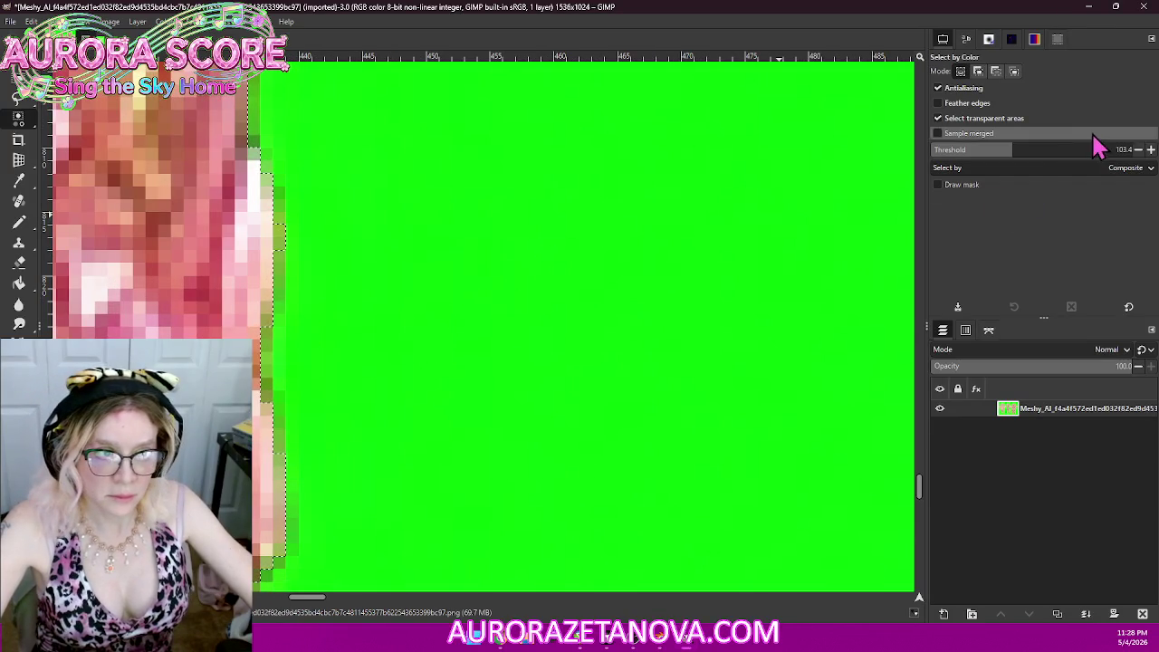
scroll(681, 353, "down", 3, "ctrl")
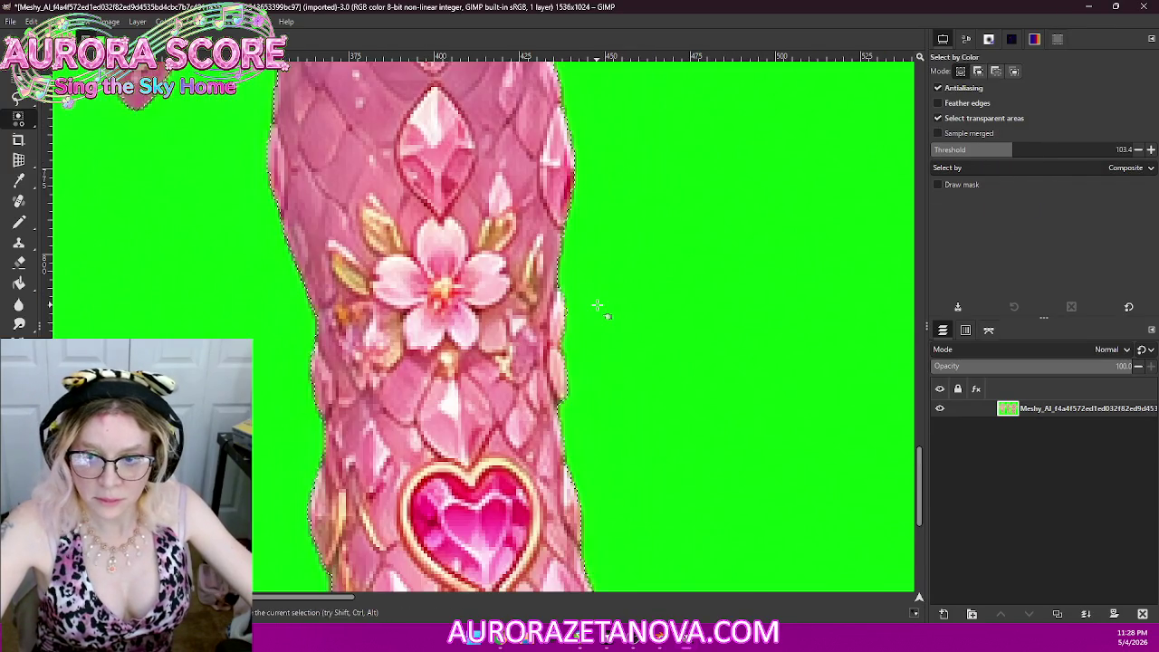
scroll(601, 310, "down", 3, "ctrl")
scroll(606, 312, "down", 1, "ctrl")
scroll(631, 305, "down", 2, "ctrl")
scroll(631, 305, "down", 2, "ctrl")
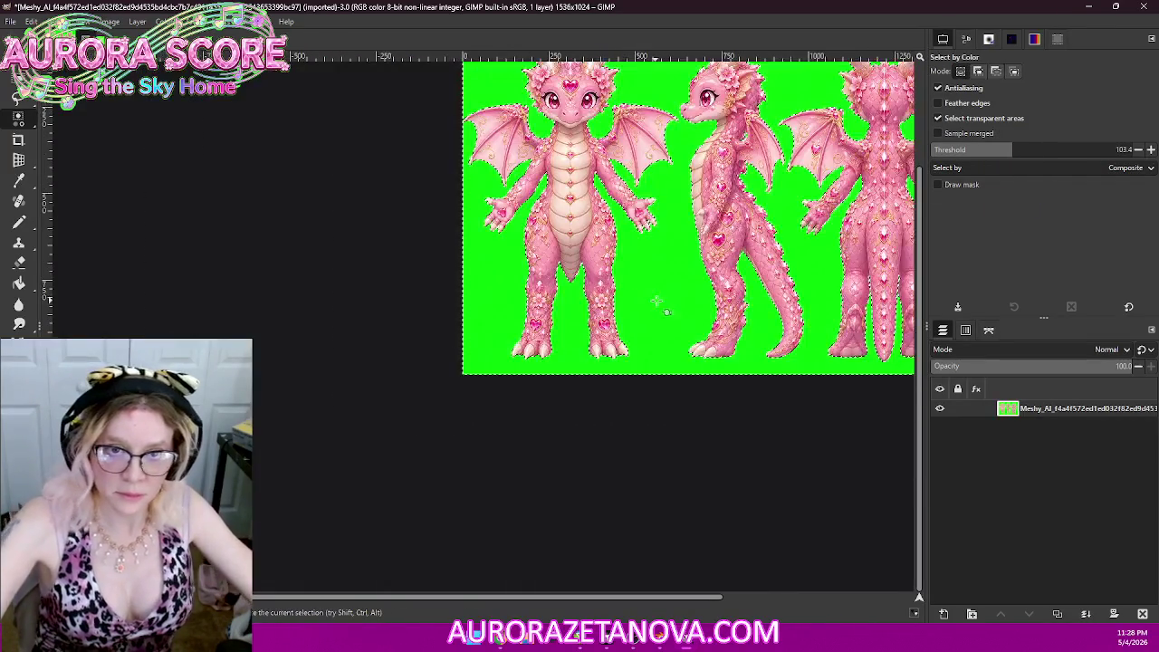
right_click(971, 416)
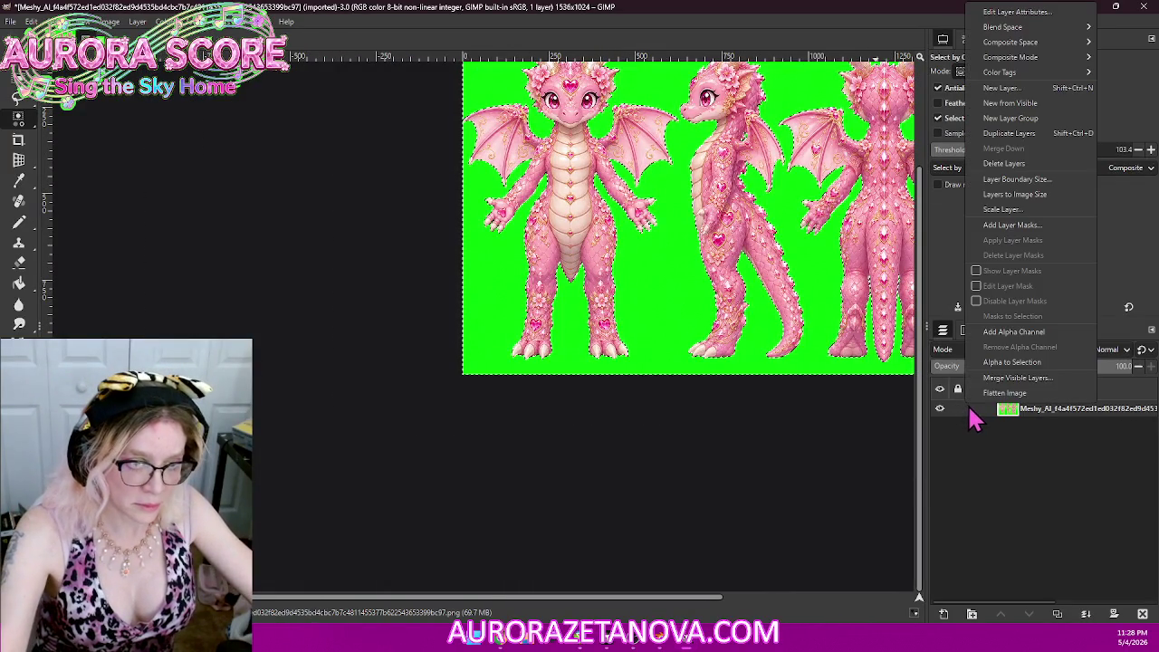
left_click(1016, 332)
key("Delete")
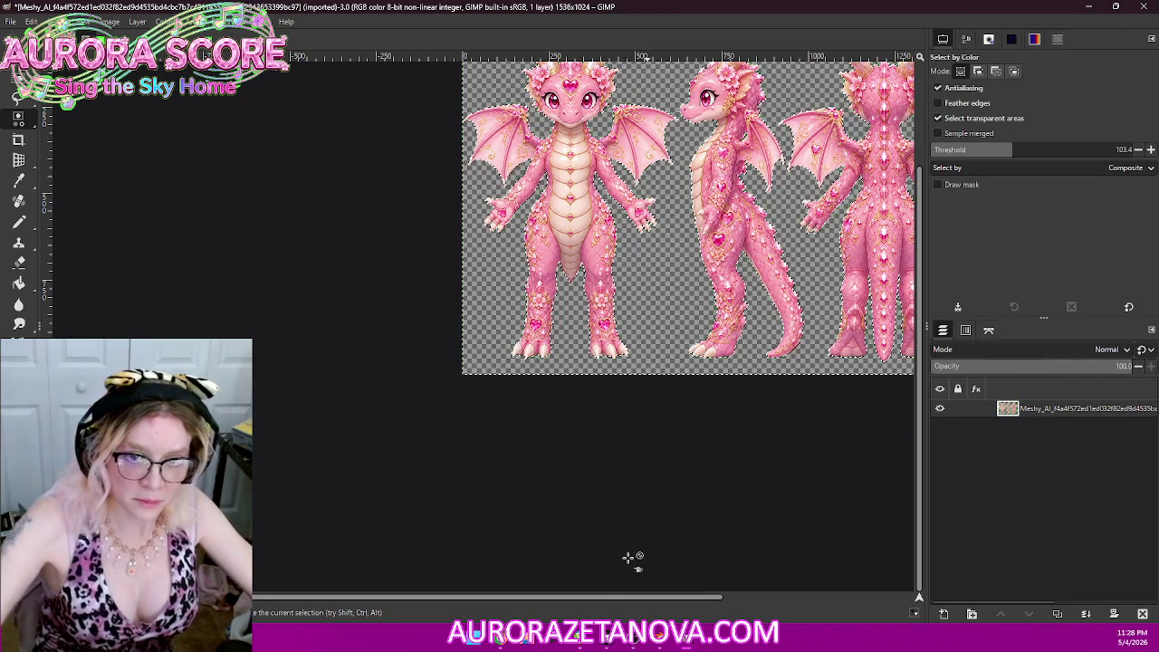
Mark a 629×1024 crop around the front-view dragon with the Crop tool.
left_click_drag(649, 599, 732, 607)
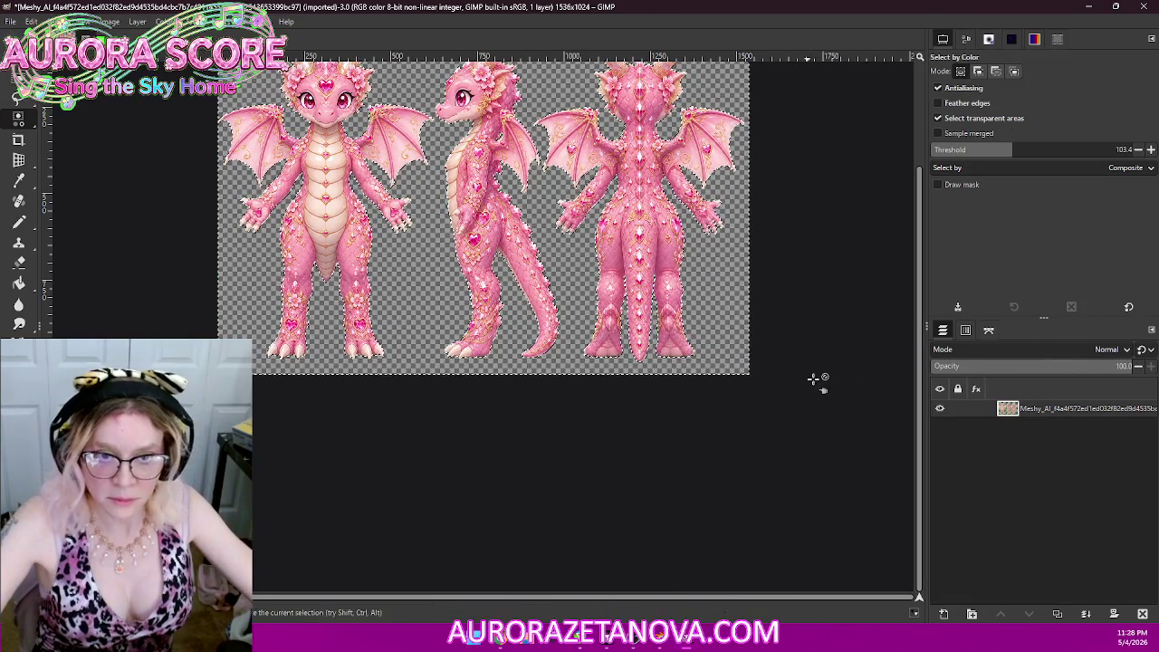
left_click(31, 21)
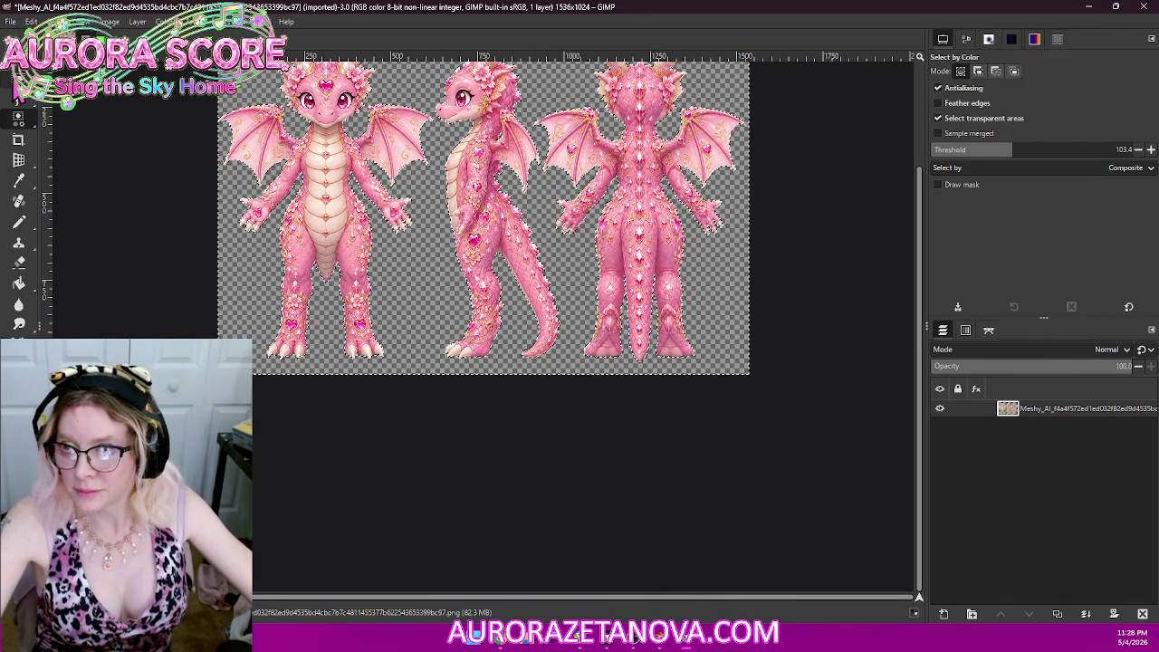
left_click(16, 90)
left_click(18, 118)
left_click(18, 139)
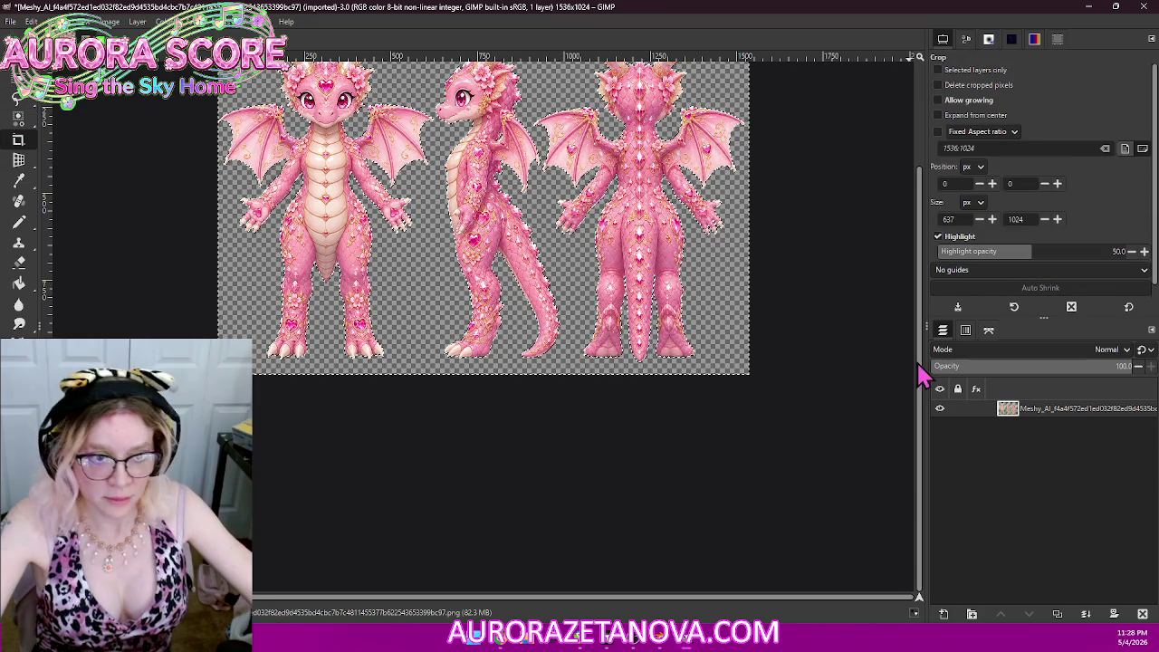
scroll(921, 377, "up", 2)
left_click_drag(217, 132, 436, 489)
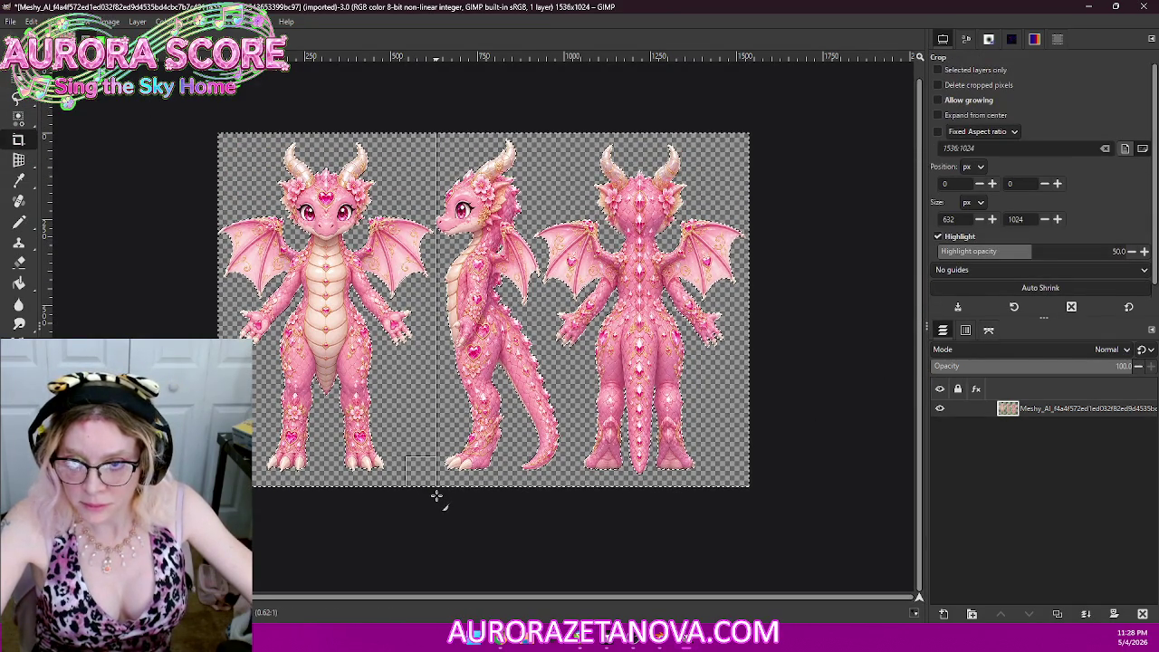
scroll(431, 219, "up", 4, "ctrl")
scroll(431, 219, "up", 3, "ctrl")
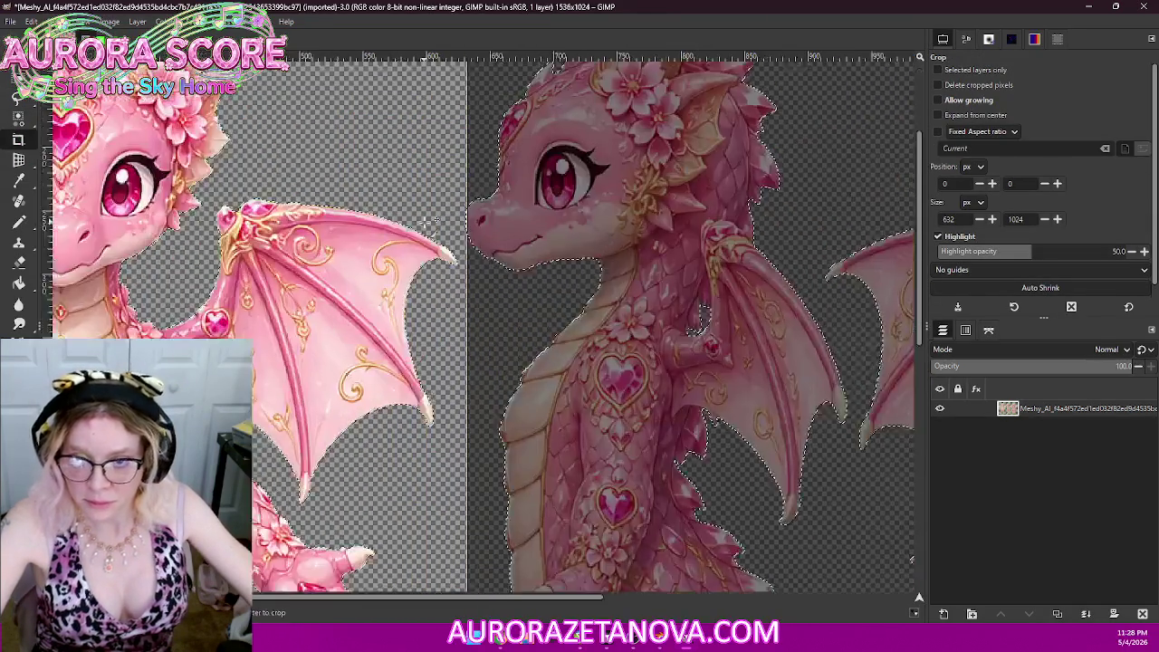
scroll(431, 219, "up", 2, "ctrl")
left_click_drag(480, 255, 473, 258)
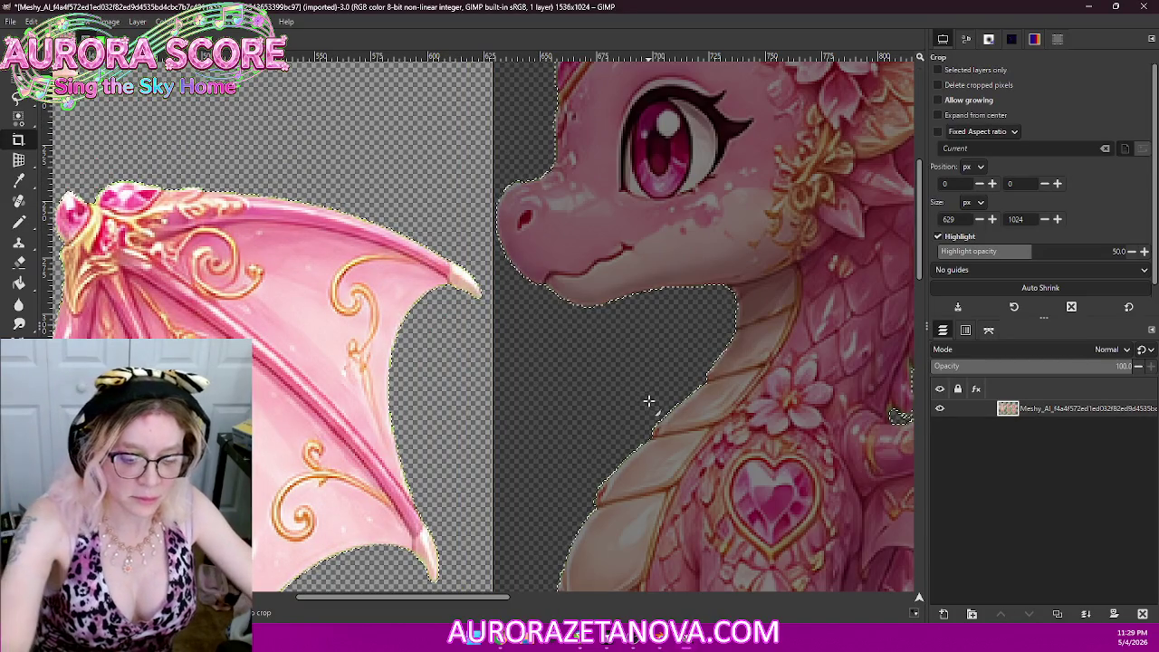
key("Return")
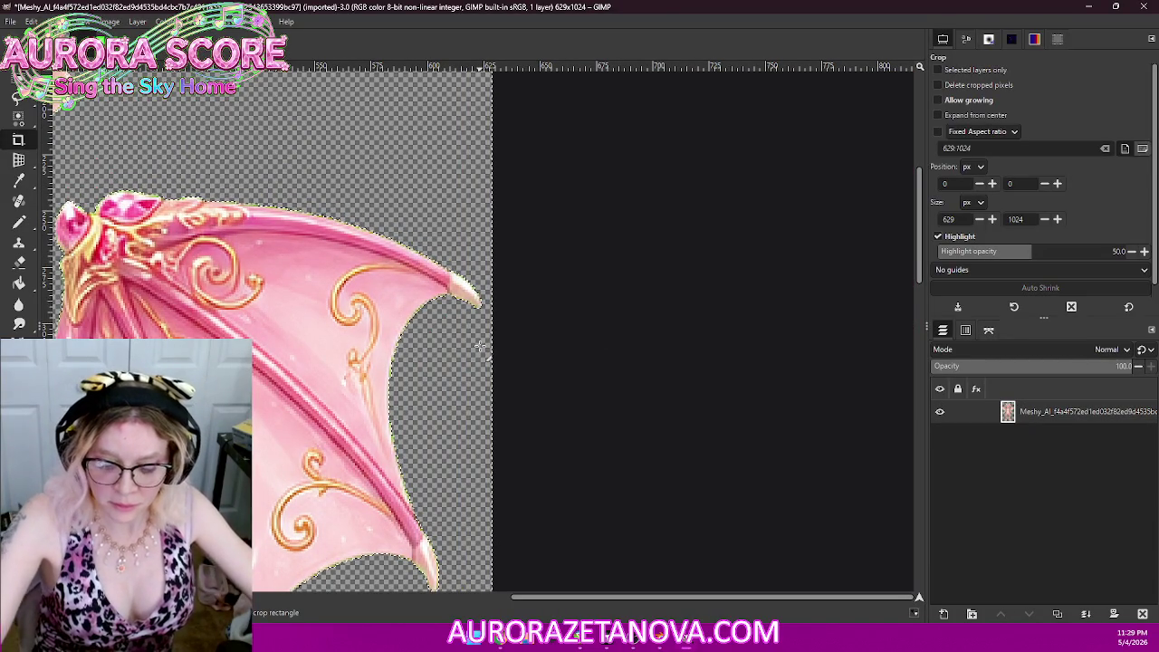
Export the image over mIAf.png, undoing the crop to restore the full sheet.
key("ctrl+shift+e")
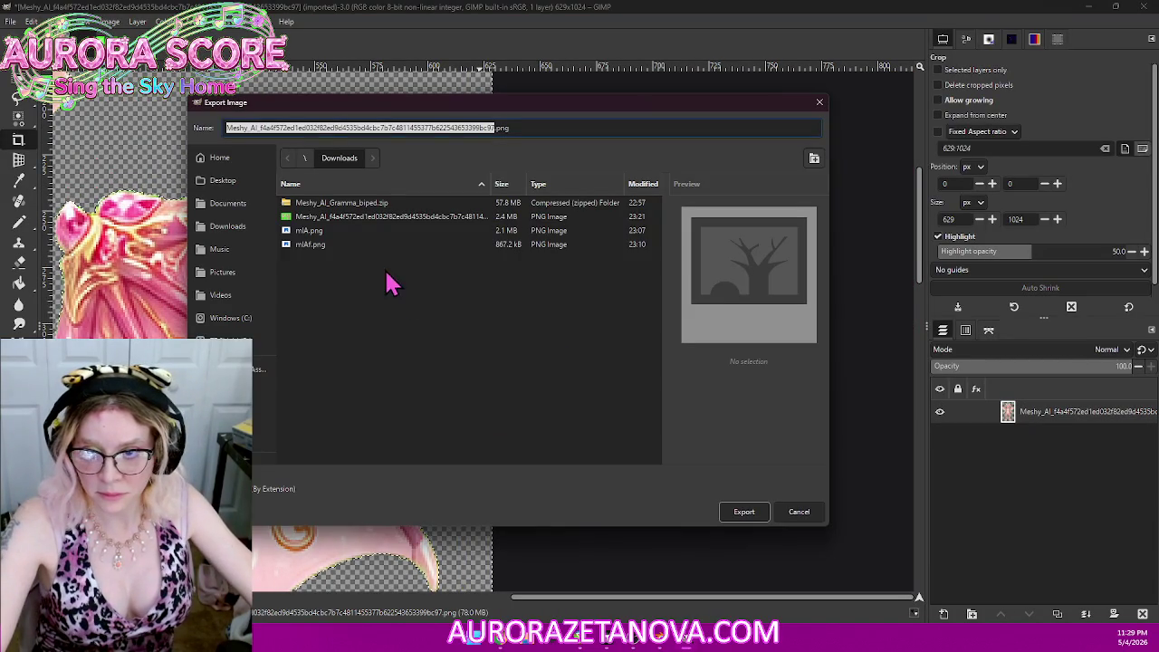
double_click(314, 246)
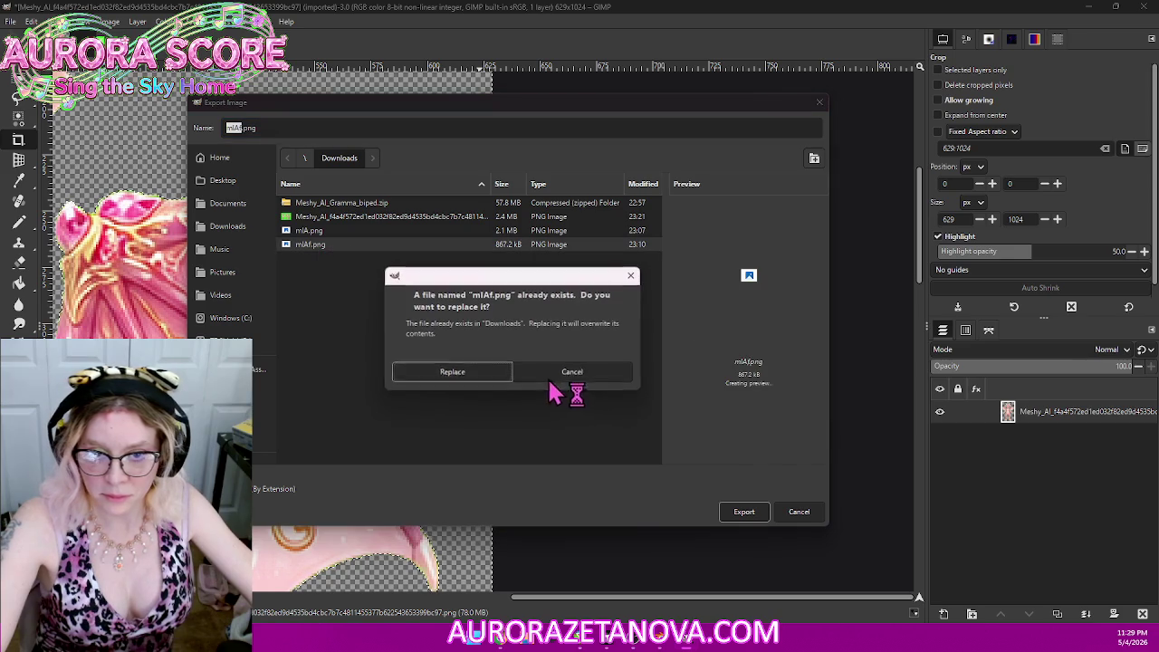
left_click(464, 371)
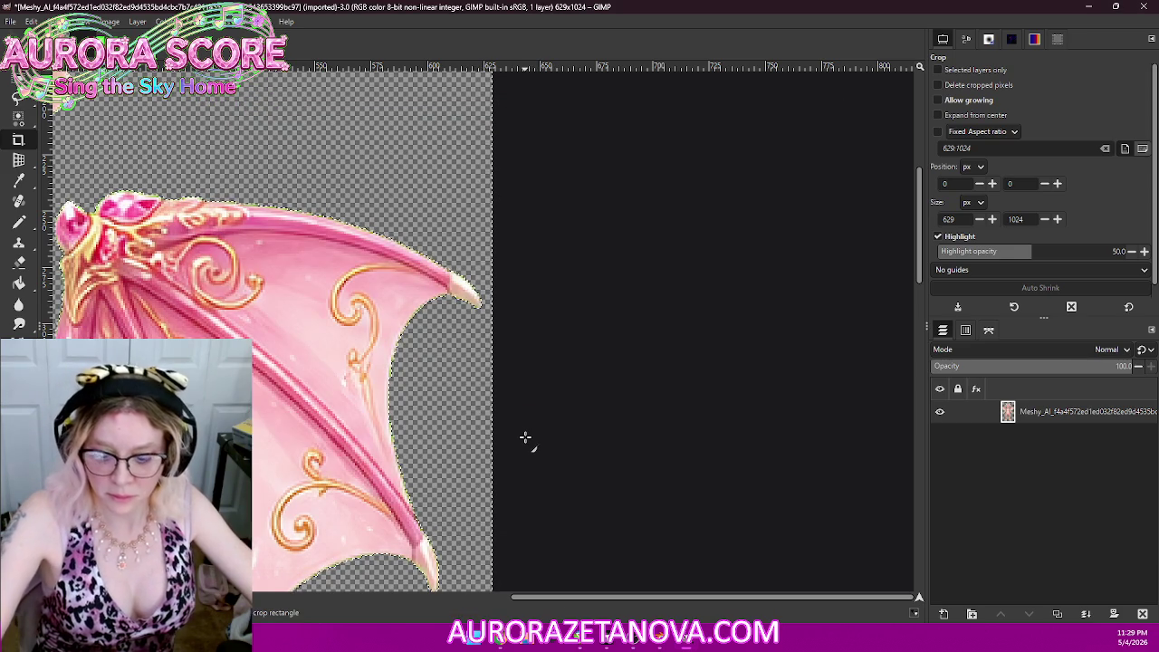
key("ctrl+z")
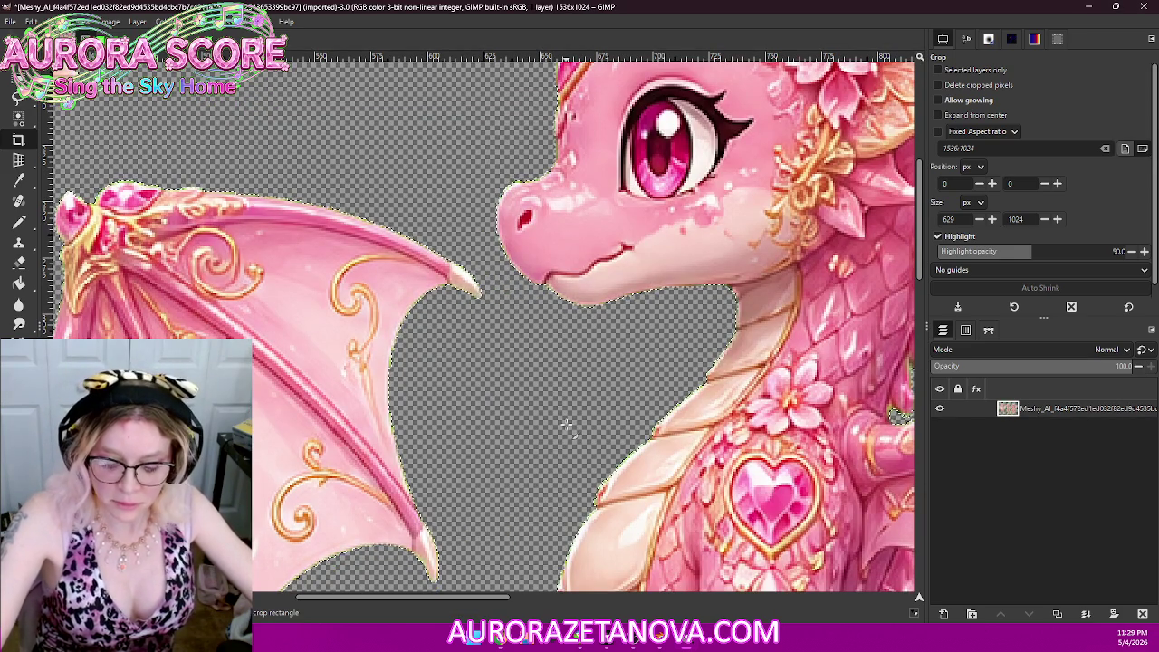
key("ctrl+shift+e")
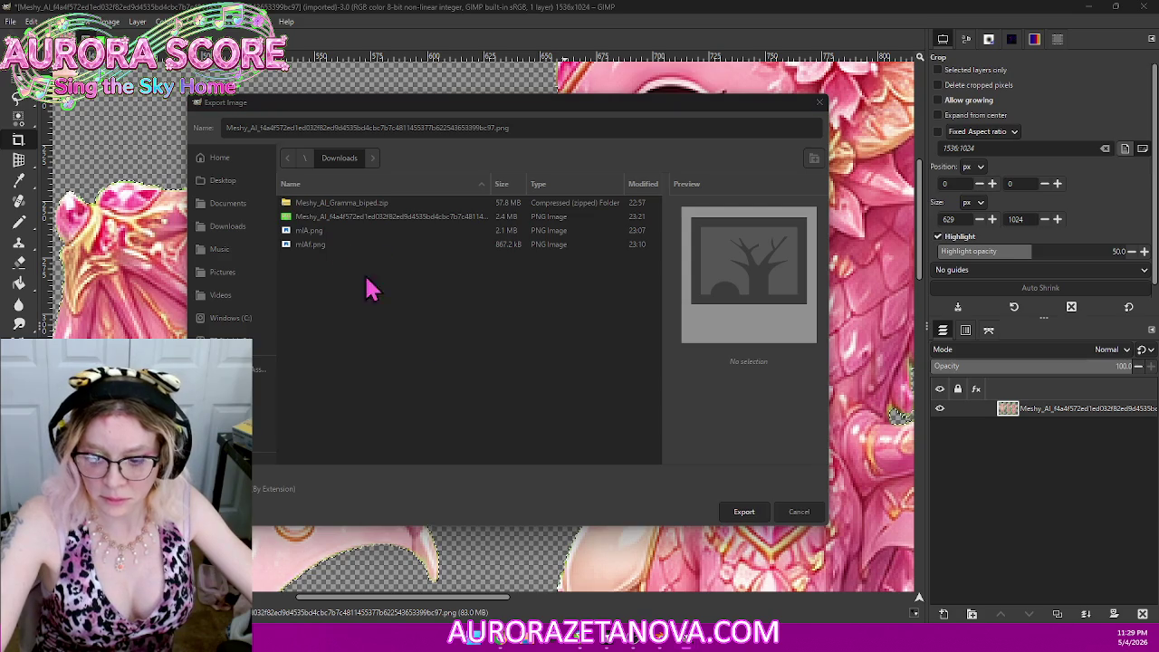
key("Return")
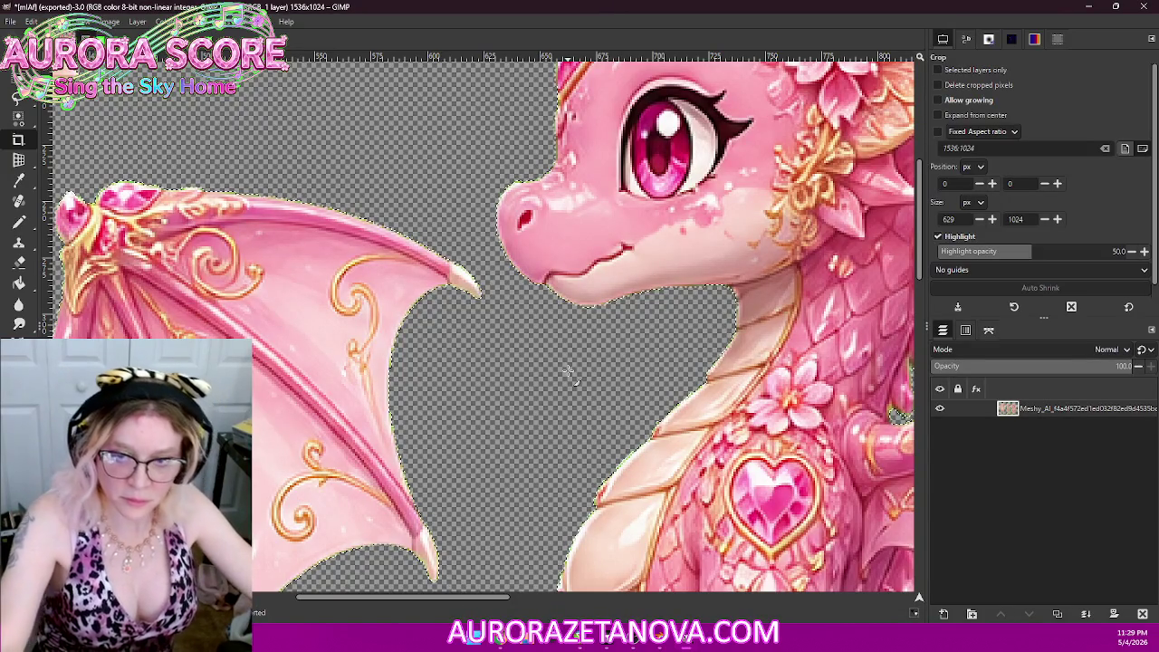
Export the full transparent sheet over mIA.png in Downloads and quit GIMP.
key("ctrl+shift+e")
double_click(310, 241)
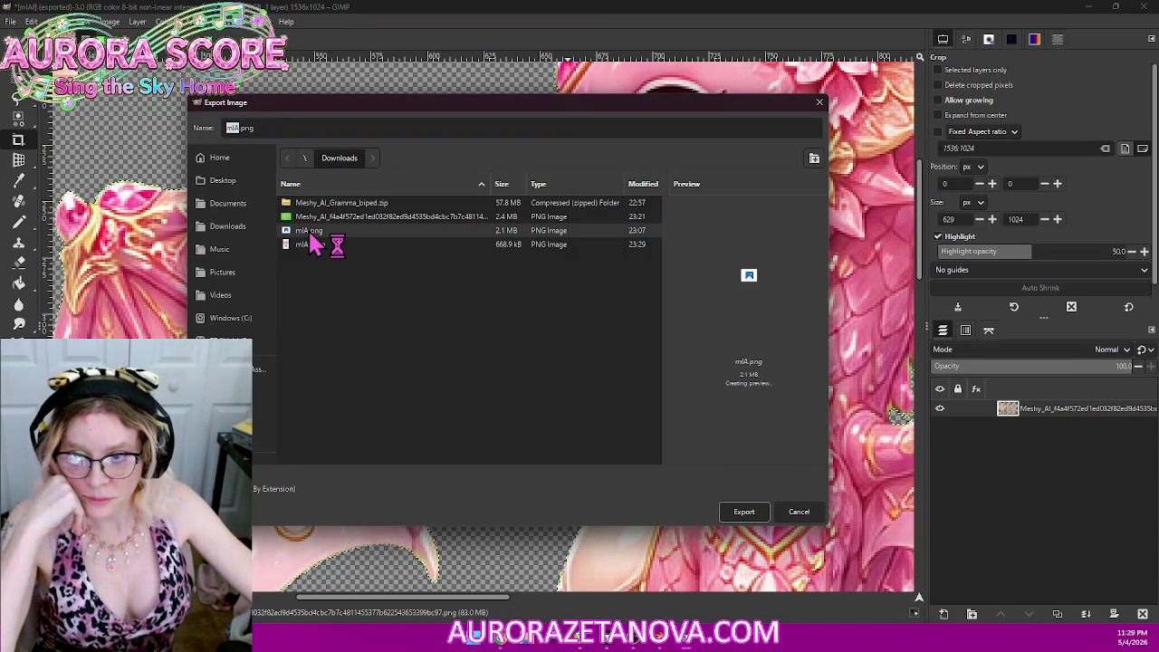
left_click(491, 373)
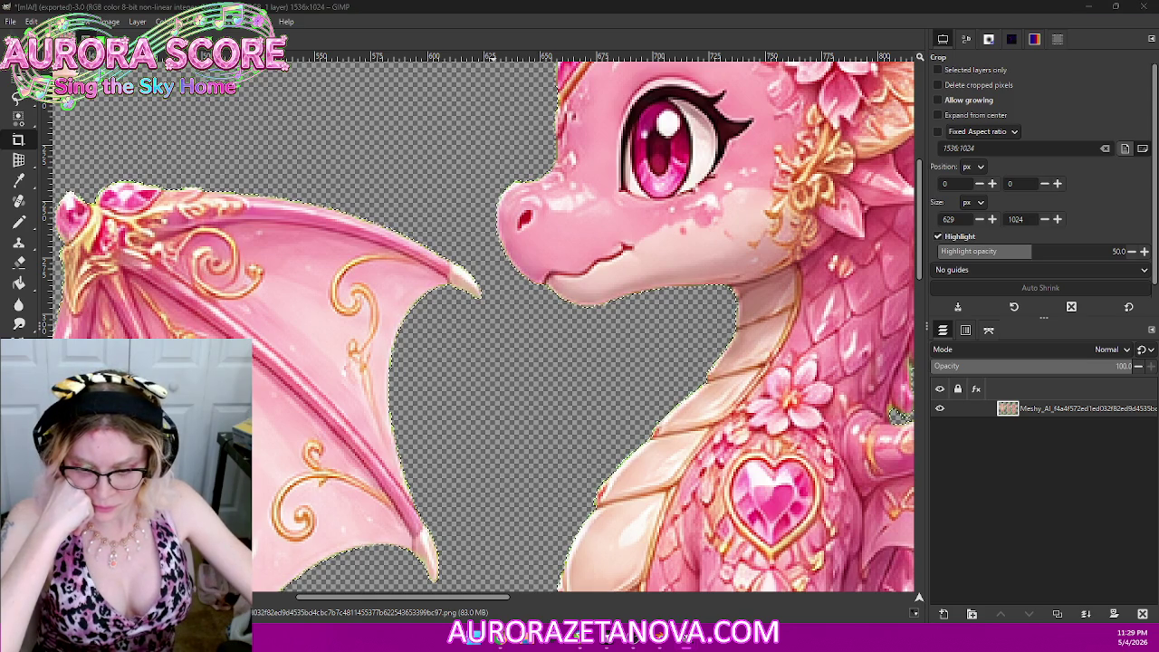
key("ctrl+e")
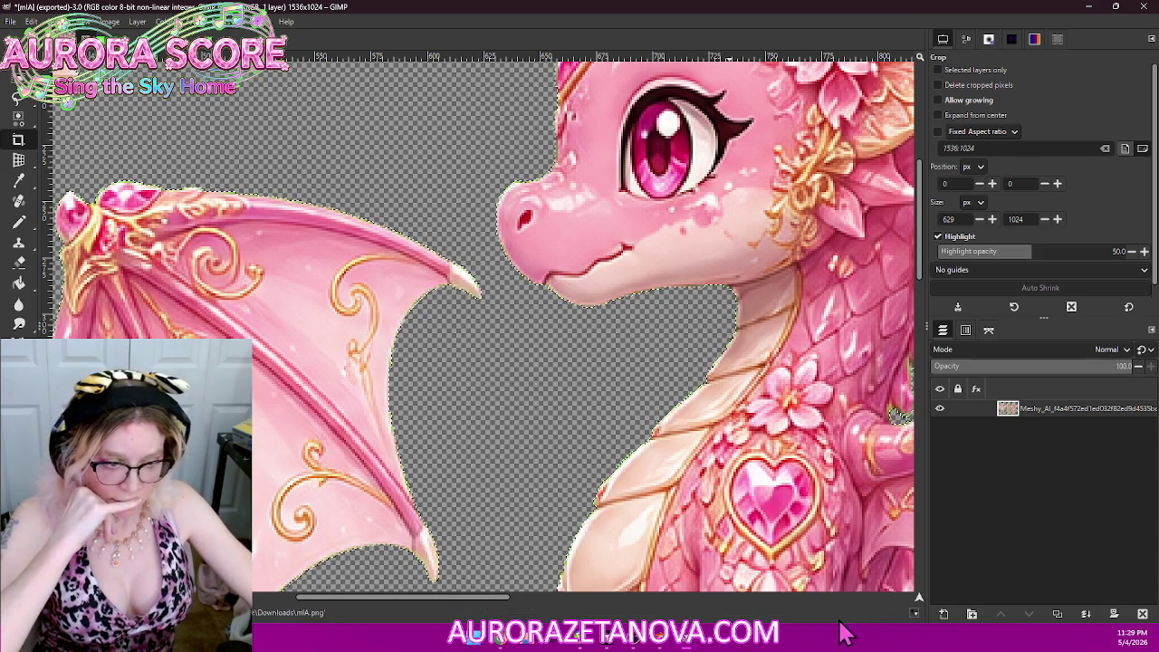
left_click(1140, 6)
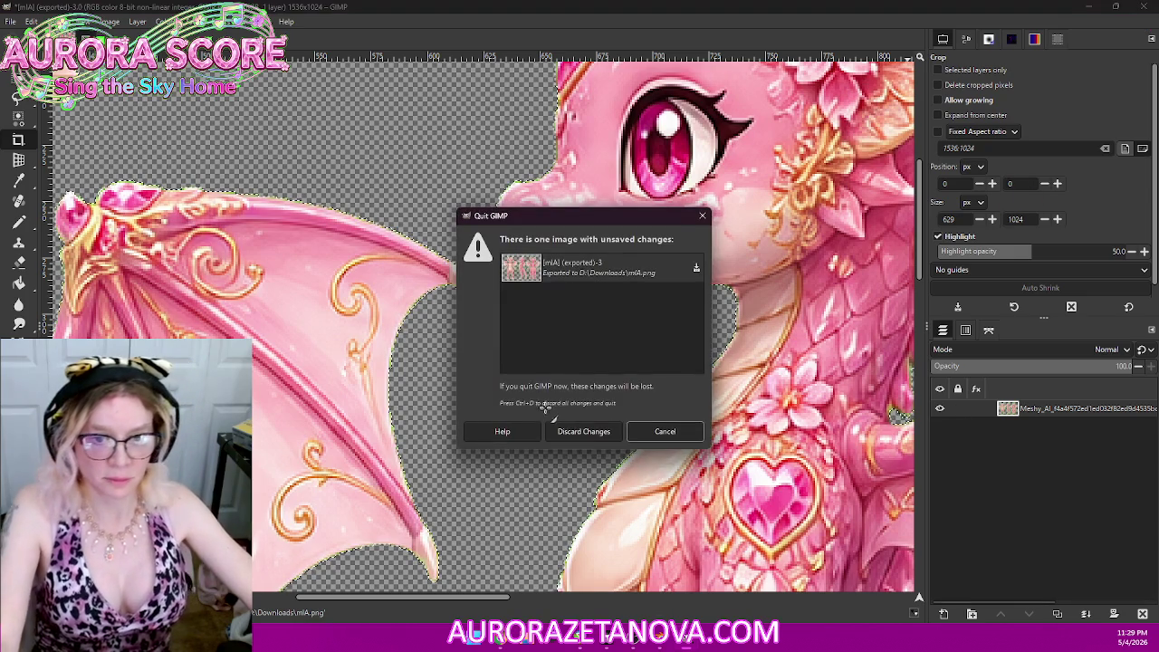
Discard GIMP edits, generate multi-view images from mlA.png, then set mIAf.png as the main image.
left_click(589, 433)
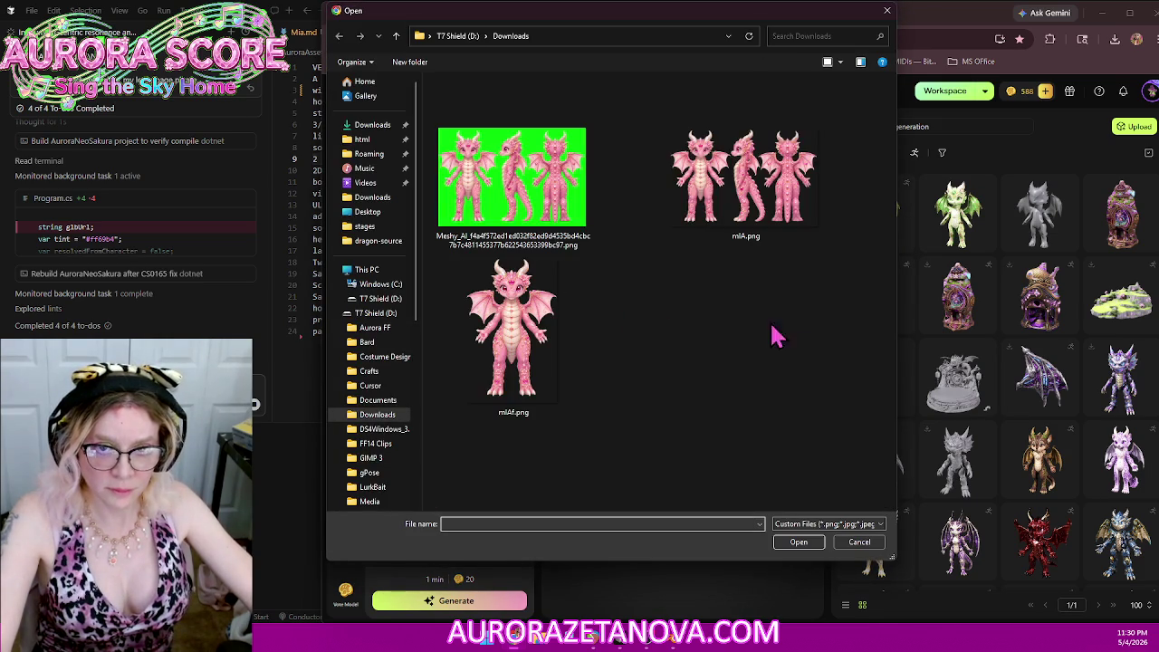
double_click(786, 204)
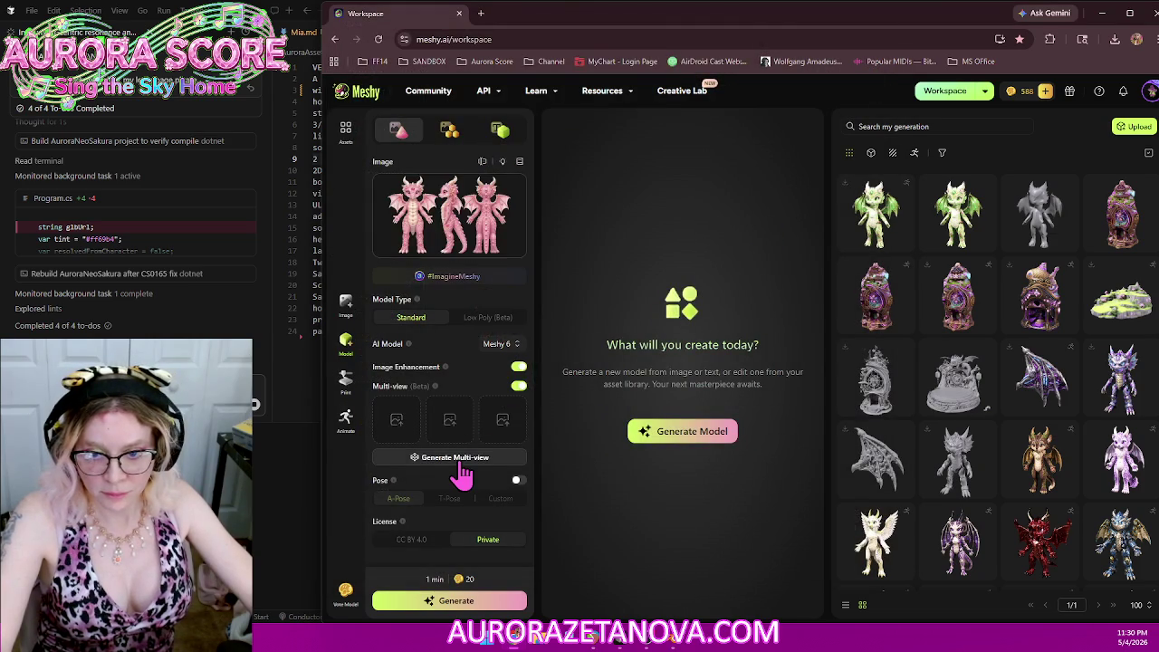
left_click(461, 461)
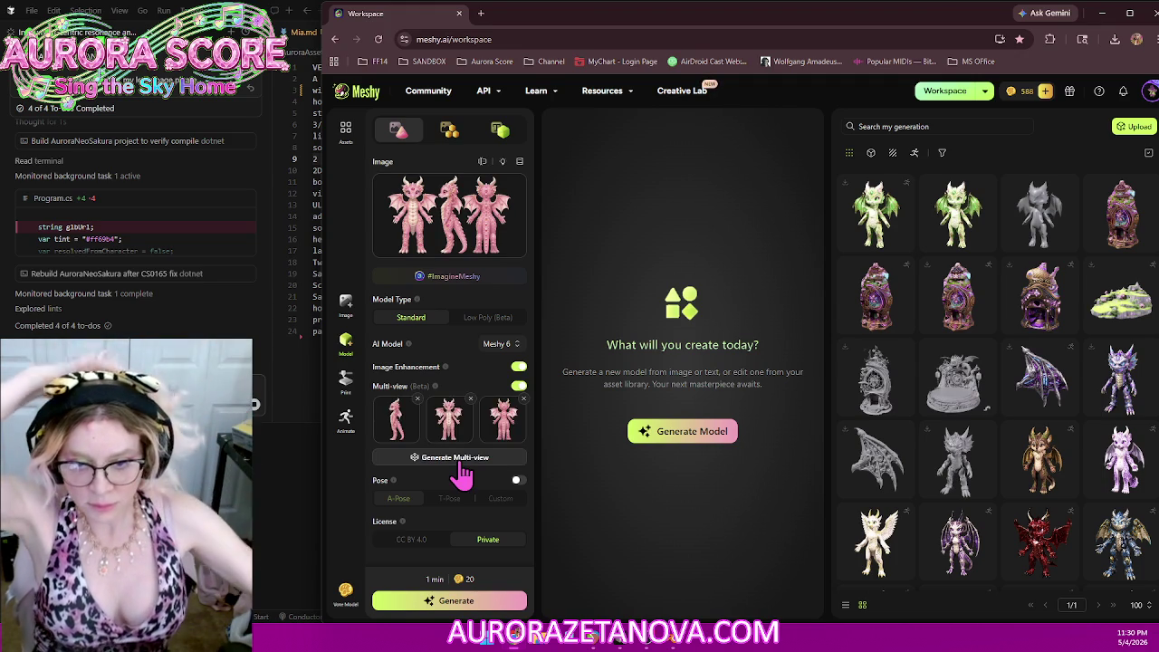
mouse_move(449, 215)
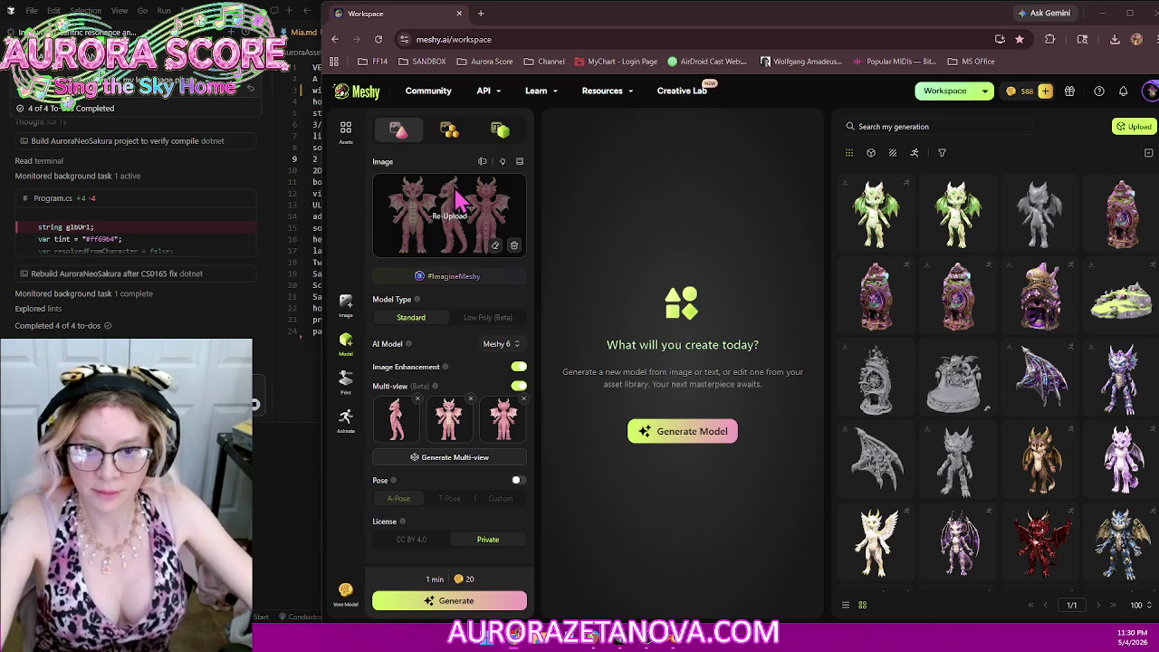
left_click(457, 201)
double_click(510, 389)
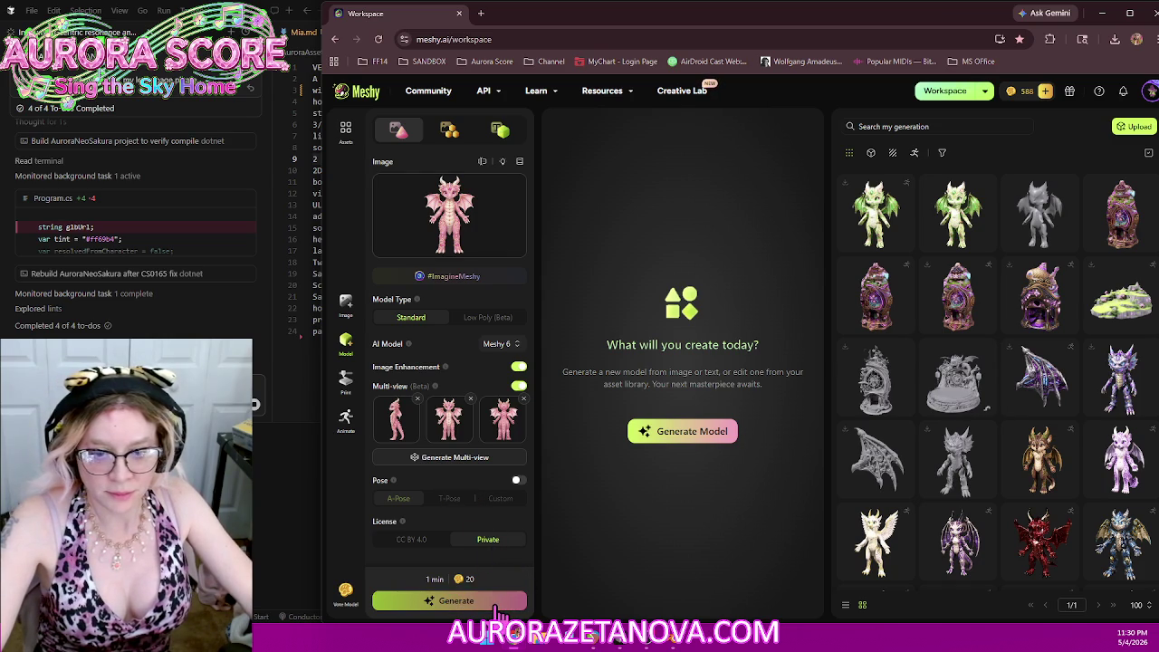
Generate the grey dragon model from the front-view image, yielding 574,952 faces.
left_click(500, 608)
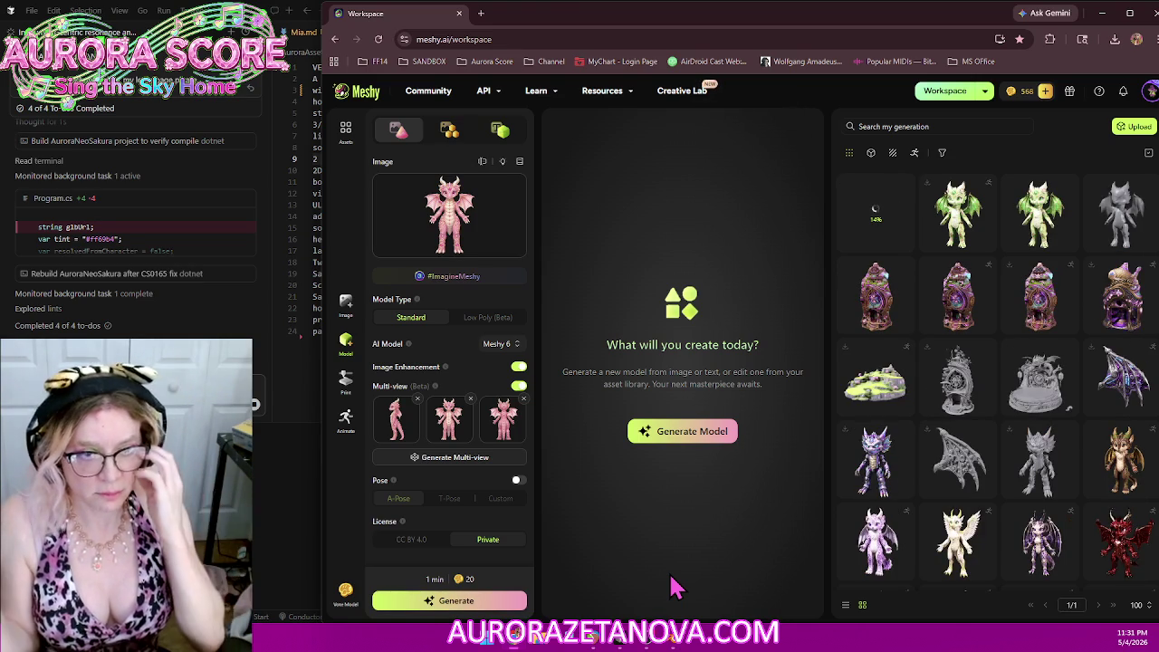
mouse_move(874, 213)
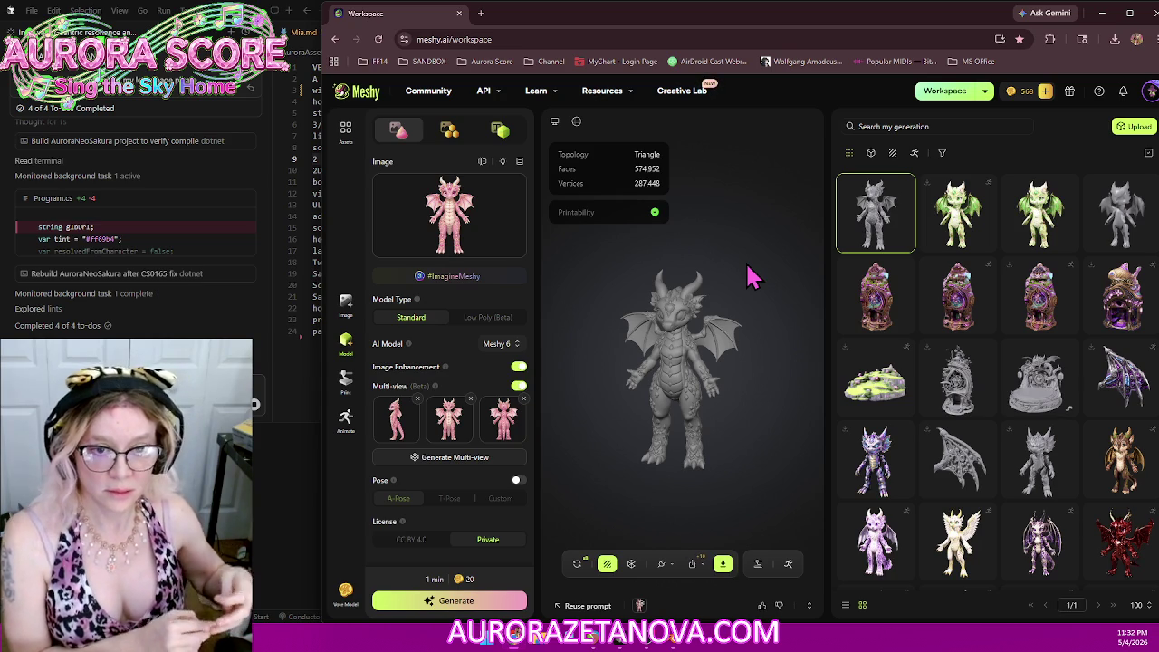
Inspect the dragon in three-quarter view, then remesh it at a 3K target polycount.
scroll(703, 370, "up", 2)
scroll(691, 344, "up", 2)
scroll(724, 349, "up", 2)
scroll(744, 316, "up", 2)
scroll(739, 301, "up", 1)
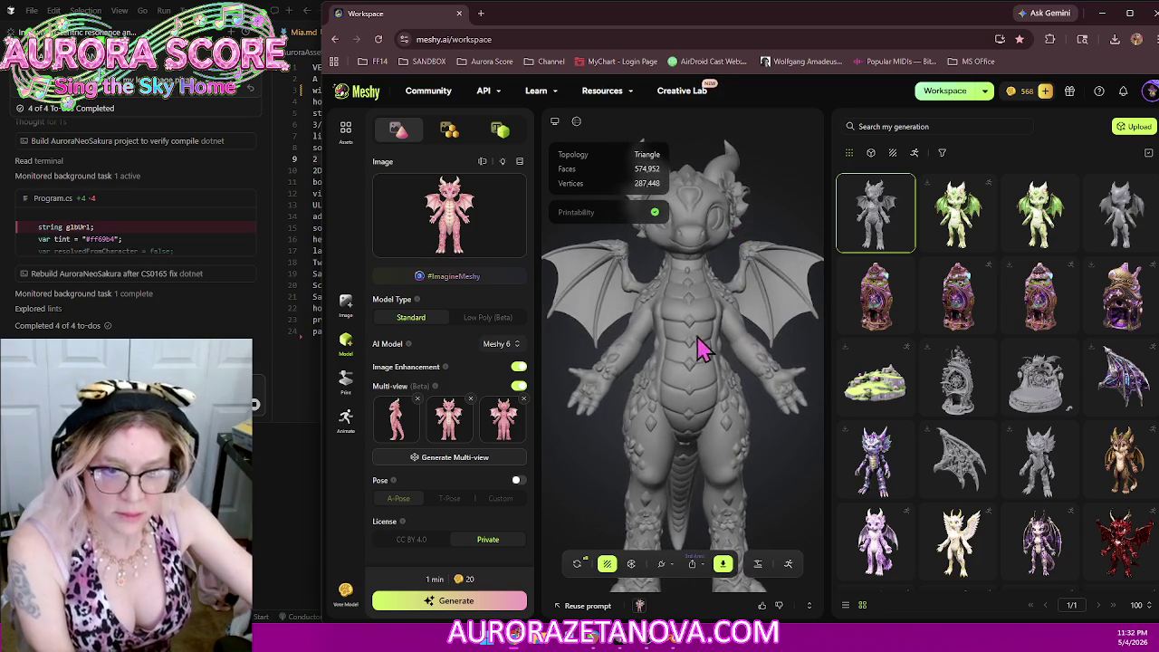
left_click_drag(698, 344, 733, 367)
scroll(728, 364, "down", 2)
scroll(751, 371, "down", 2)
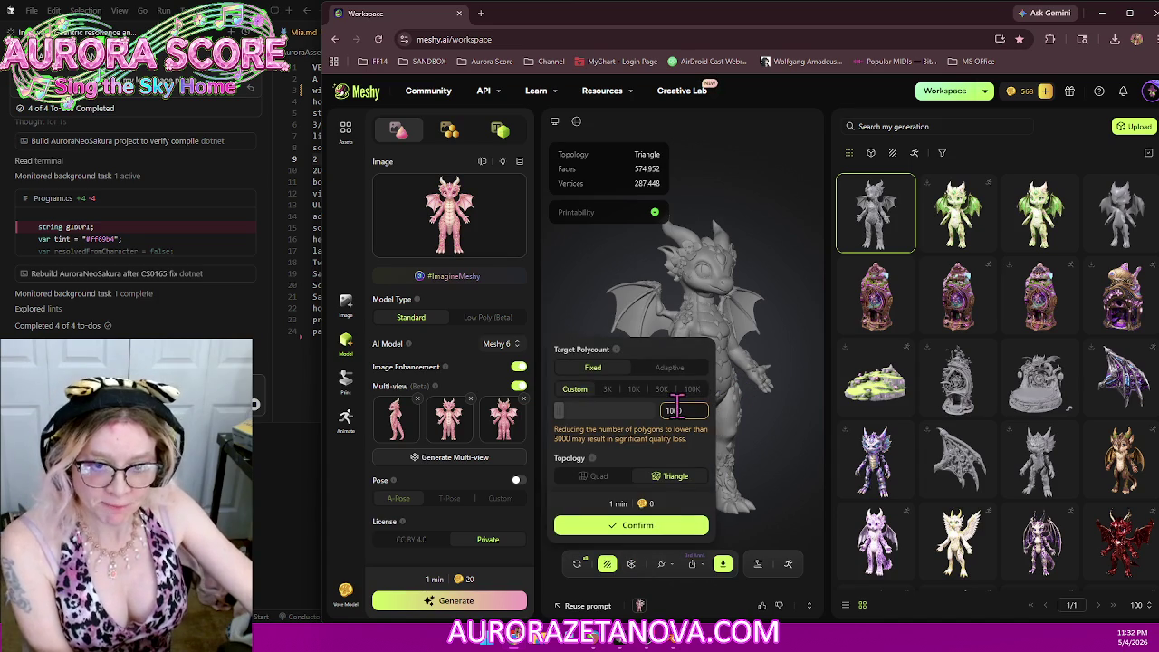
left_click(608, 389)
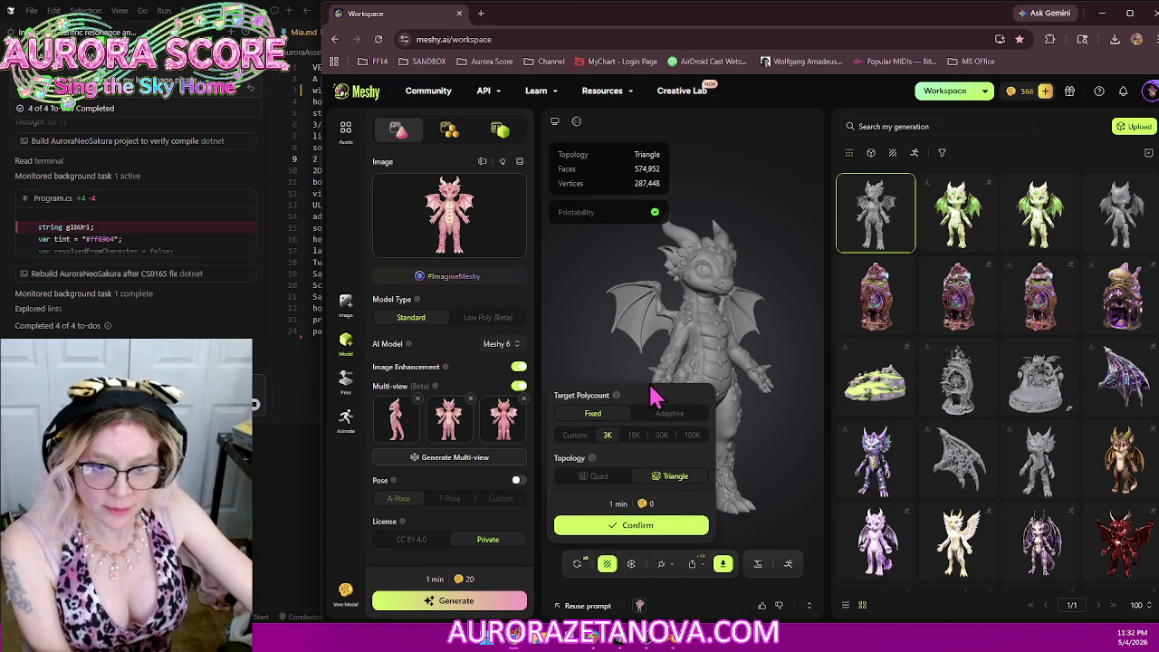
left_click(677, 529)
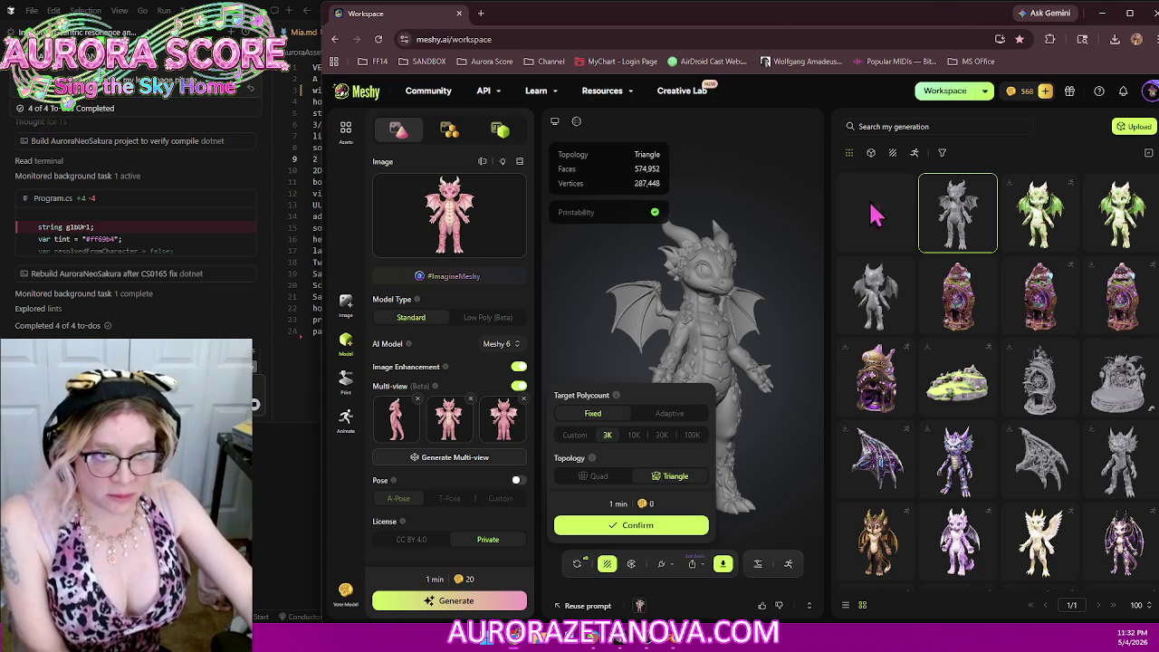
mouse_move(874, 213)
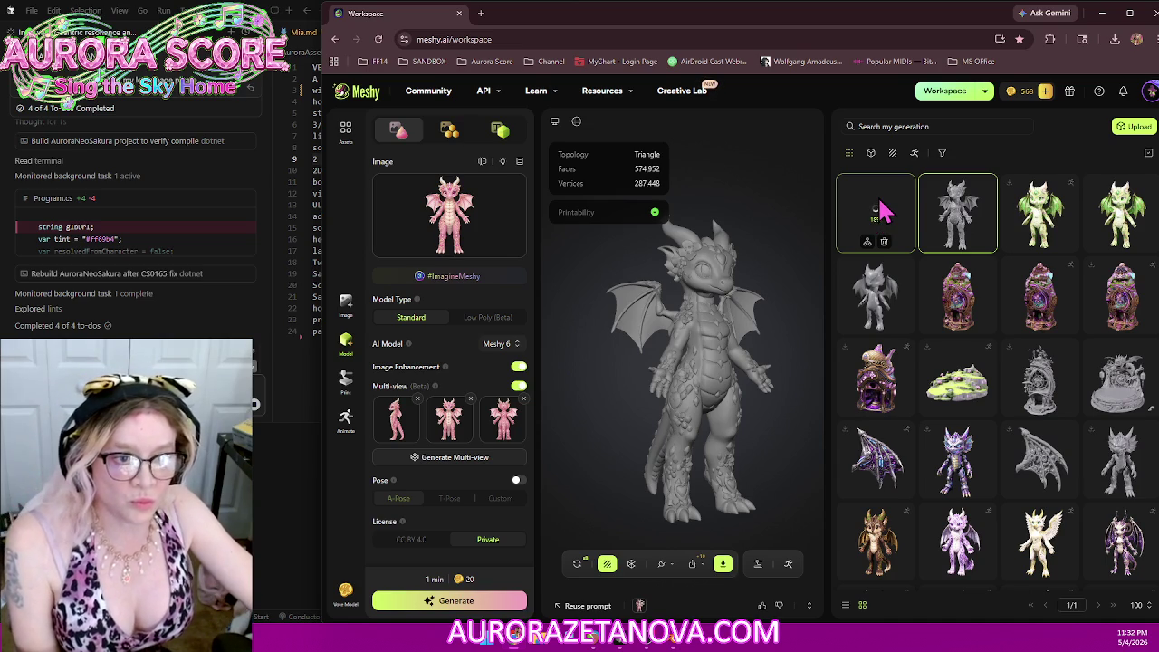
left_click(867, 192)
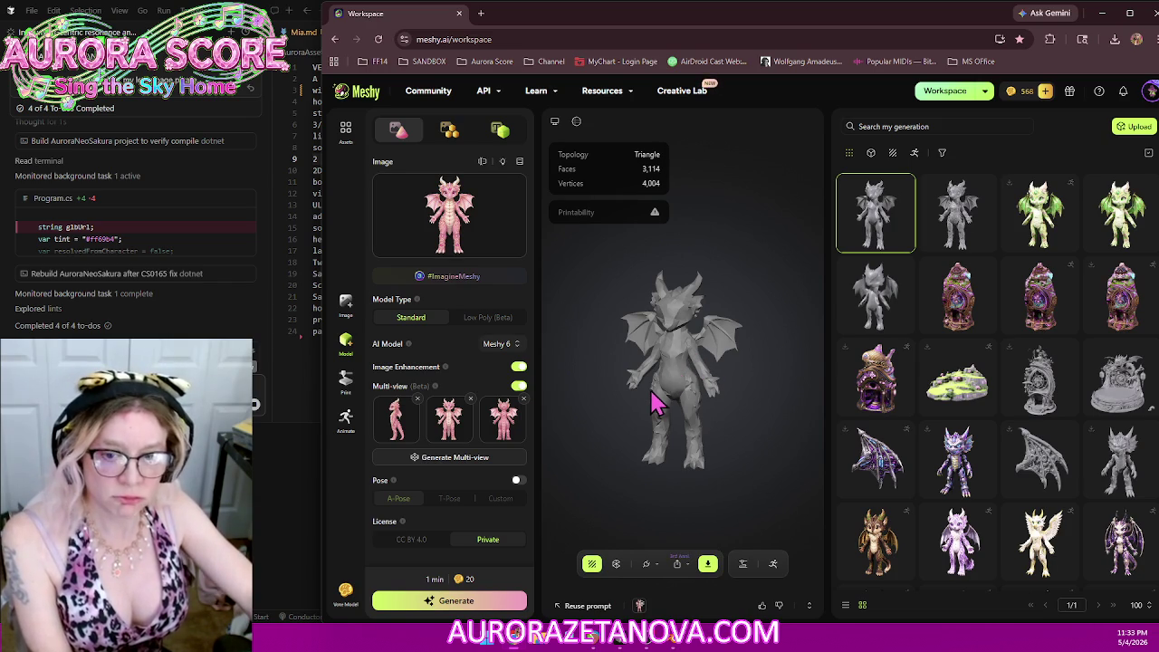
Zoom and turn the 3,114-face low-poly dragon to face front.
scroll(683, 387, "up", 2)
scroll(685, 374, "up", 3)
mouse_move(682, 367)
left_mouse_down()
mouse_move(698, 388)
mouse_move(719, 382)
mouse_move(692, 378)
mouse_move(701, 339)
mouse_move(694, 356)
mouse_move(678, 352)
mouse_move(686, 371)
left_mouse_up()
scroll(689, 378, "down", 1)
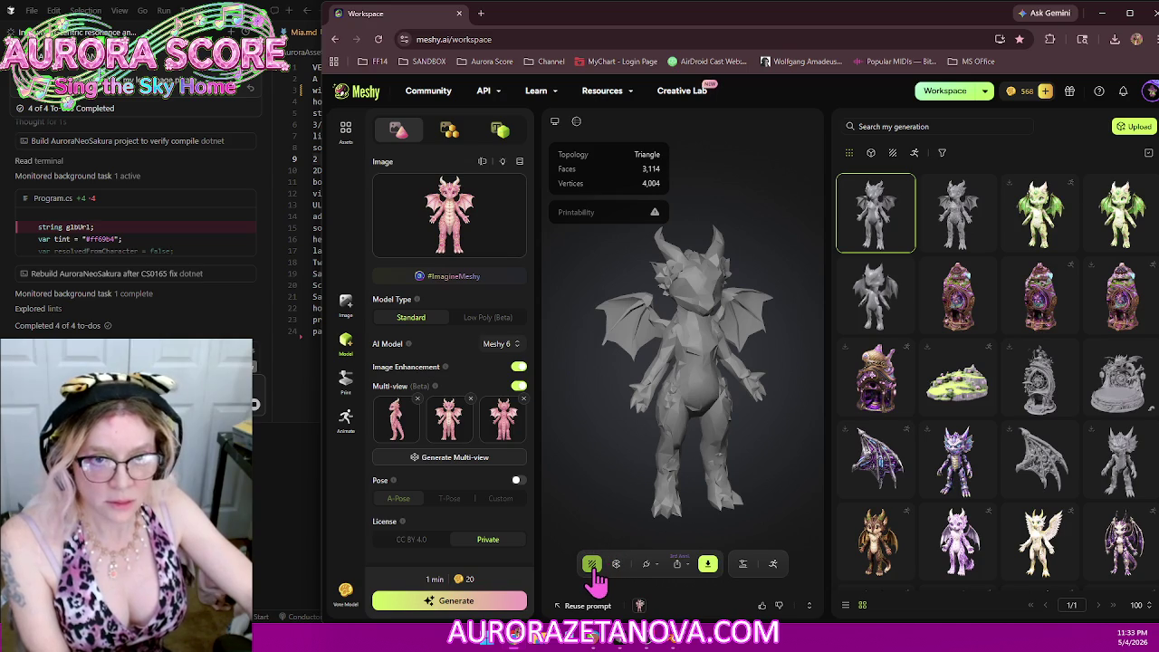
Check the 3K low-poly dragon from several angles, then delete that asset.
left_click(592, 564)
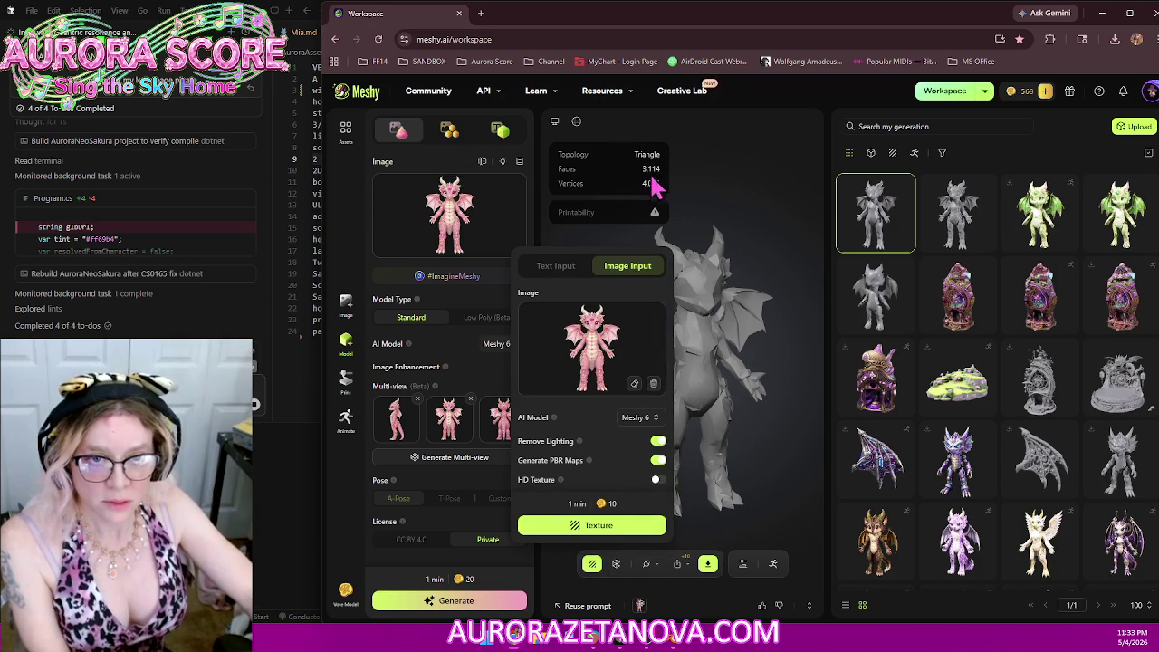
left_click(758, 242)
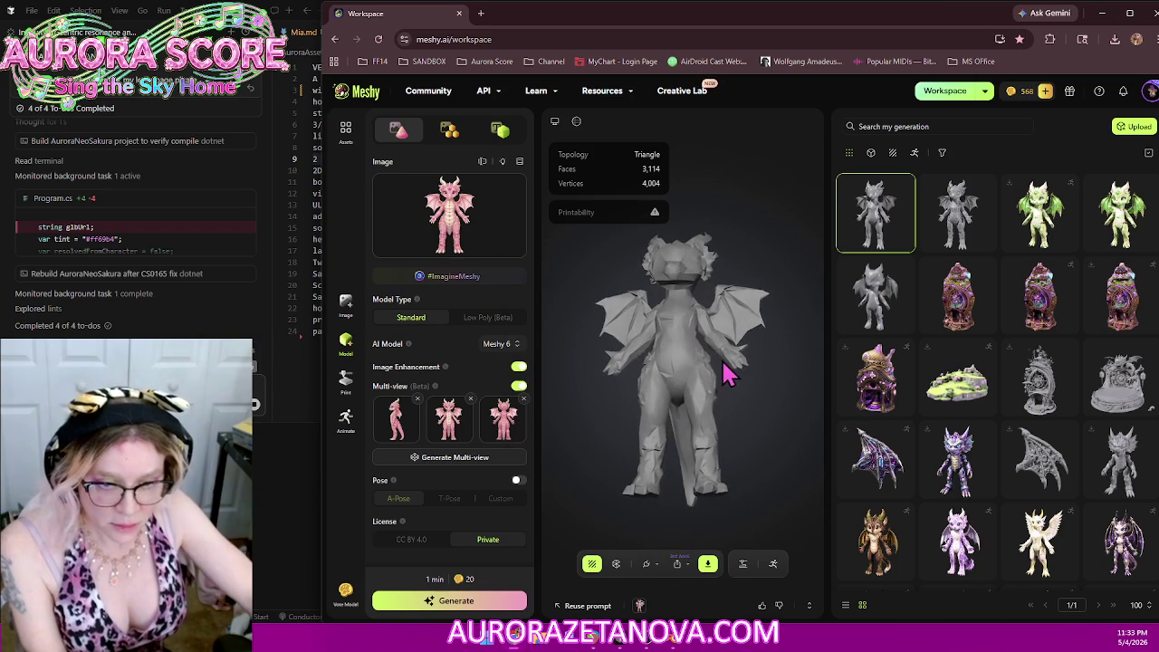
scroll(731, 371, "up", 3)
scroll(731, 388, "up", 2)
scroll(714, 426, "up", 2)
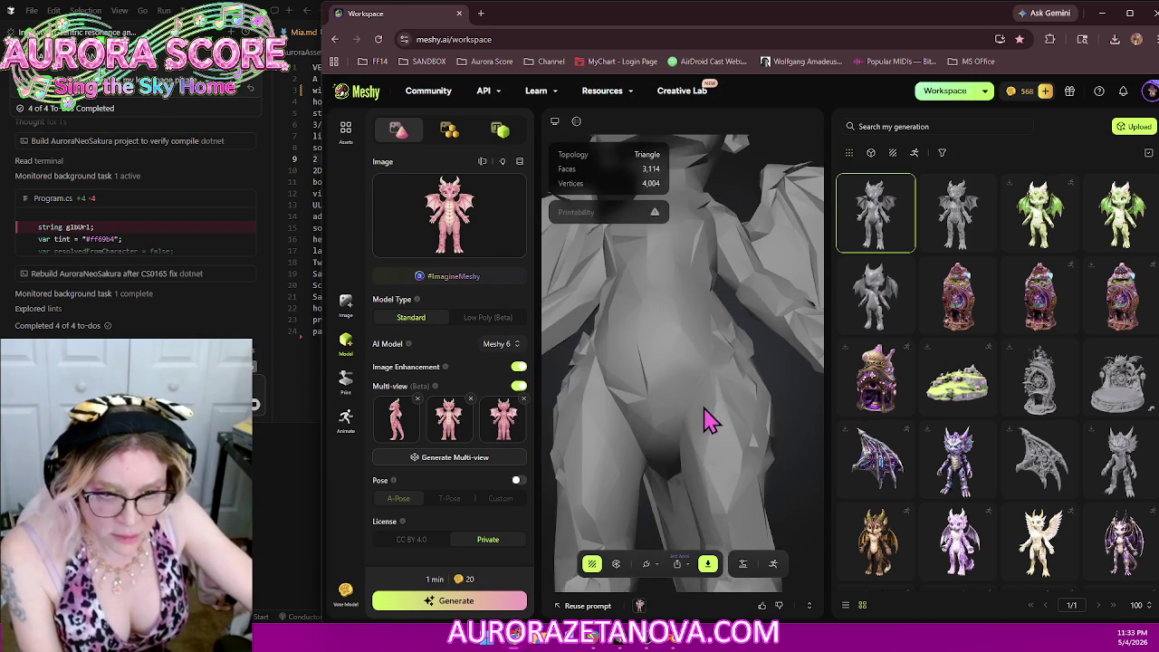
mouse_move(684, 398)
left_mouse_down()
mouse_move(745, 440)
mouse_move(659, 437)
mouse_move(732, 374)
mouse_move(751, 429)
mouse_move(659, 440)
mouse_move(697, 435)
left_mouse_up()
scroll(698, 436, "down", 5)
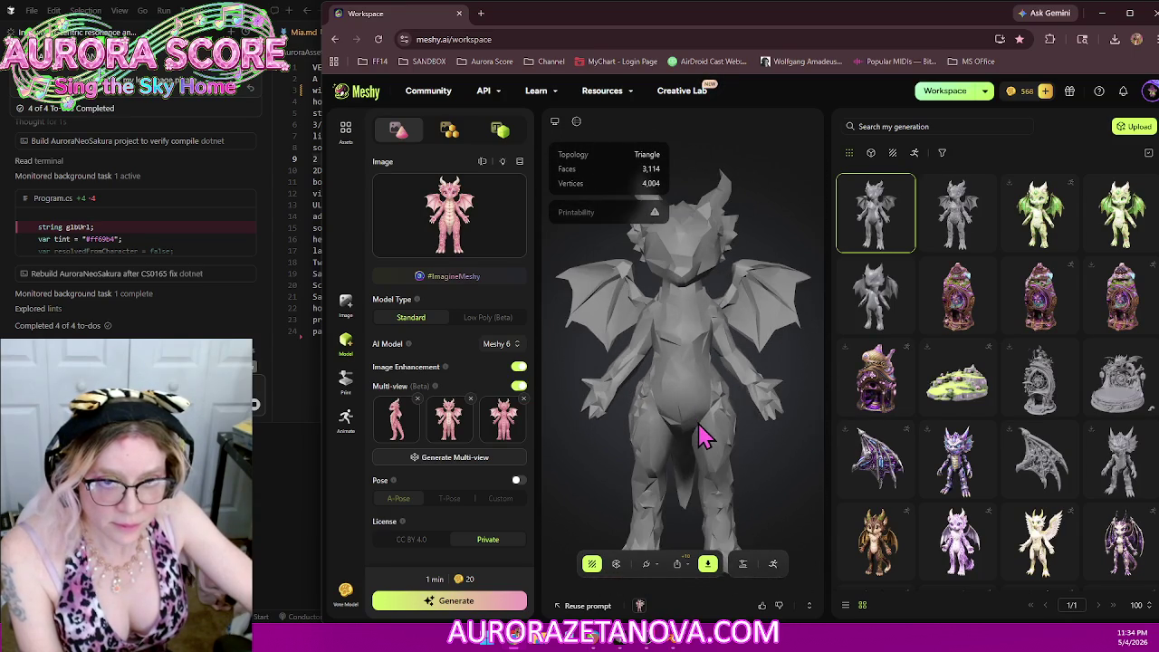
mouse_move(686, 480)
left_mouse_down()
mouse_move(694, 375)
mouse_move(682, 407)
mouse_move(694, 426)
left_mouse_up()
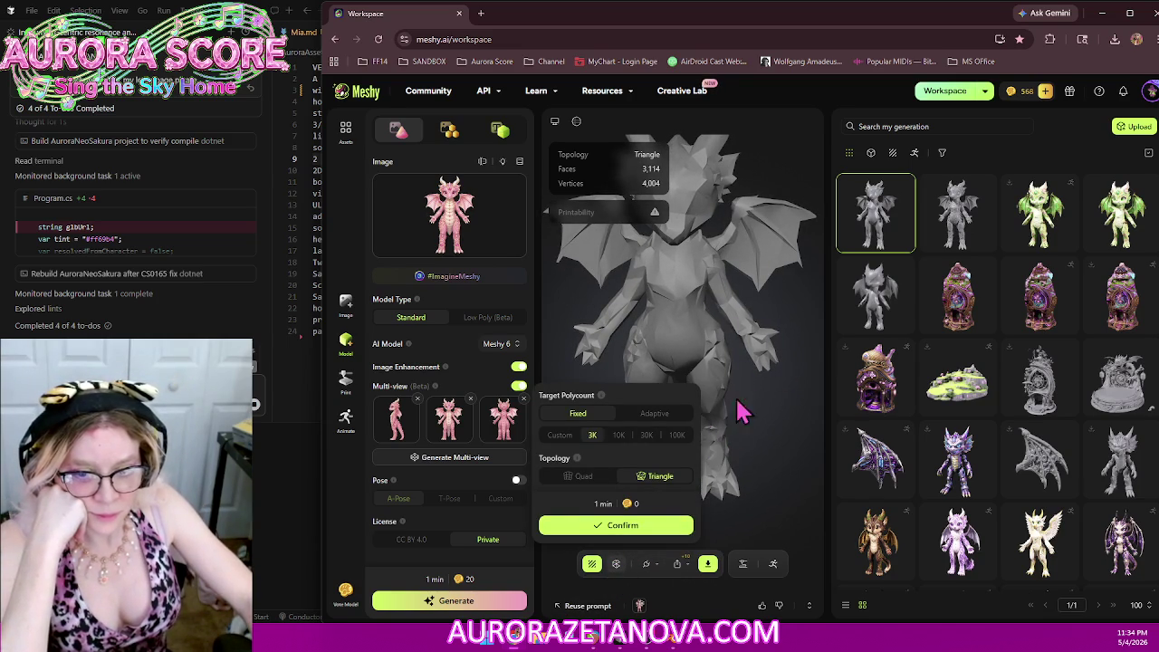
key("Delete")
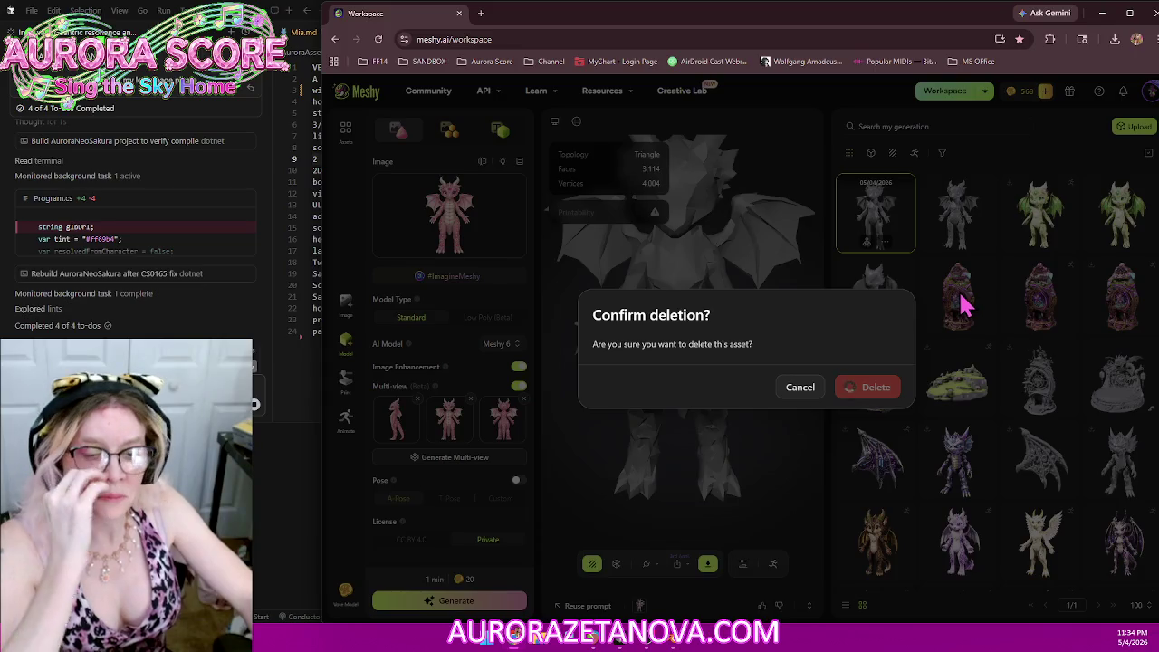
Confirm the deletion and remesh the original high-poly dragon at a 10K target.
key("Return")
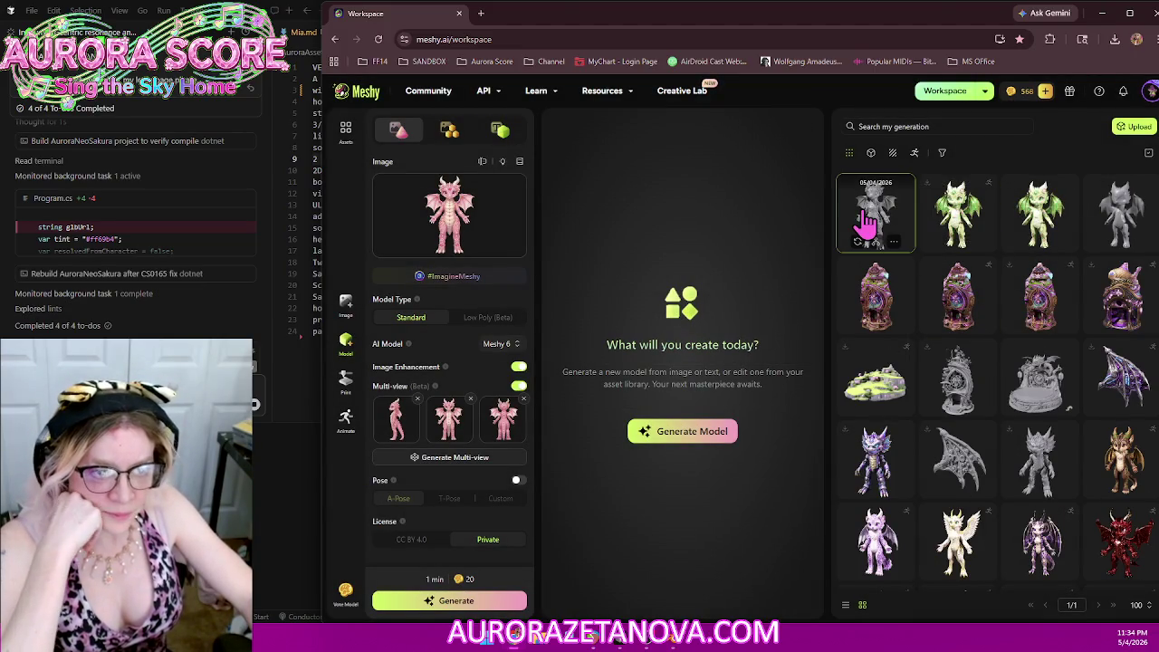
left_click(892, 257)
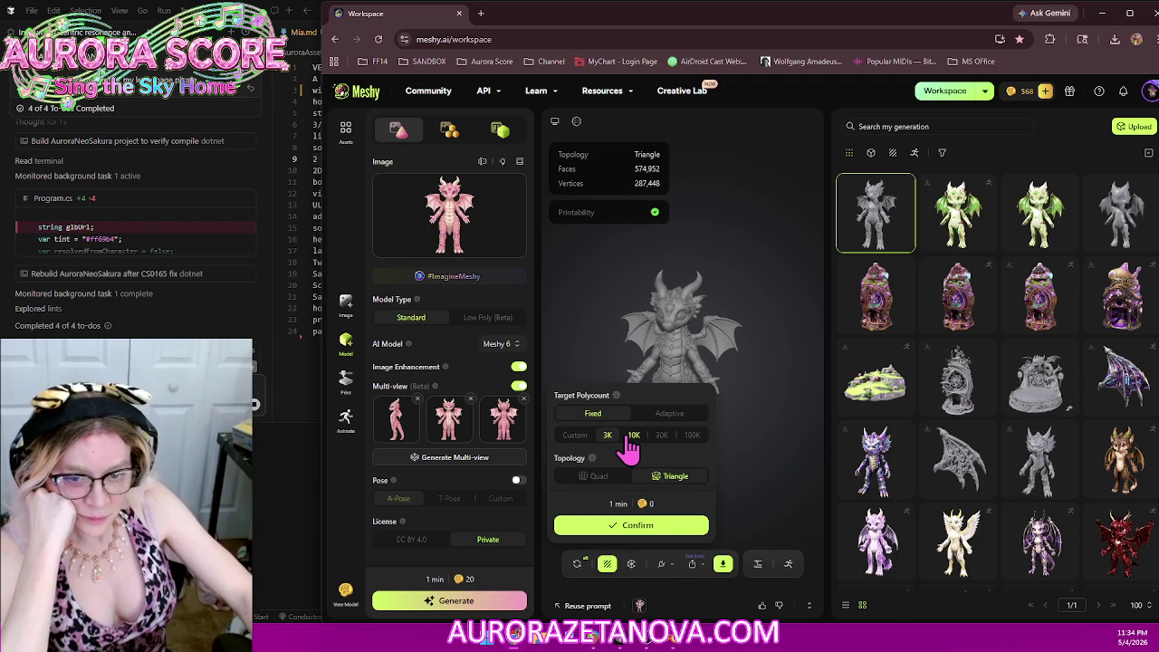
left_click(632, 435)
left_click(648, 532)
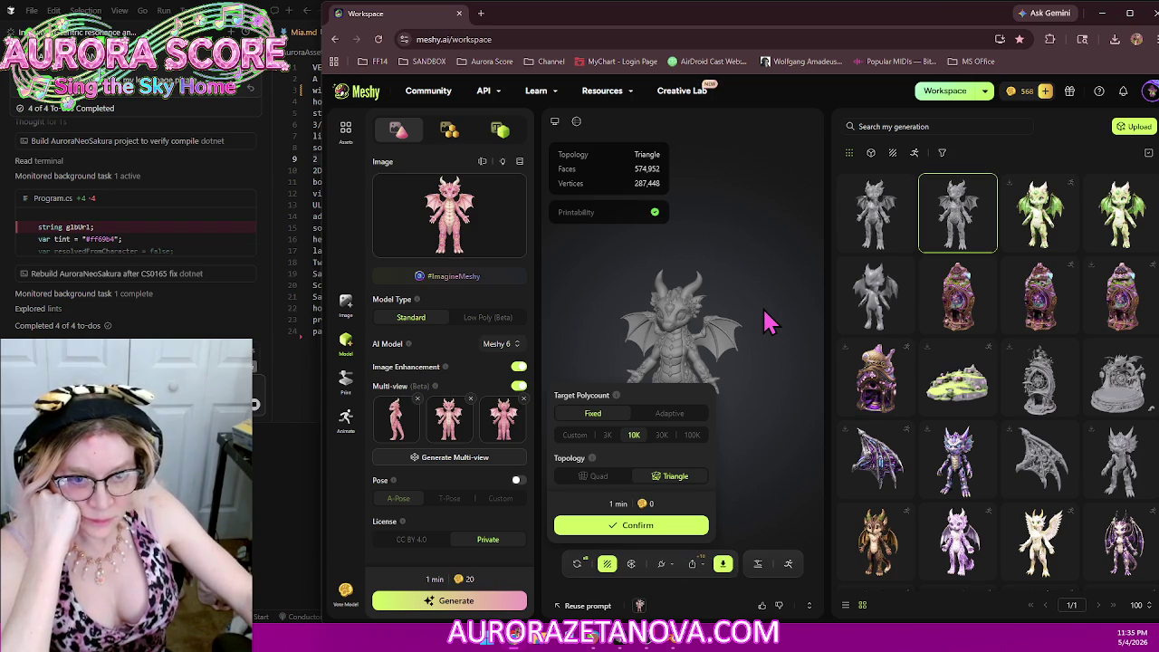
View the finished 10,422-face remeshed dragon from a low angle.
left_click(873, 206)
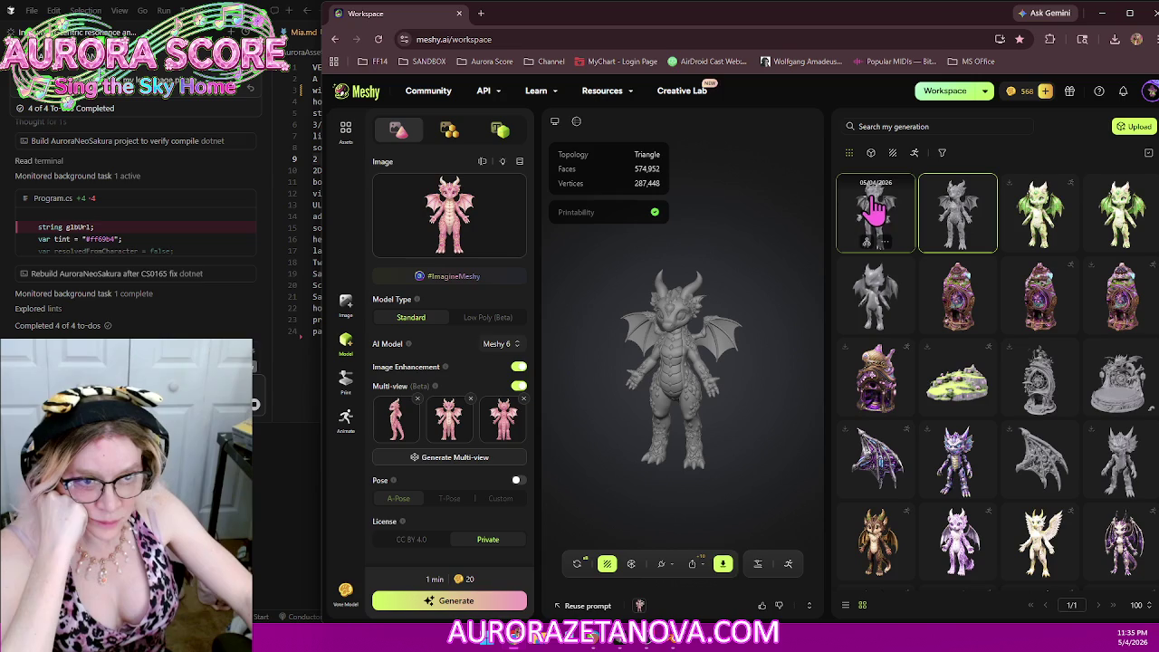
left_click(877, 211)
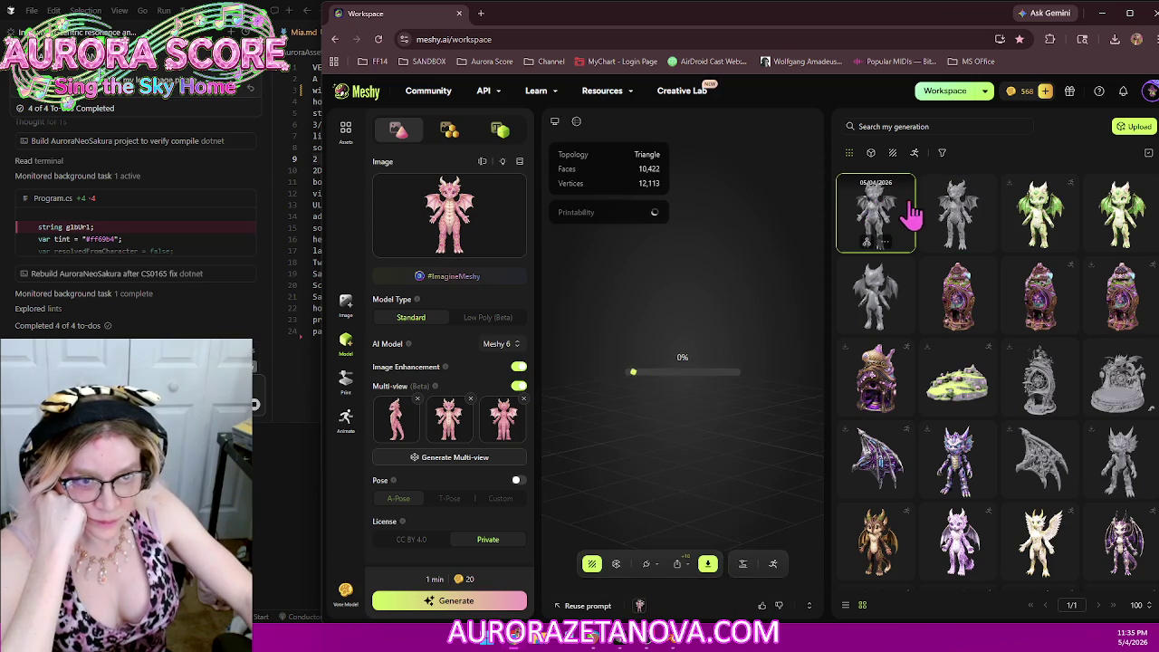
scroll(715, 384, "up", 2)
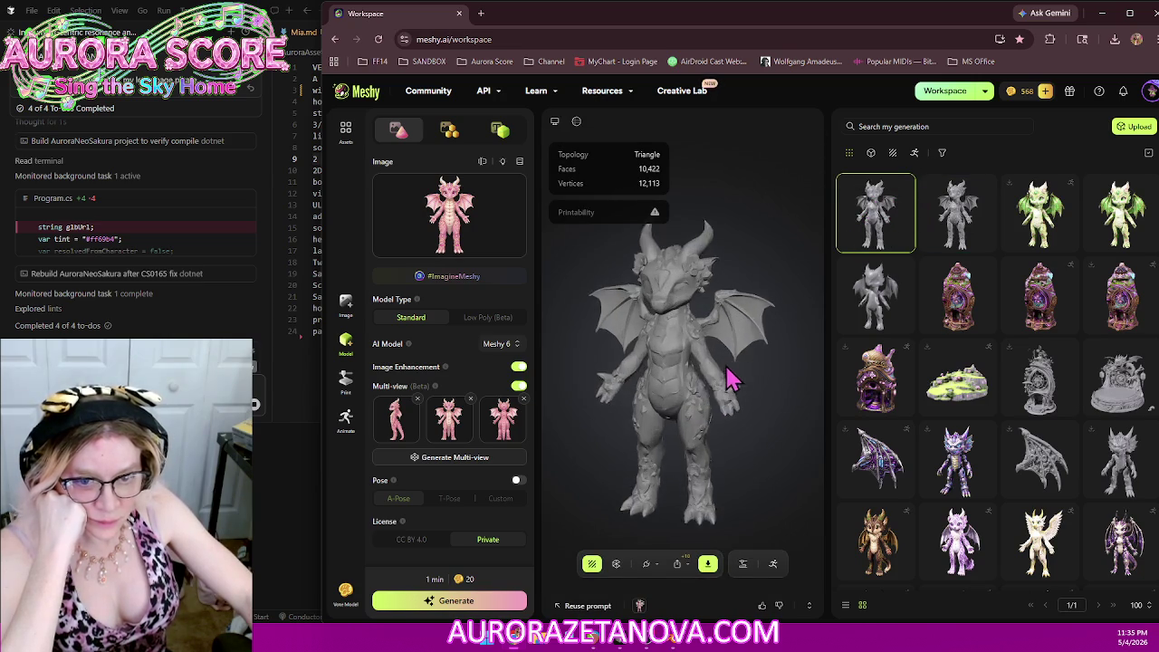
scroll(729, 376, "up", 3)
scroll(729, 372, "down", 1)
scroll(728, 375, "down", 2)
mouse_move(729, 376)
left_mouse_down()
mouse_move(667, 383)
mouse_move(704, 380)
mouse_move(718, 357)
mouse_move(701, 333)
mouse_move(652, 316)
mouse_move(639, 336)
mouse_move(573, 336)
mouse_move(559, 359)
mouse_move(615, 377)
mouse_move(688, 369)
mouse_move(677, 535)
left_mouse_up()
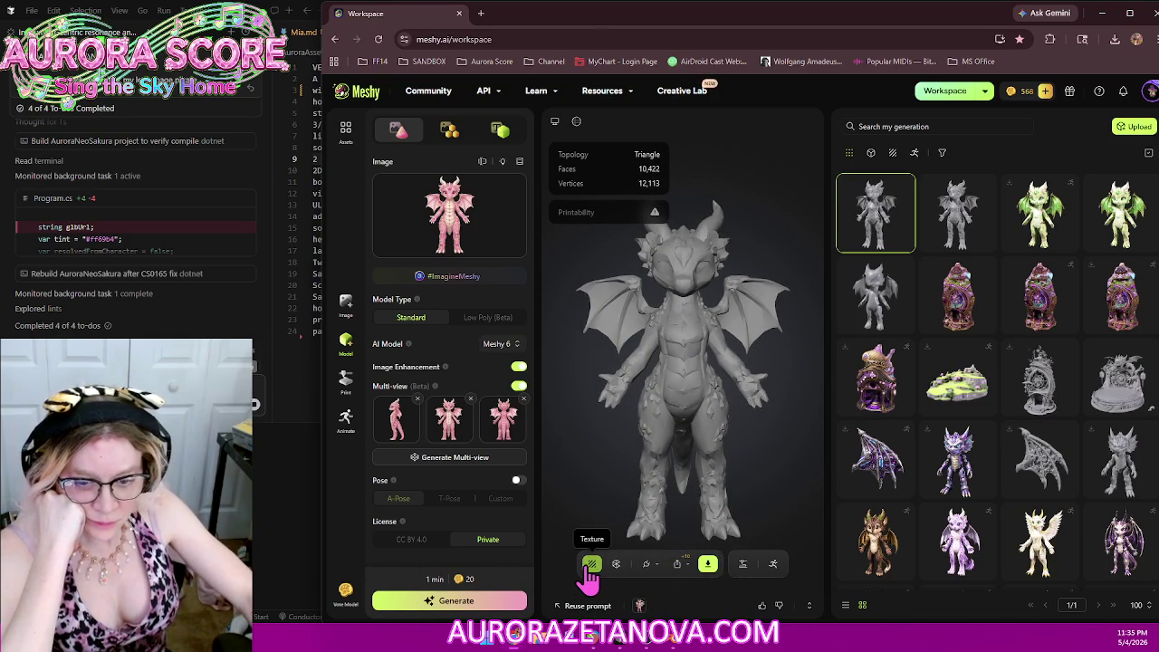
Queue an HD texture of the 10K dragon from the mlA.png three-view sheet, then go to Cursor.
left_click(589, 565)
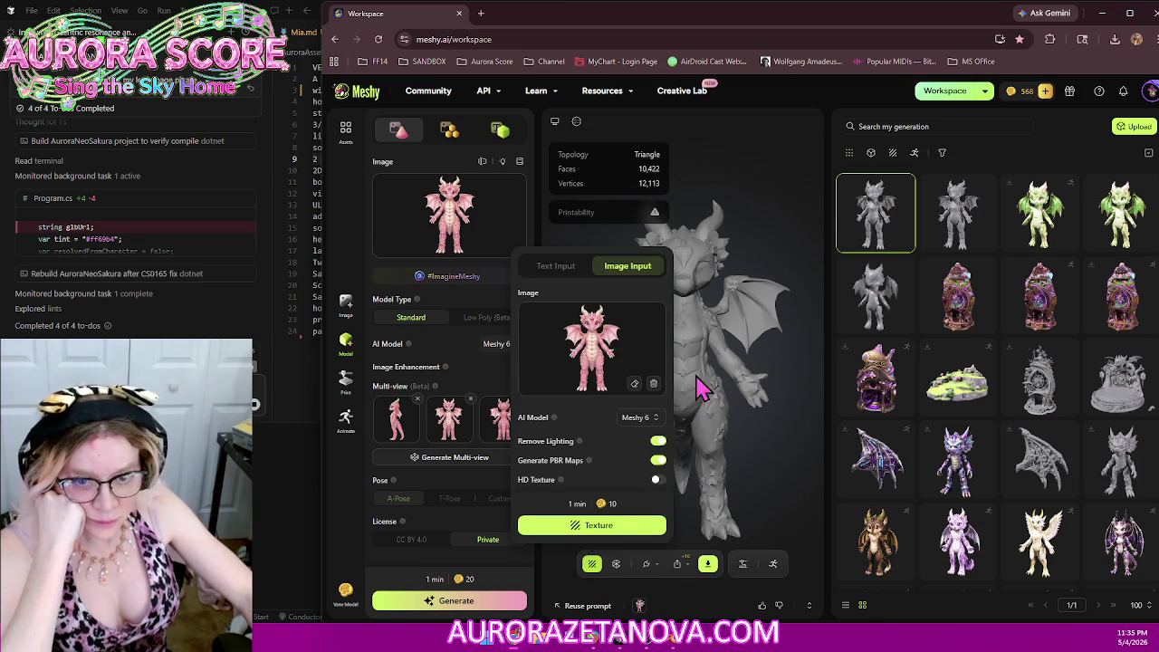
left_click(599, 363)
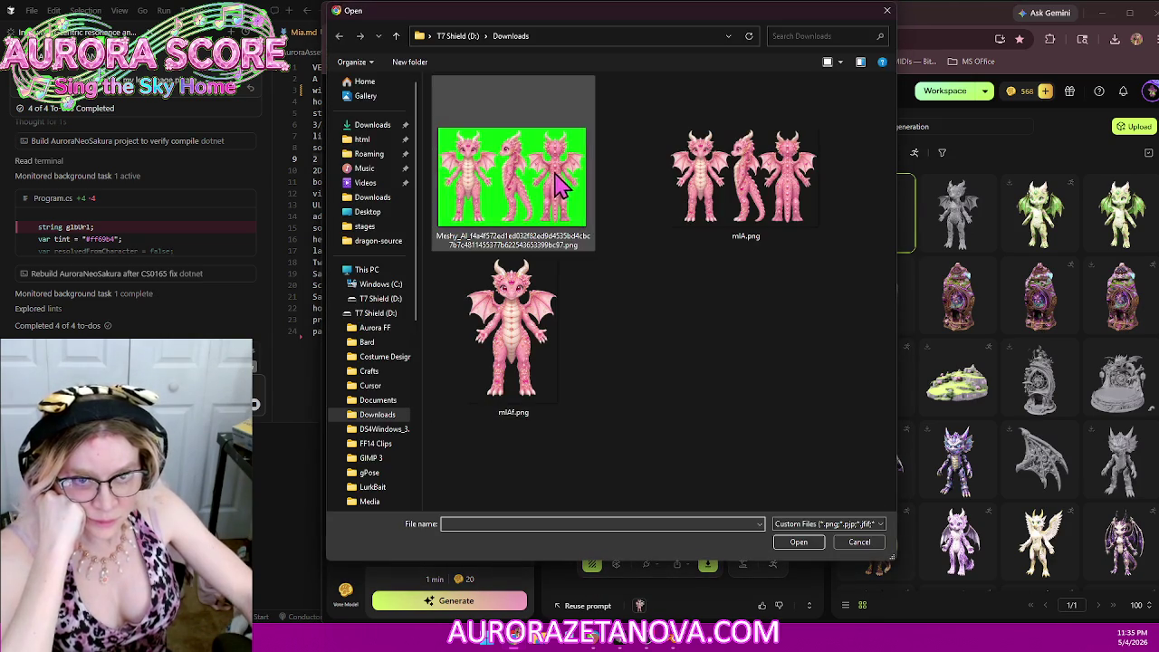
left_click(749, 175)
double_click(750, 175)
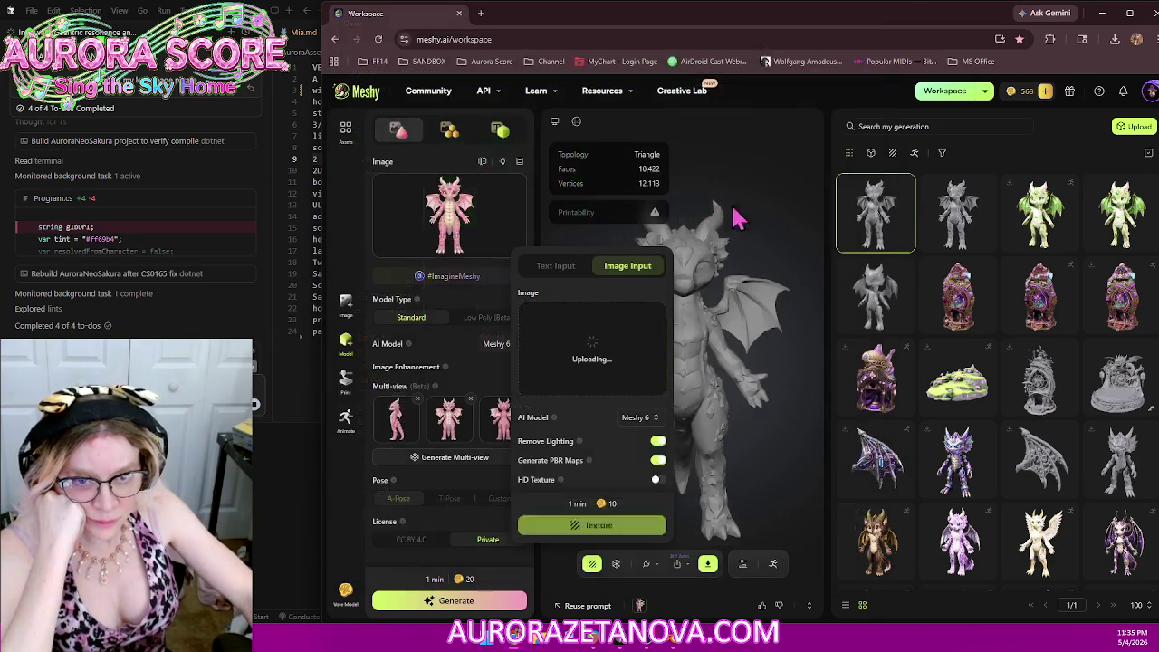
left_click(658, 480)
left_click(630, 523)
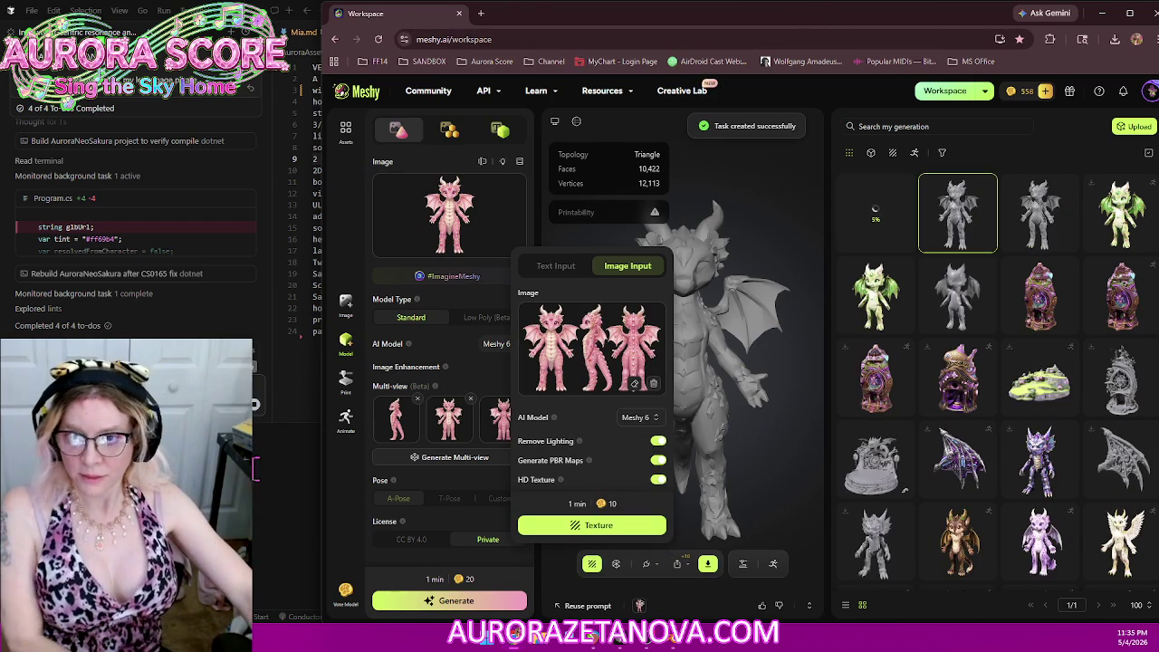
left_click(257, 466)
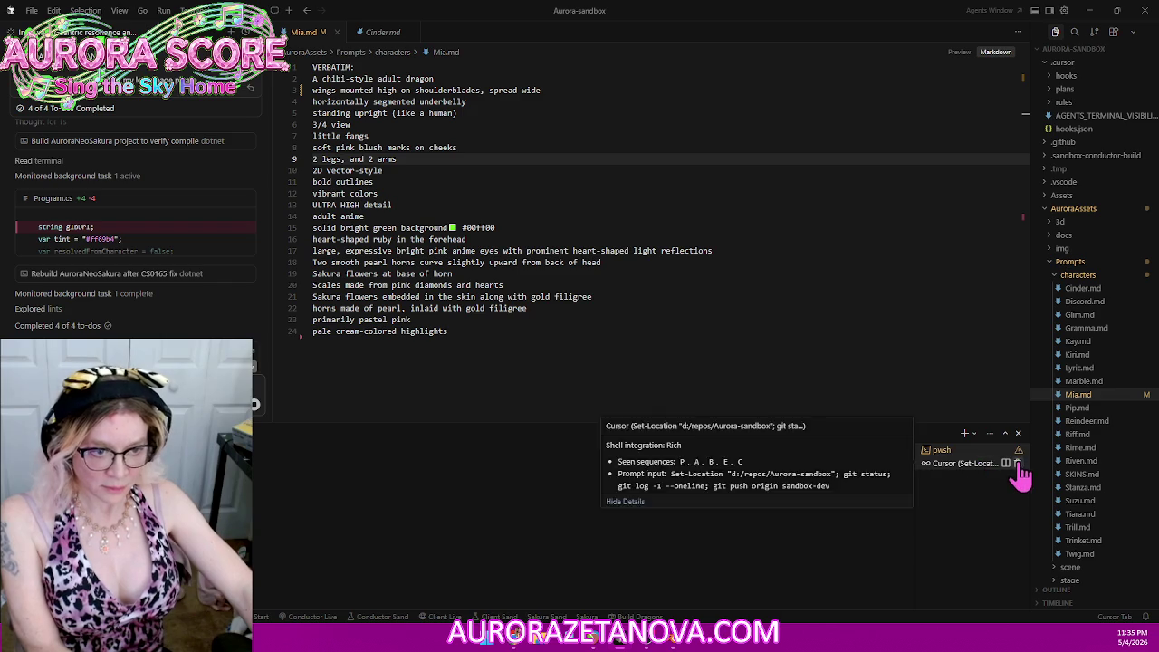
Delete the finished git push terminal, review the agent's push progress, and return to Meshy's browser window.
left_click(963, 465)
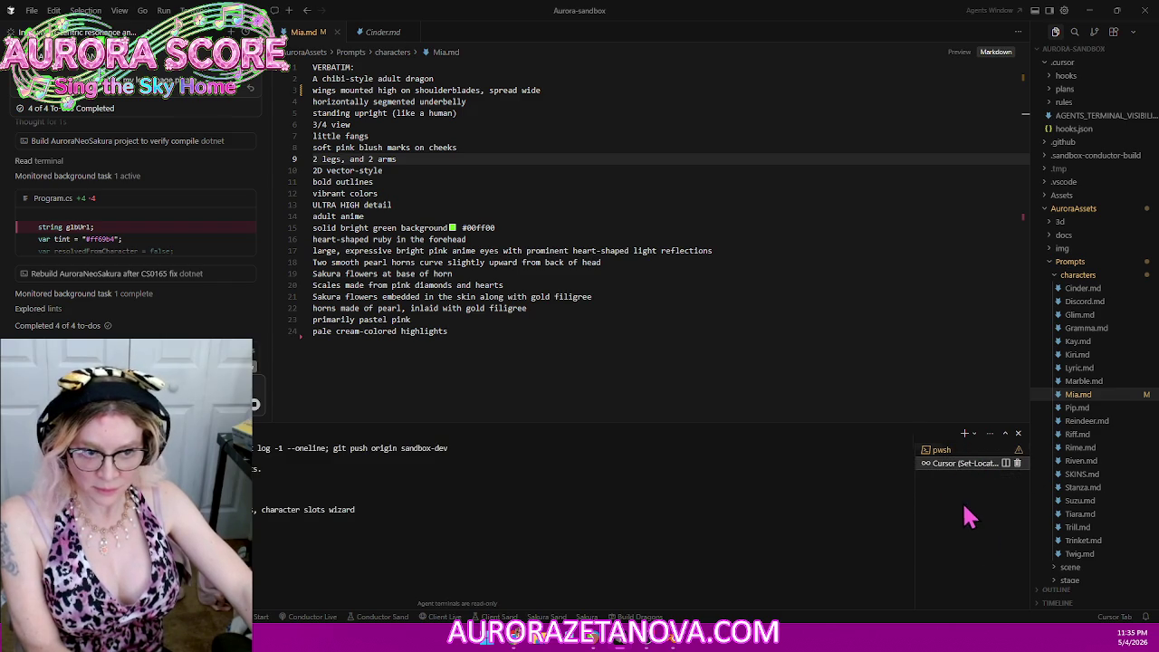
left_click(1016, 463)
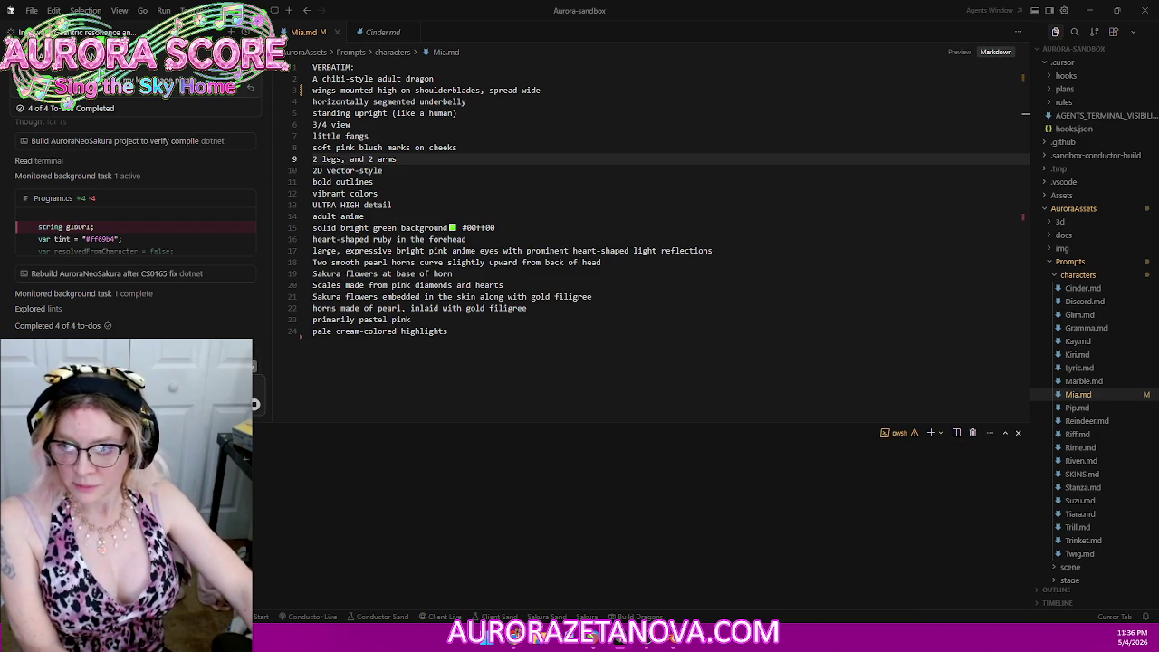
scroll(208, 308, "down", 5)
scroll(228, 293, "down", 5)
scroll(227, 293, "down", 5)
scroll(233, 311, "down", 5)
scroll(233, 315, "down", 3)
scroll(227, 313, "down", 3)
scroll(212, 316, "down", 2)
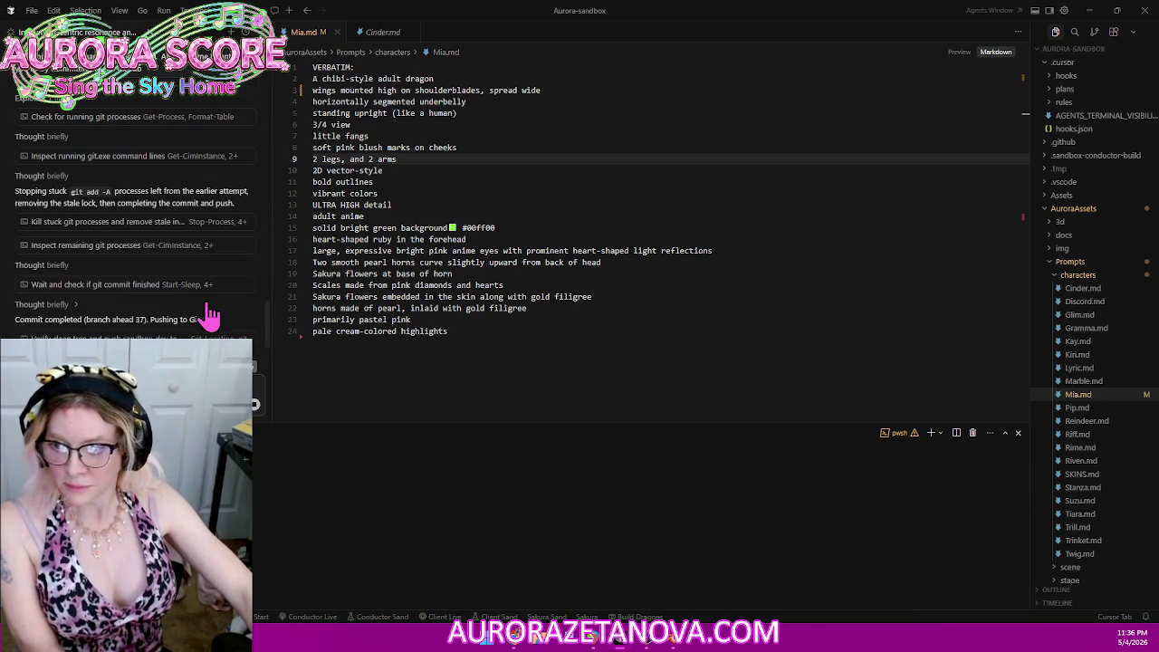
scroll(209, 303, "down", 3)
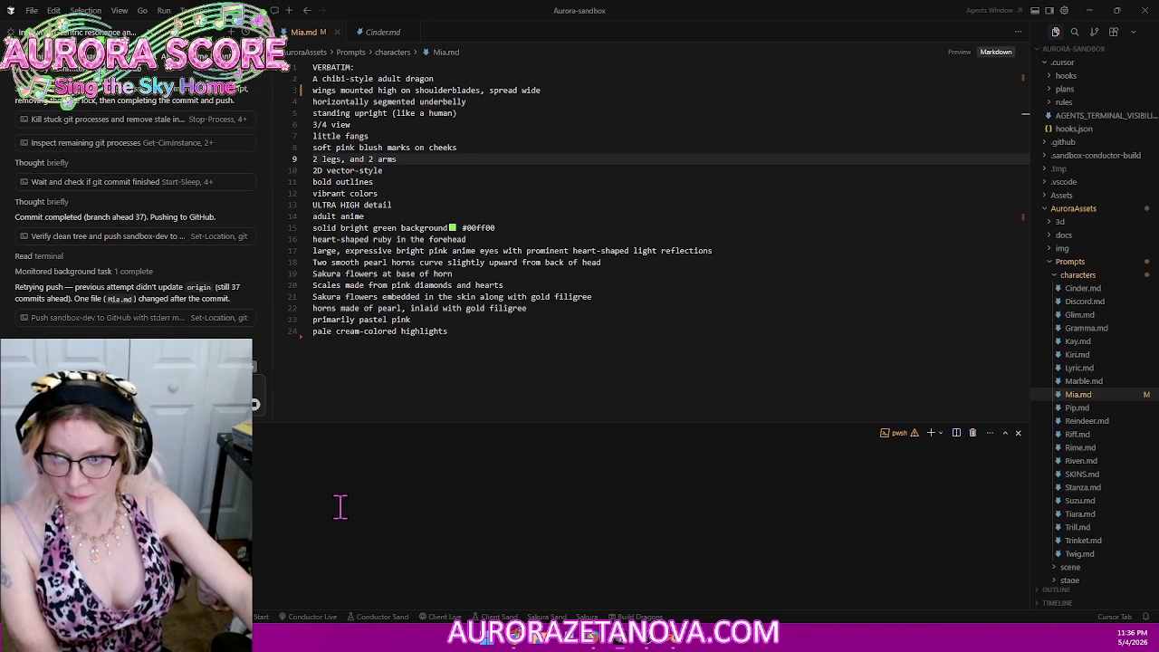
mouse_move(135, 301)
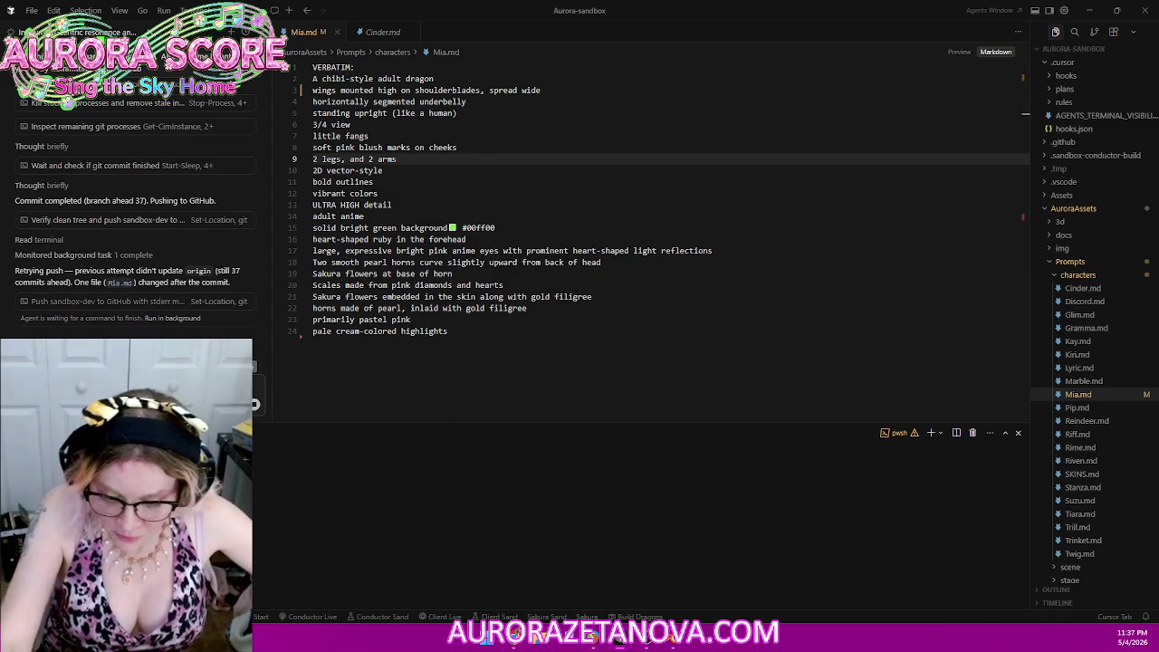
left_click(513, 645)
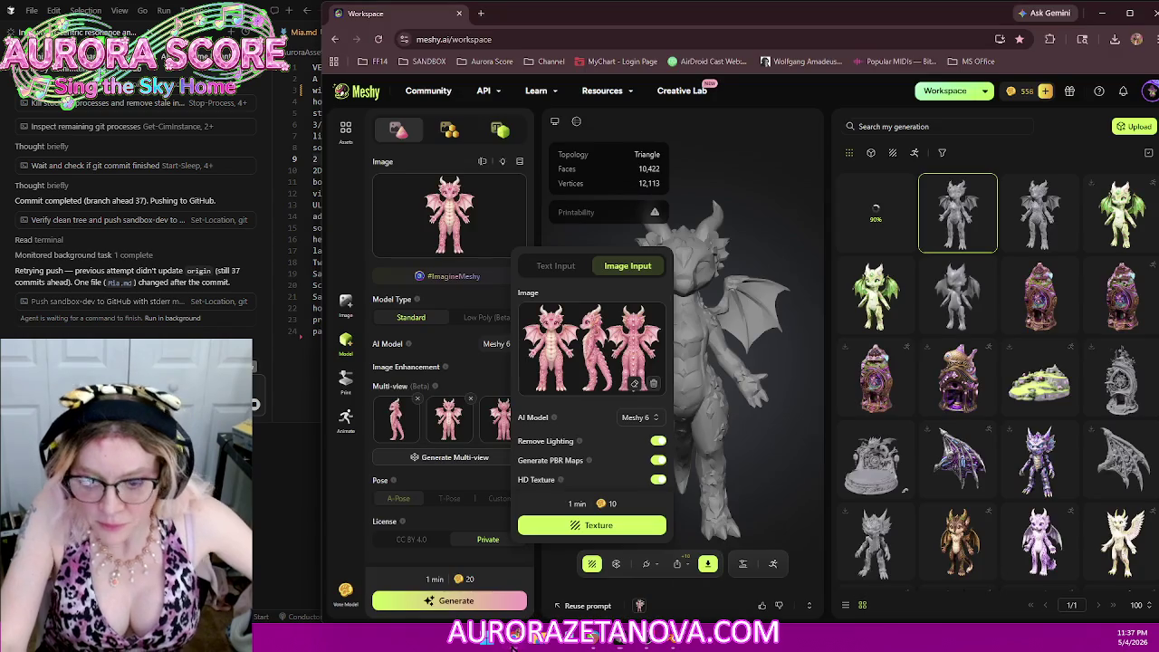
Check the AuroraScore repo's sandbox-dev branch on GitHub in a new tab, then return to Cursor.
left_click(480, 13)
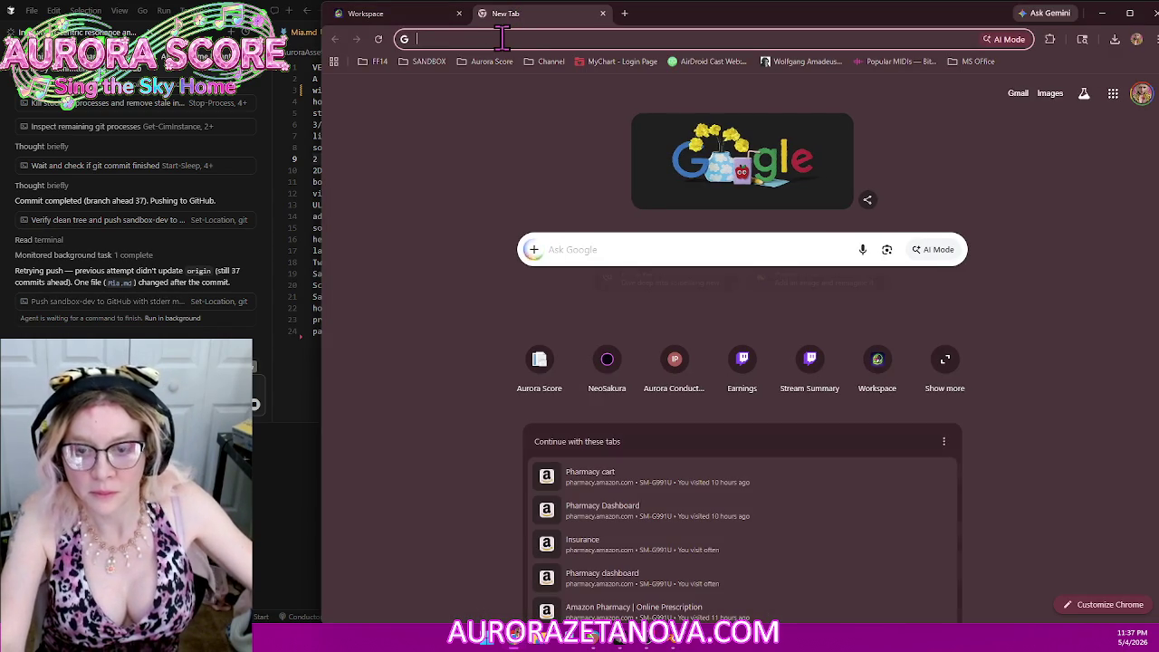
type("github")
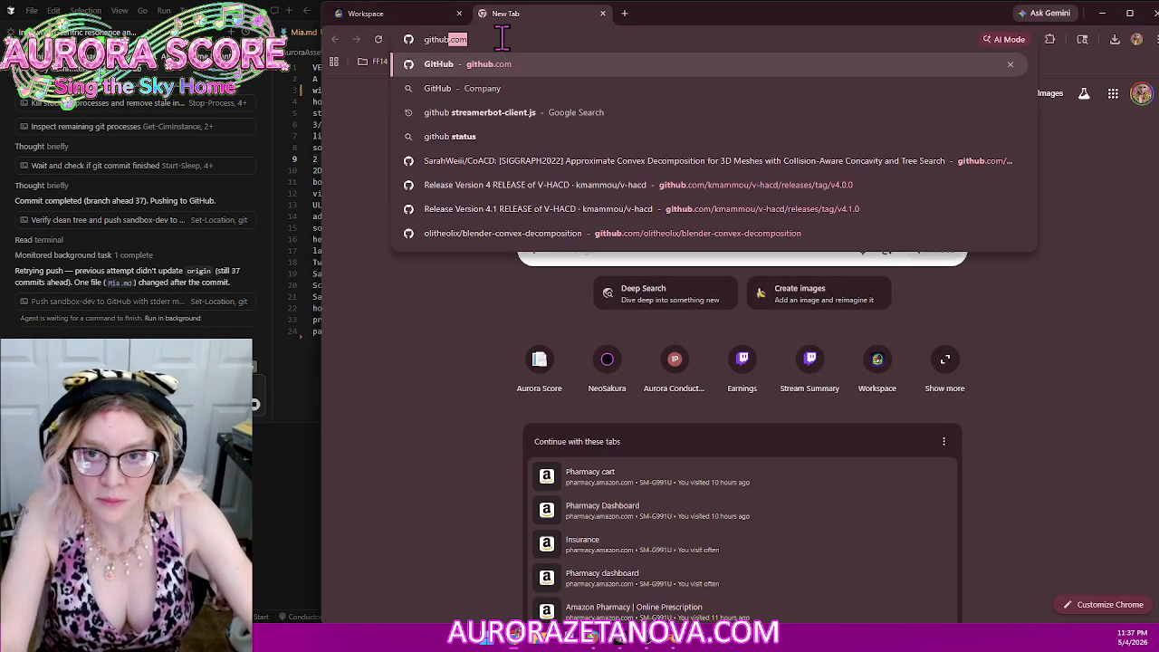
key("Return")
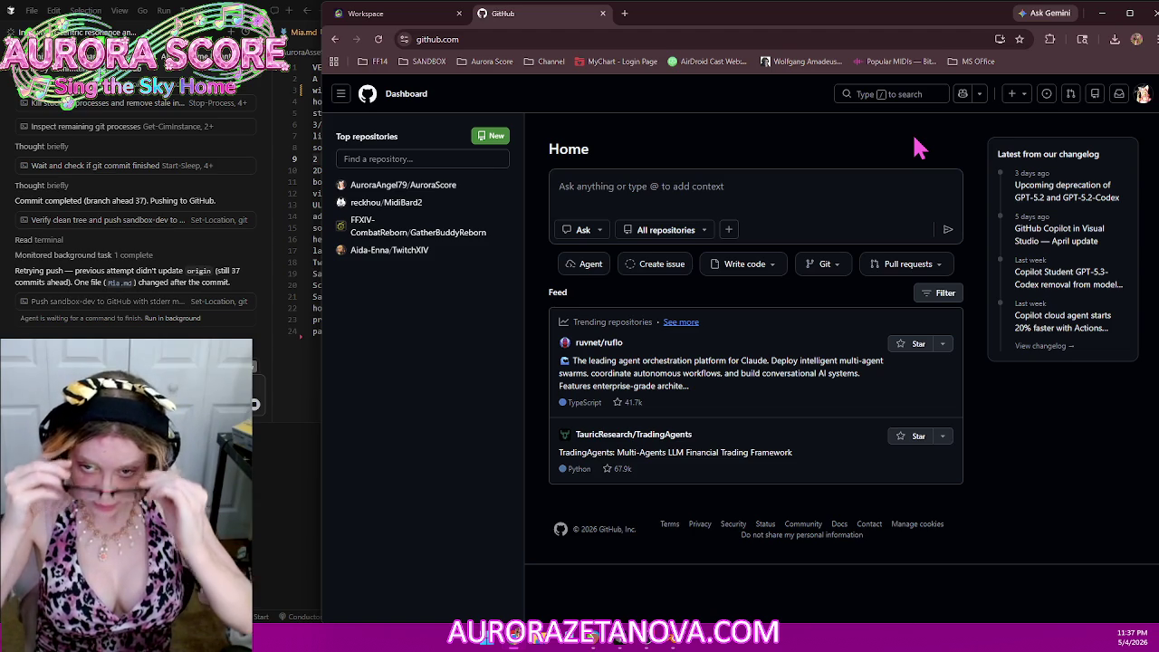
left_click(425, 187)
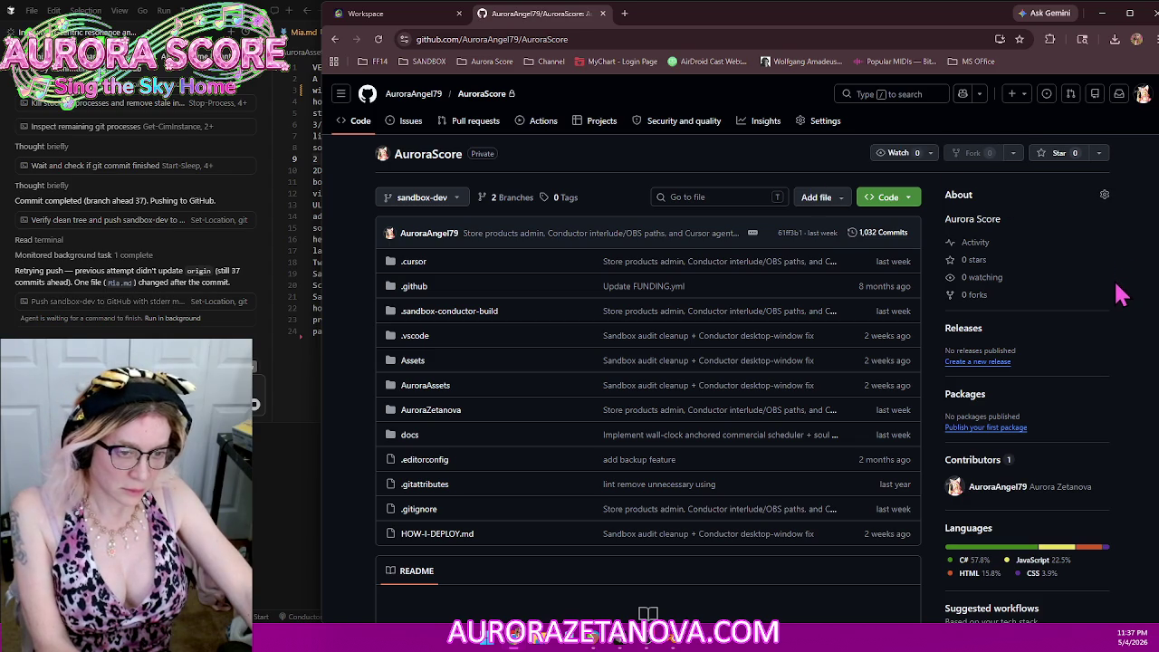
scroll(1121, 297, "down", 2)
scroll(1120, 306, "up", 2)
left_click(634, 39)
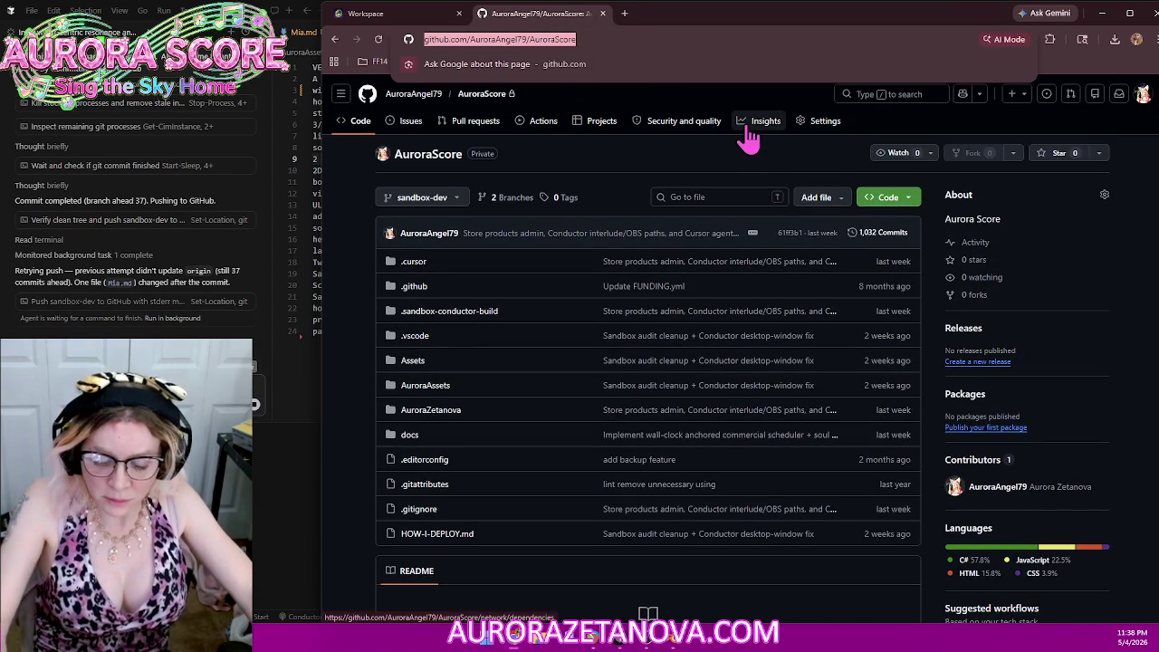
key("alt+Tab")
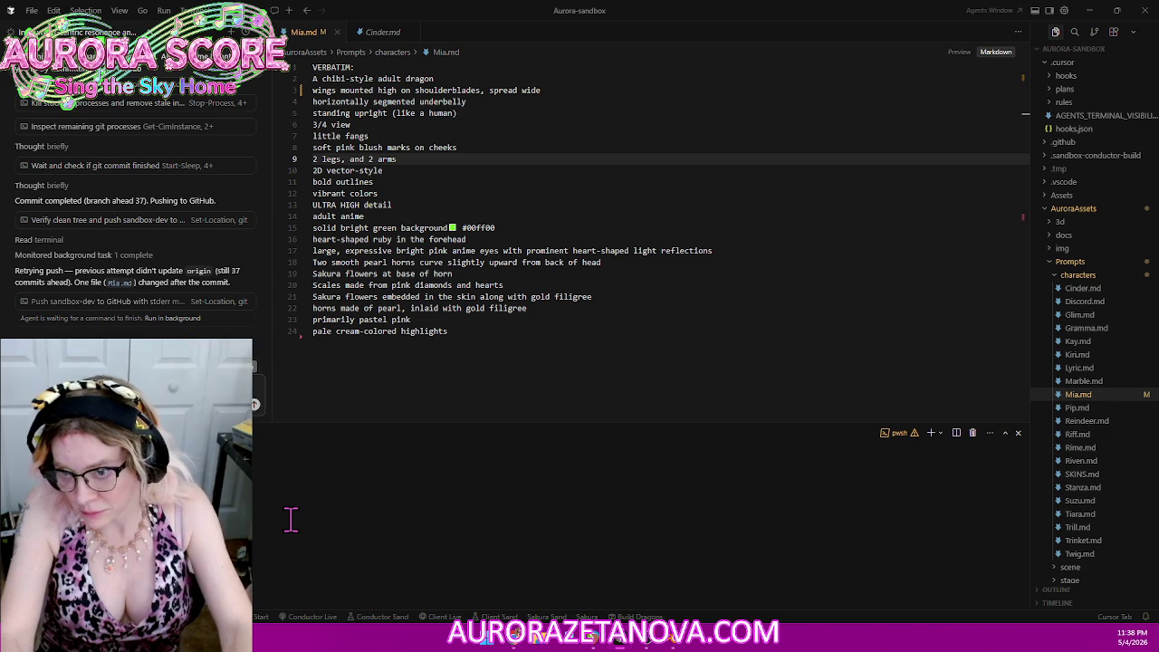
Queue a follow-up agent message behind the running git push, then bring the GitHub browser forward.
key("Return")
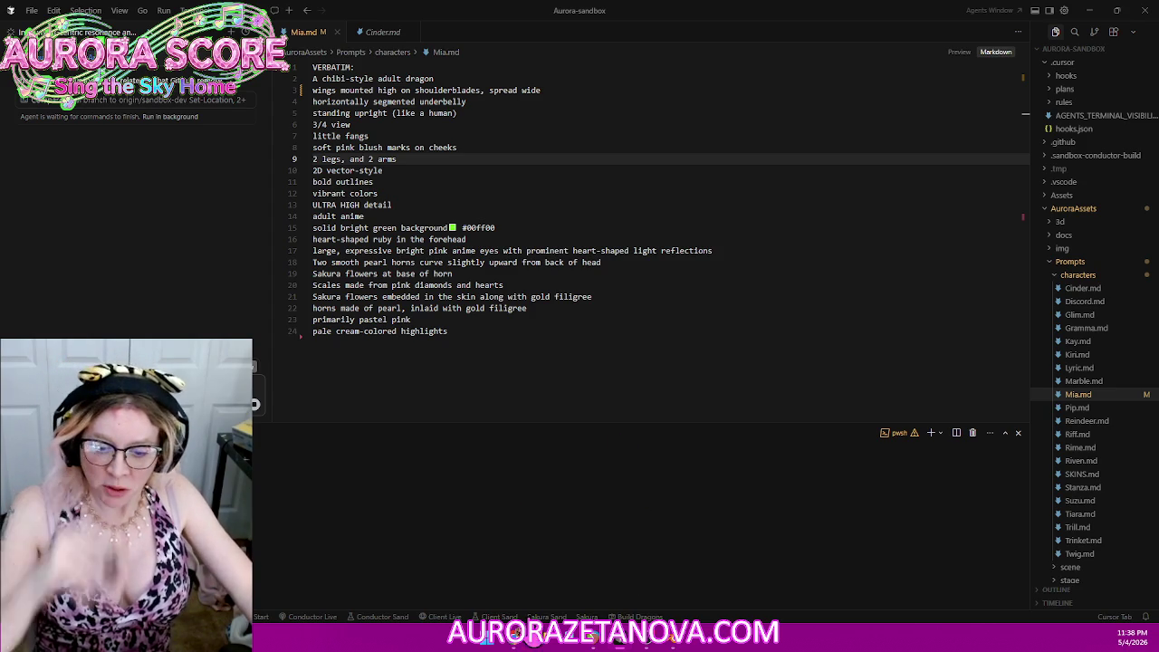
left_click(518, 640)
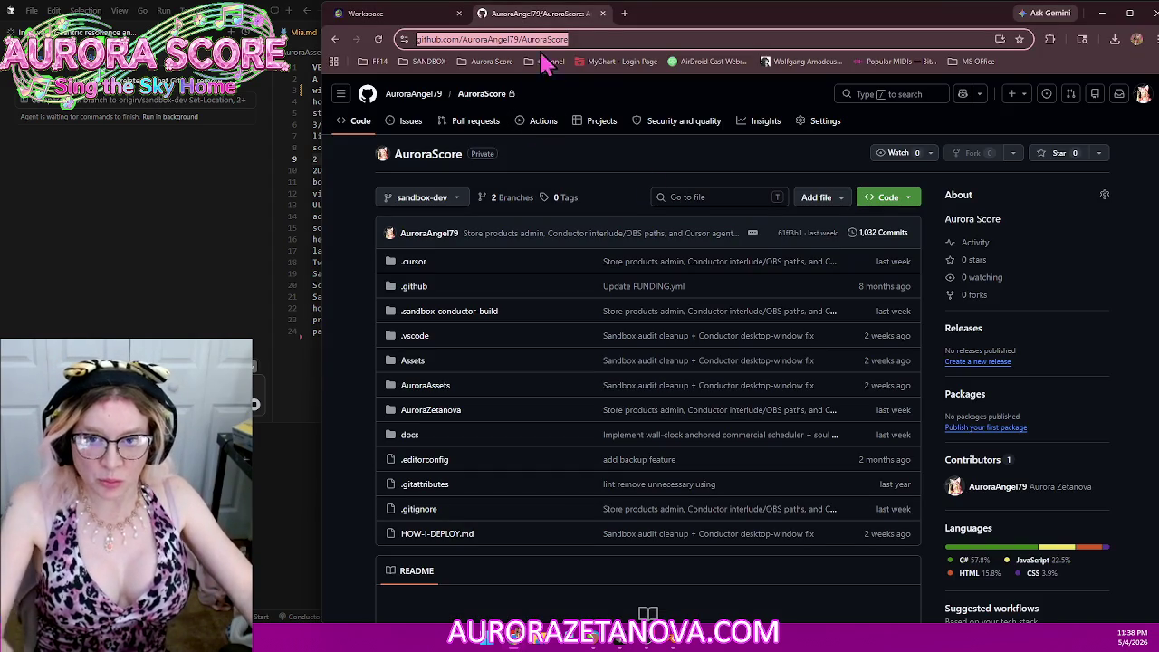
Close the GitHub tab and select the newest textured pink dragon generation in Meshy.
left_click(602, 13)
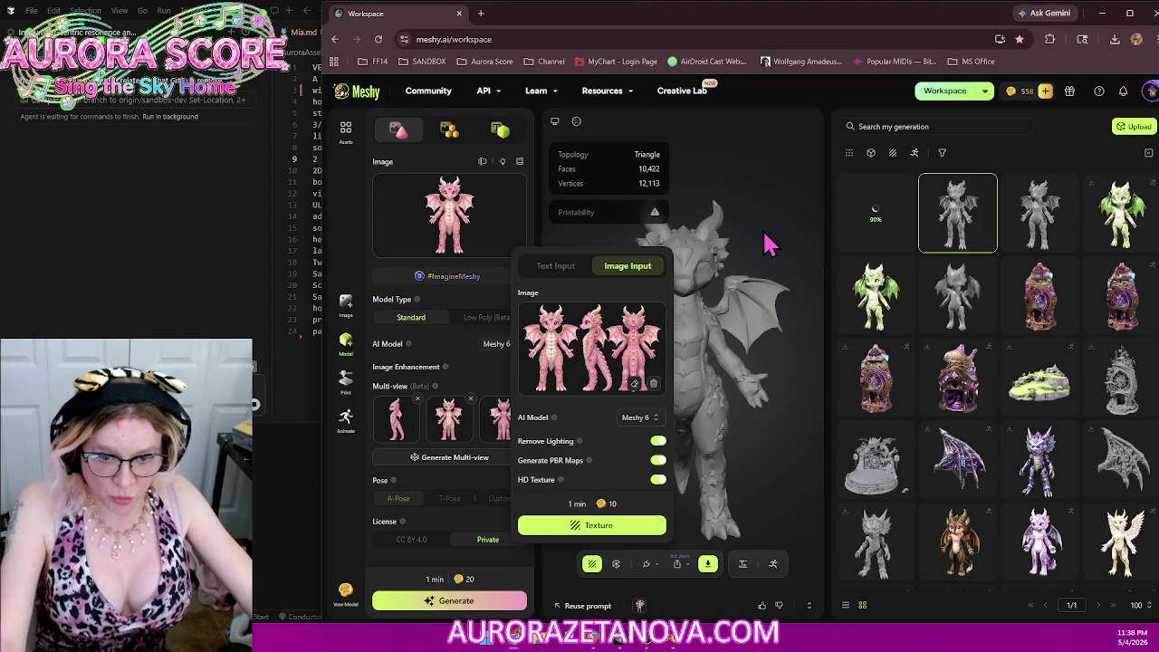
mouse_move(875, 213)
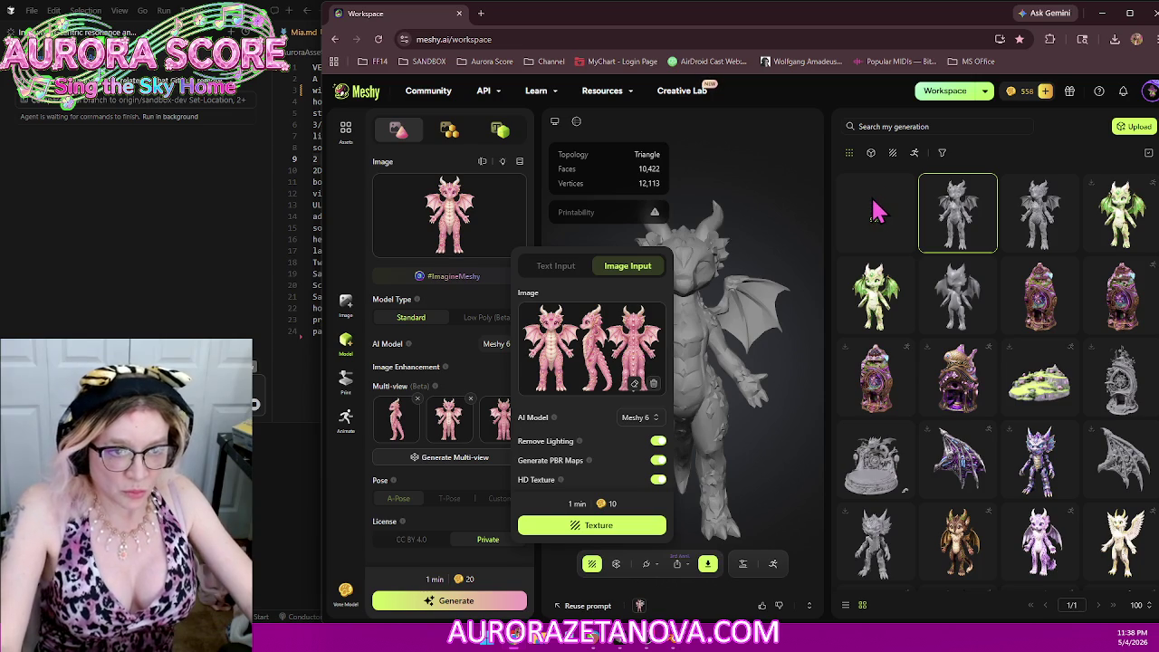
left_click(881, 213)
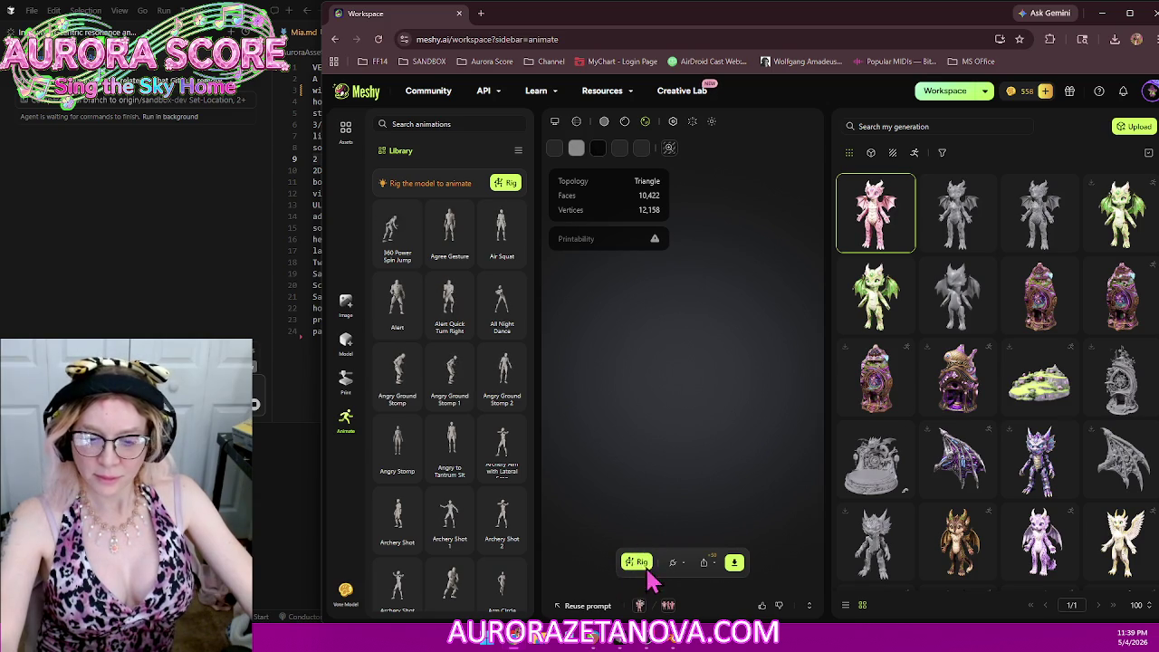
Load the textured pink dragon for animating, then leave the unresponsive page for Cursor.
left_click(639, 603)
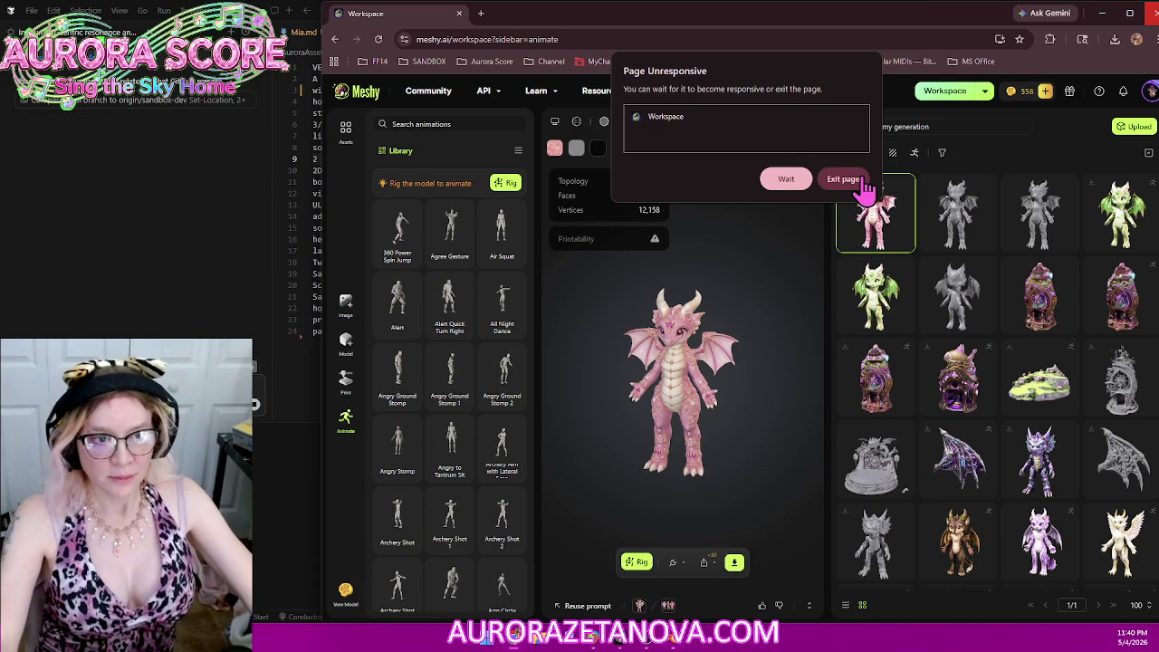
key("alt+Tab")
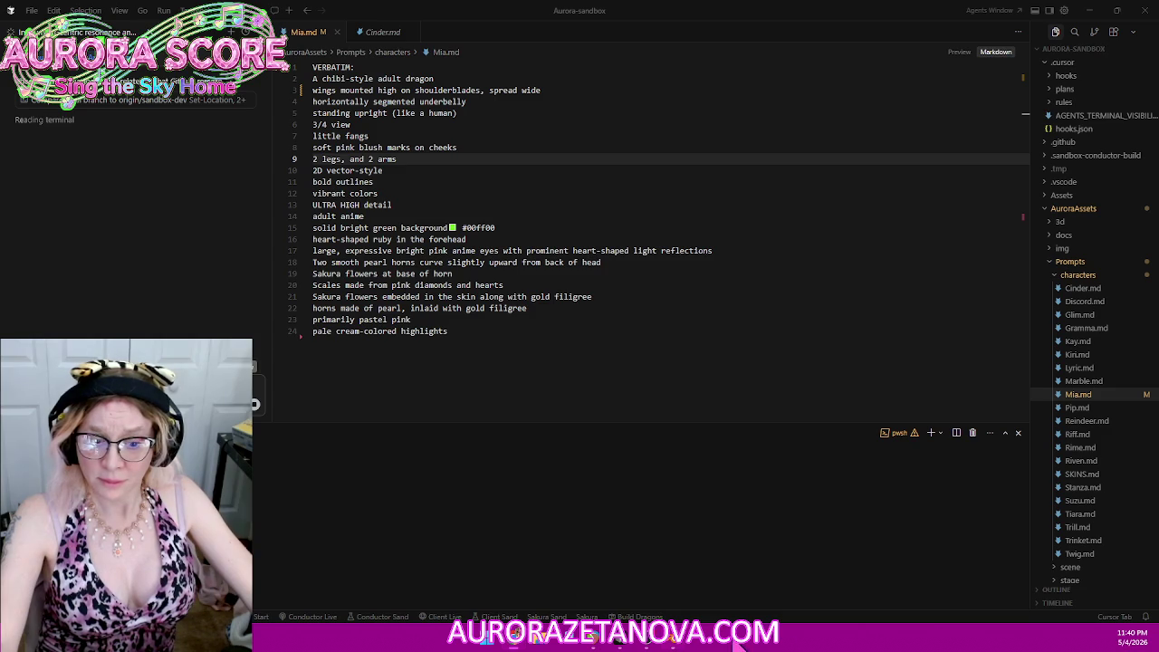
Quit Blender discarding the Mia.blend changes, then bring up the Aurora Cursor window.
left_click(633, 640)
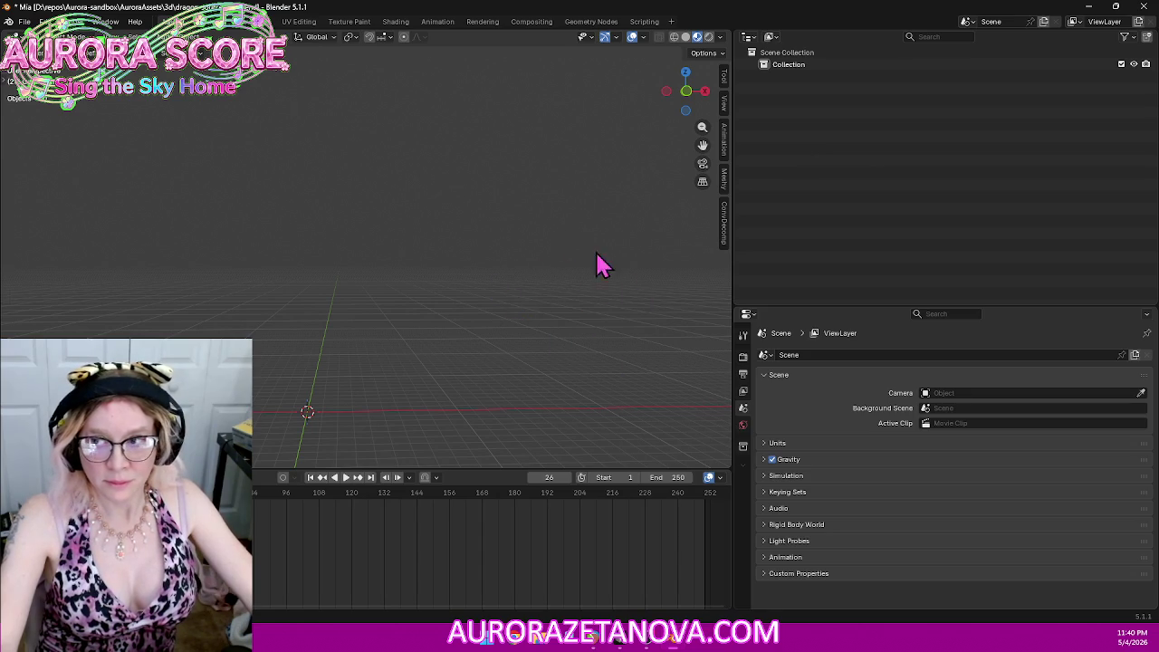
key("ctrl+q")
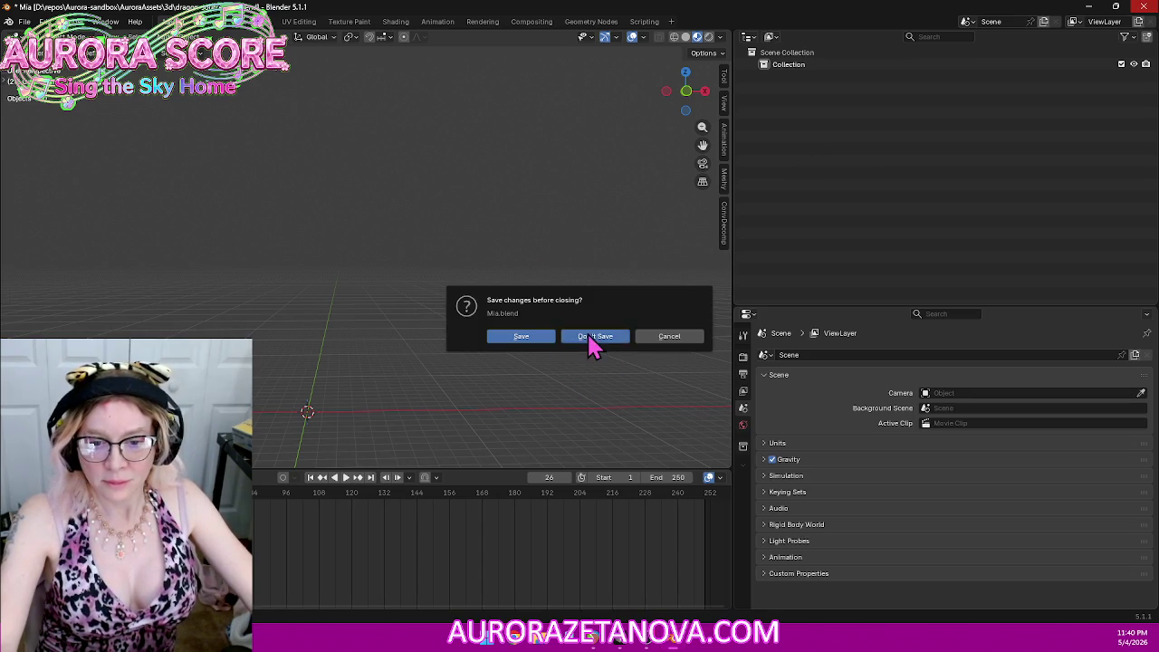
left_click(588, 336)
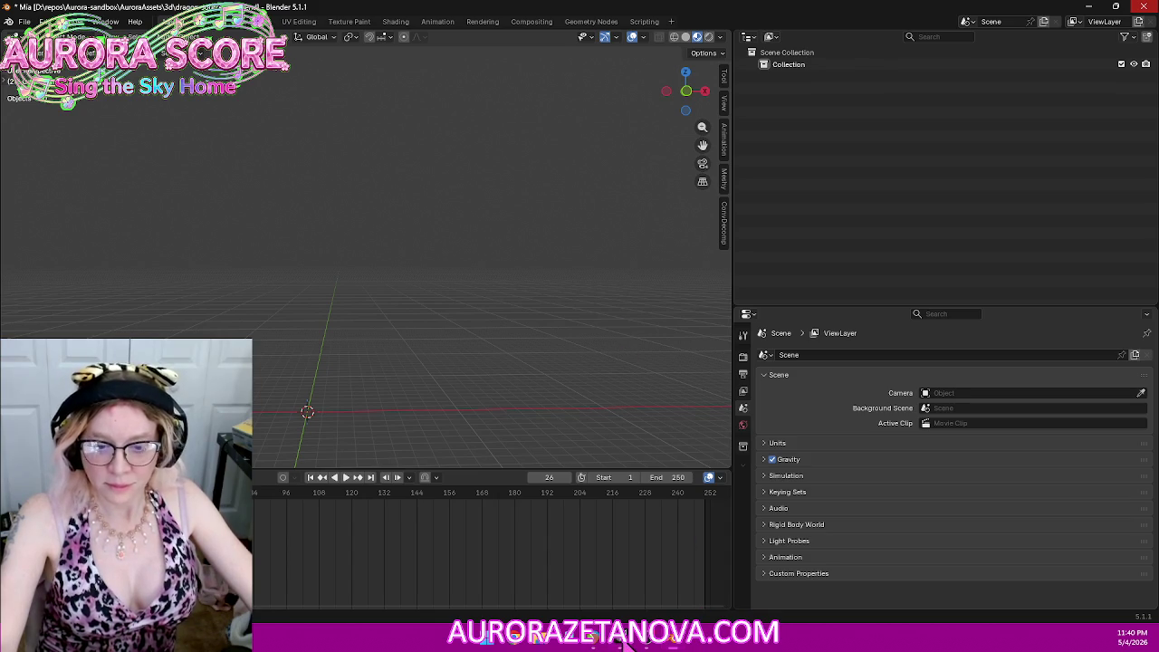
left_click(632, 642)
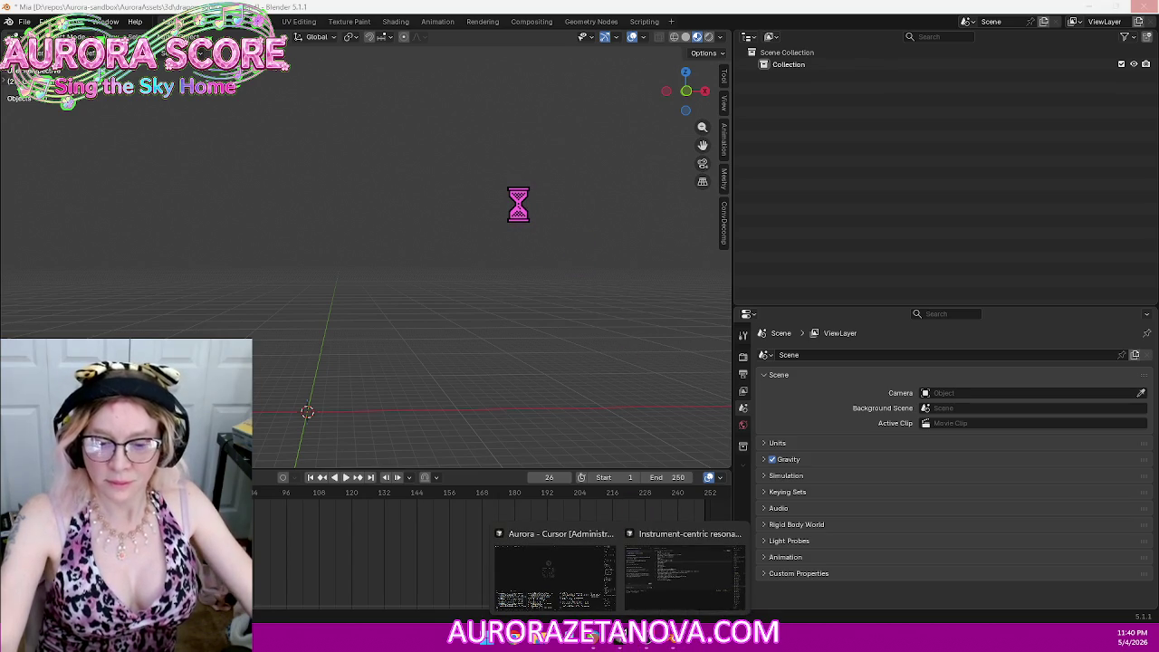
mouse_move(554, 570)
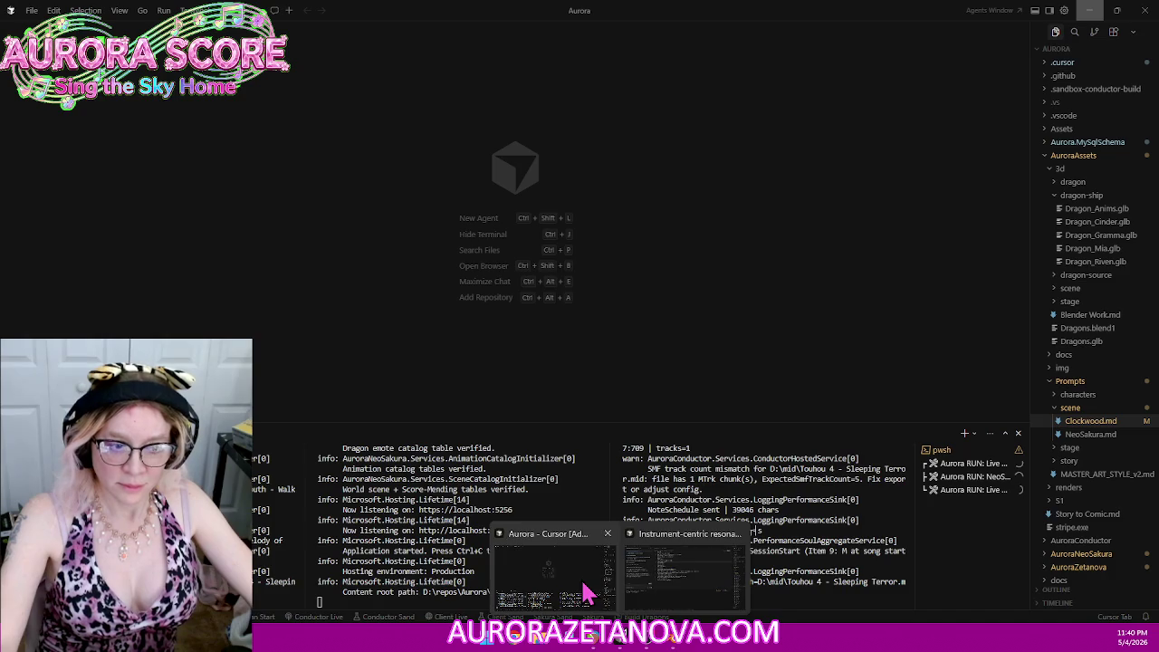
left_click(584, 593)
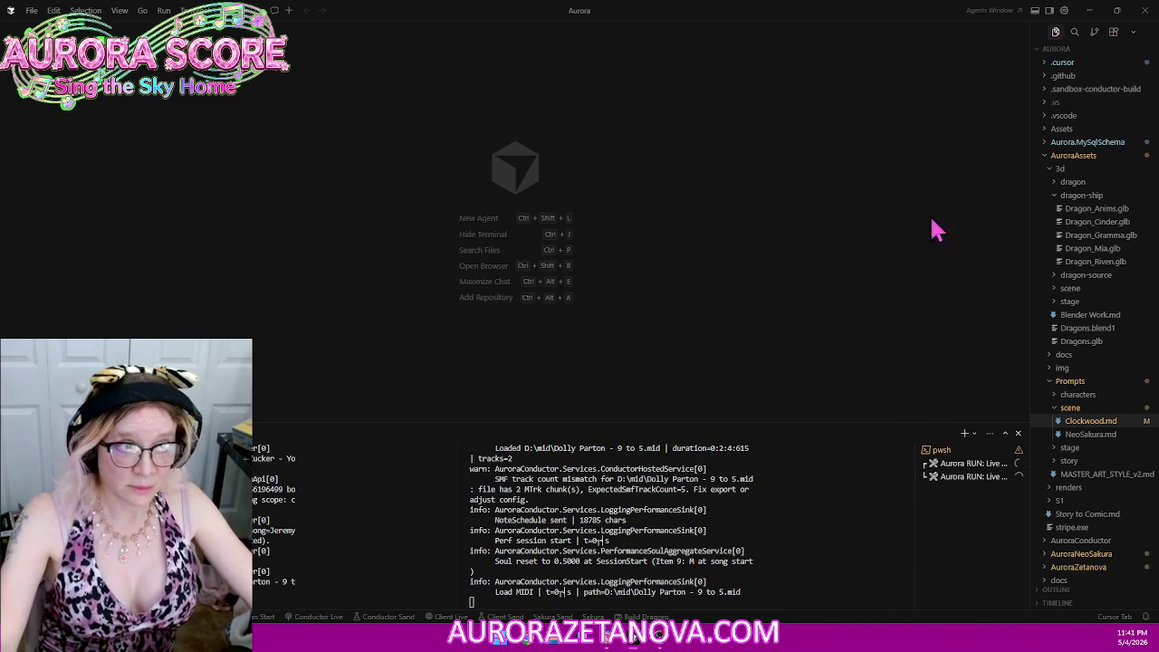
Minimize the Aurora Cursor window to get back to the Aurora-sandbox editor.
left_click(1095, 20)
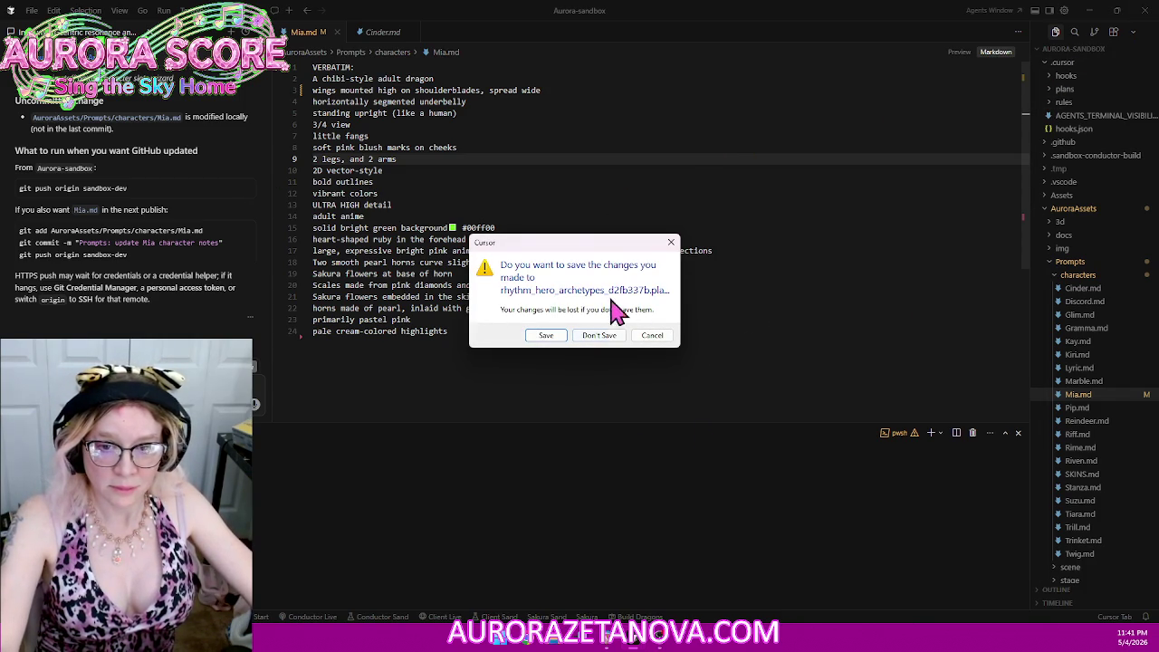
Confirm the save prompt for the rhythm_hero_archetypes plan file so Aurora-sandbox can close.
left_click(551, 338)
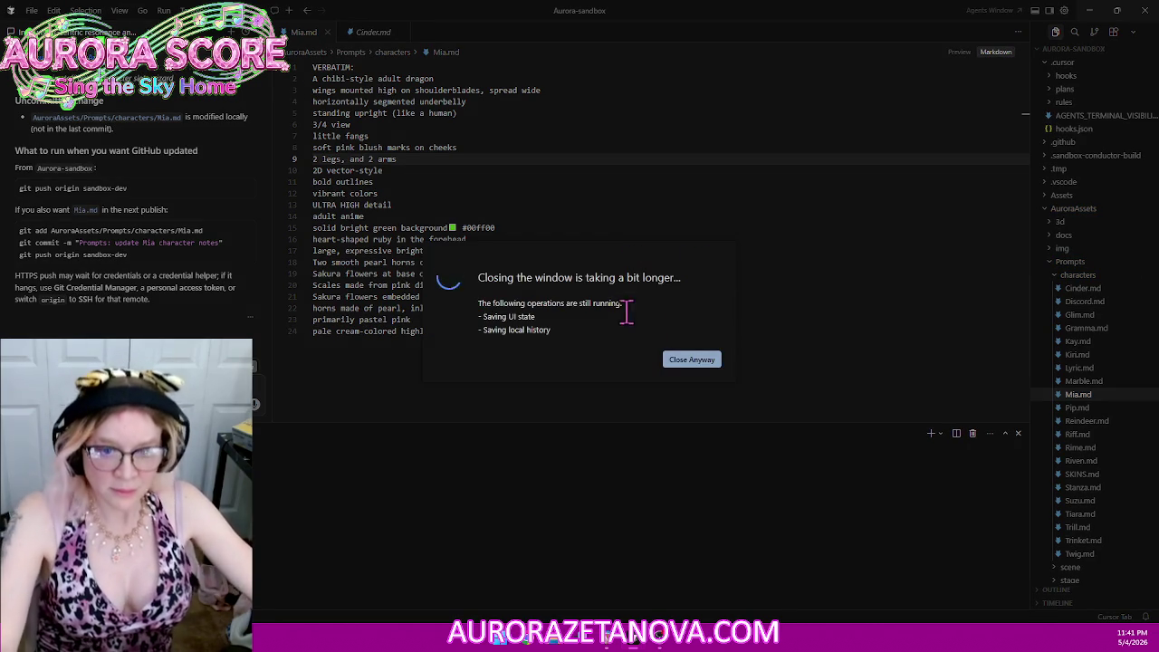
left_click(694, 362)
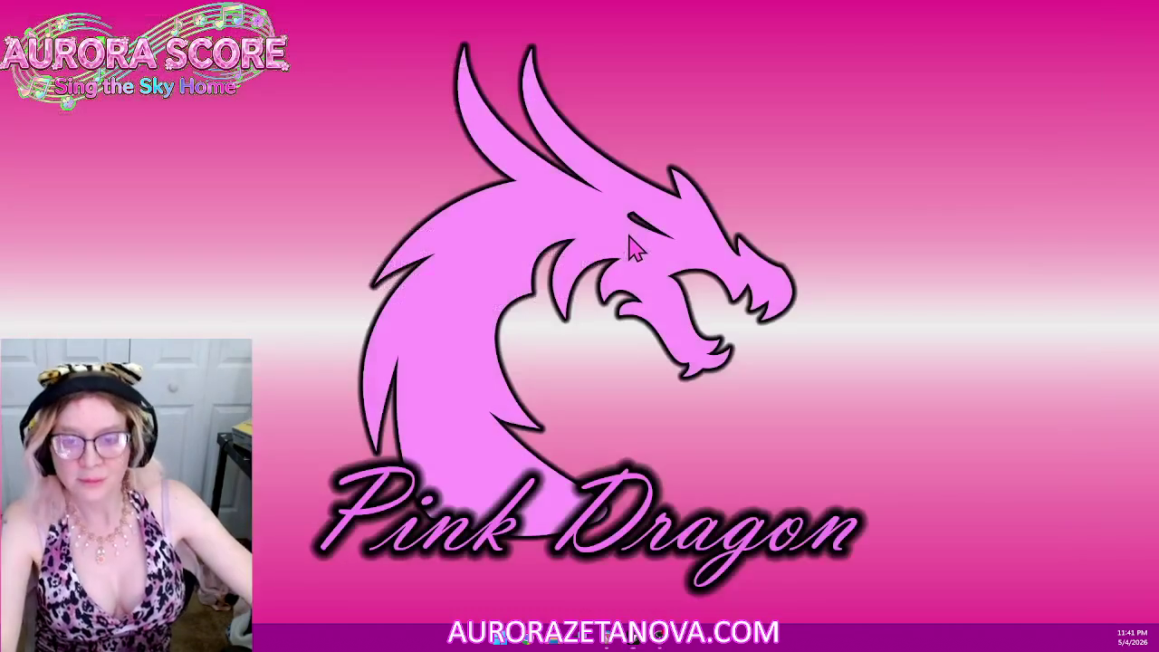
left_click(641, 641)
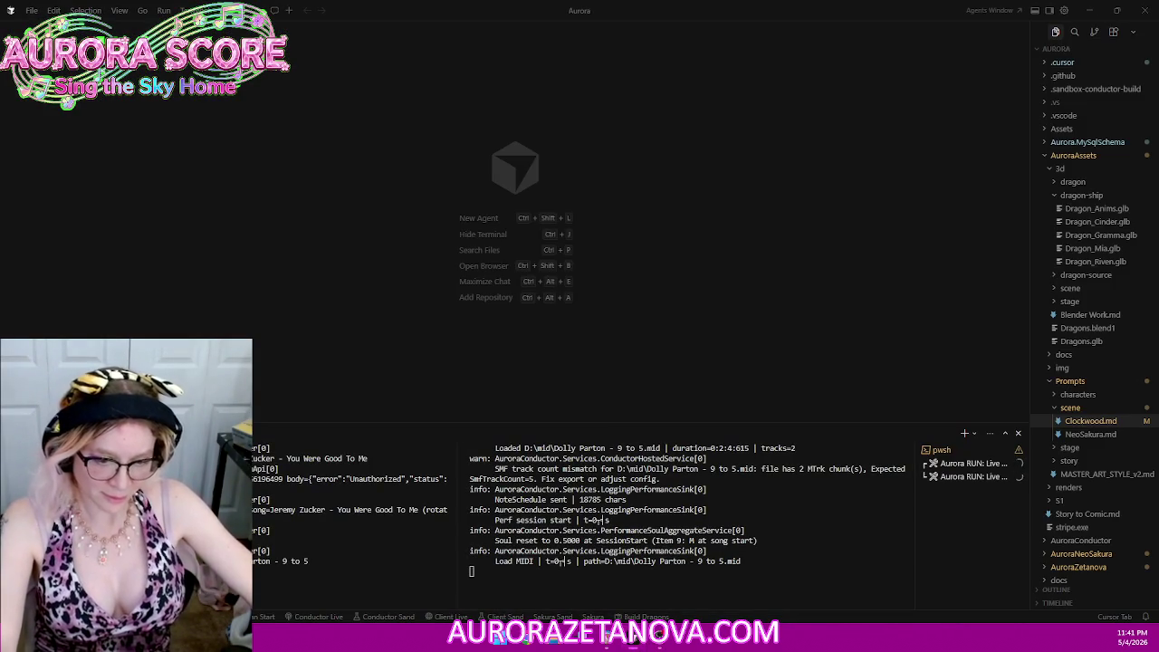
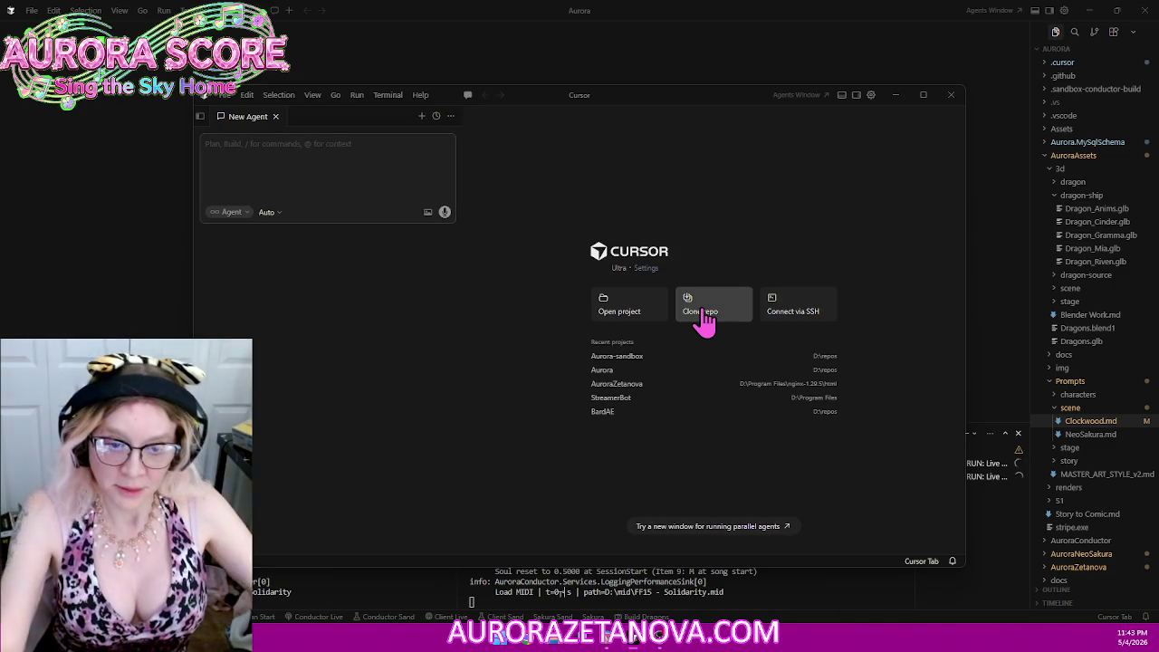
Open the Aurora-sandbox recent project in Cursor and maximize its window.
left_click(652, 362)
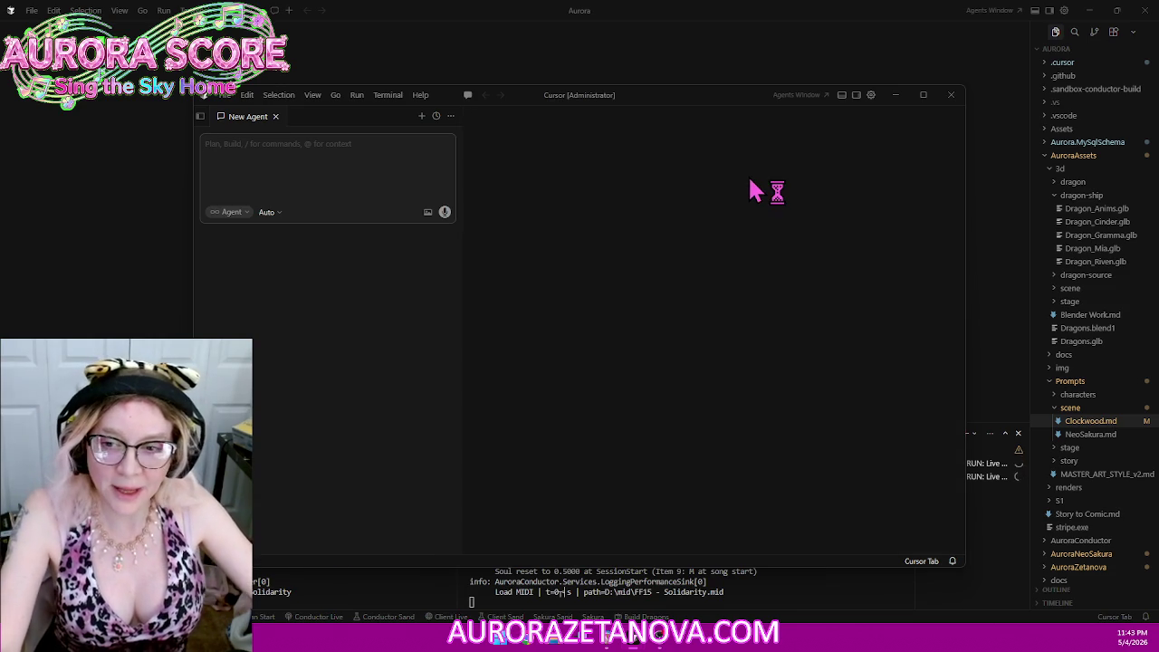
left_click(923, 95)
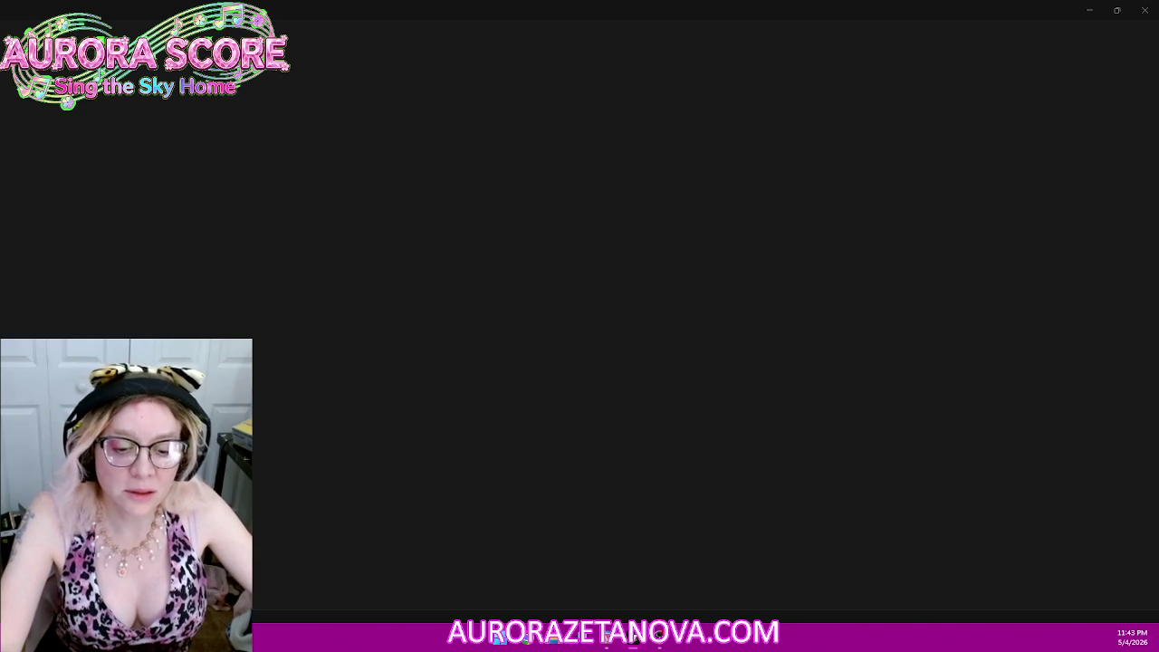
Launch Chrome with the Aurora profile and open Workspace from the Aurora Score bookmarks.
left_click(530, 639)
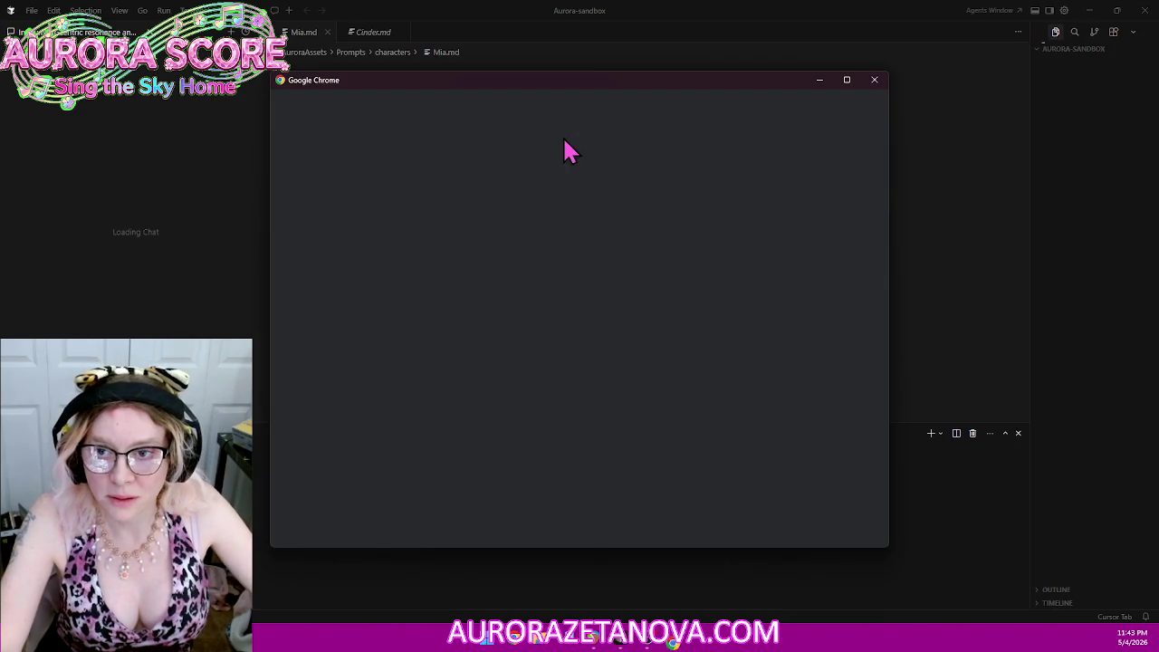
left_click(443, 298)
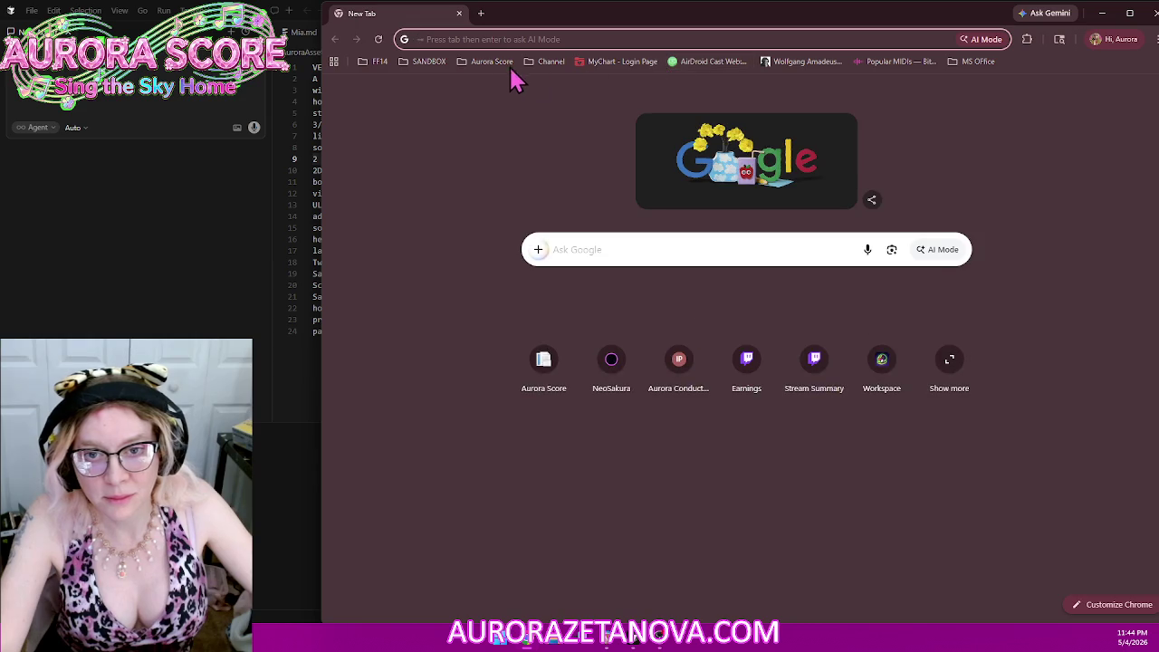
left_click(492, 61)
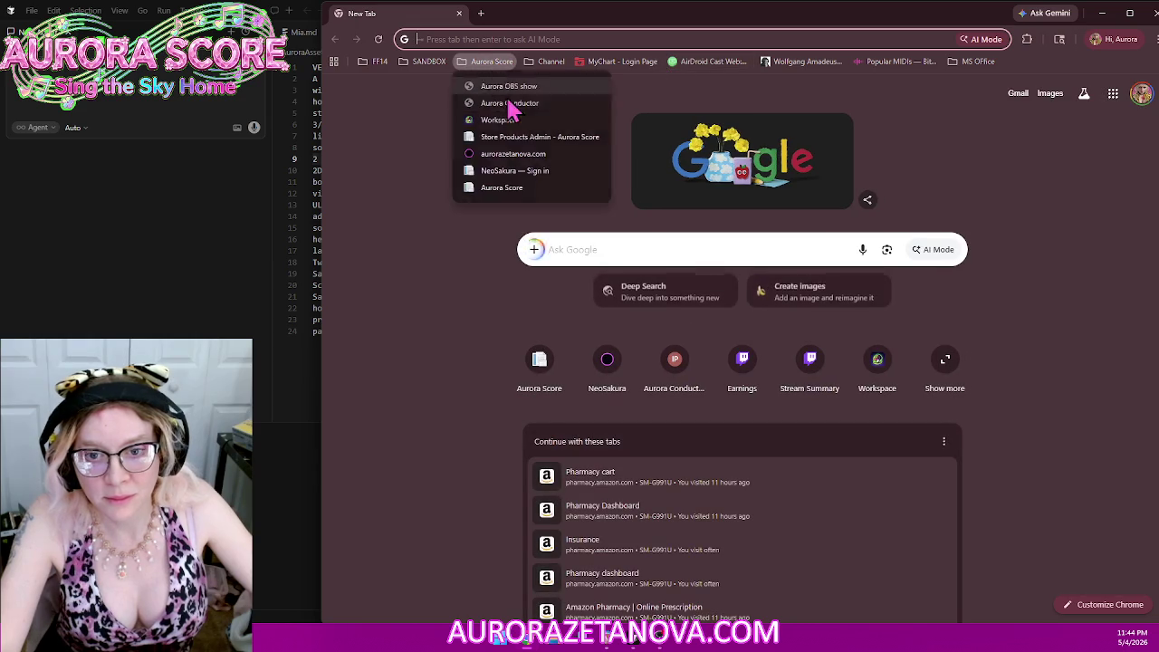
left_click(512, 121)
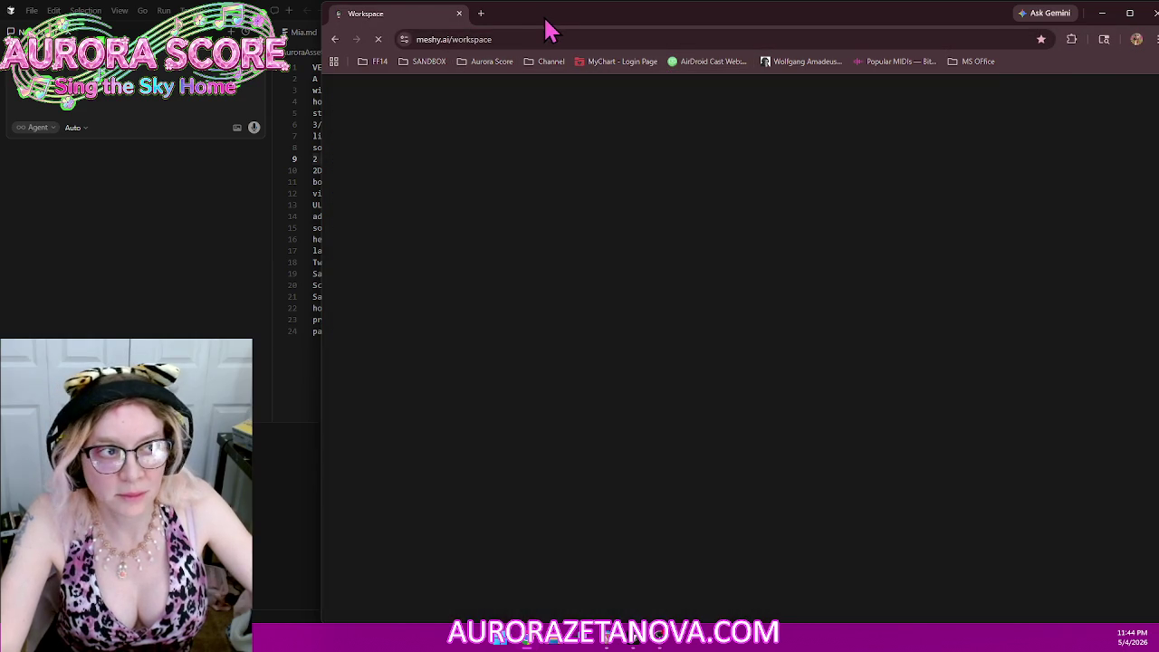
Snap Chrome to the right, place Cursor on the left, and widen the Meshy pane.
left_click_drag(550, 32, 1156, 215)
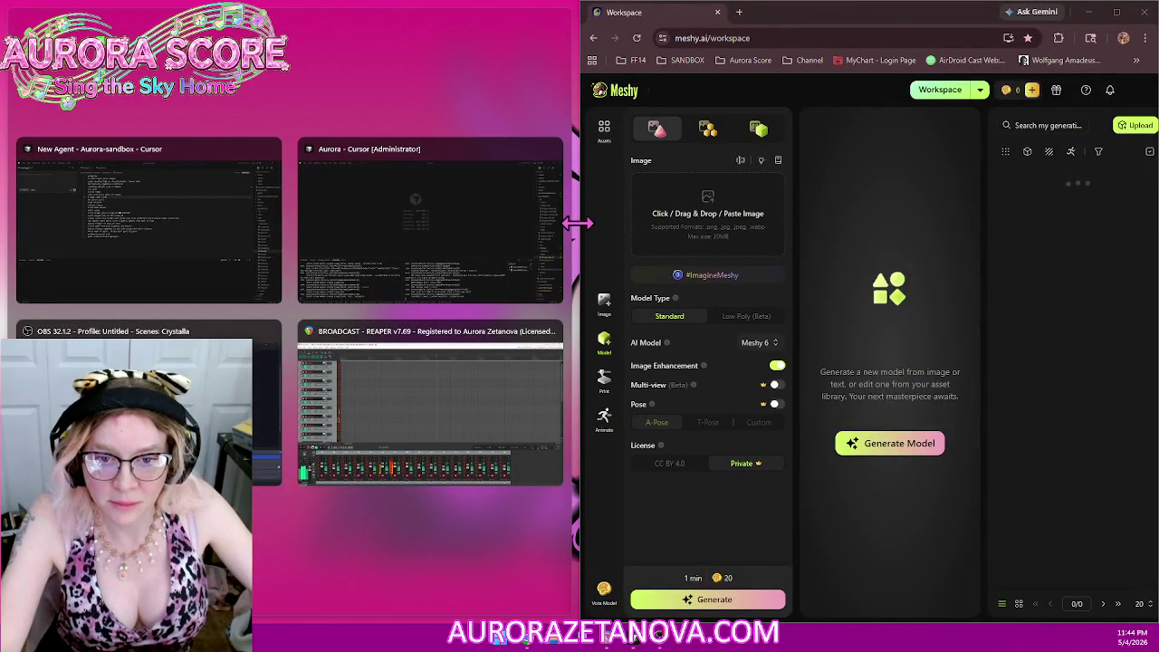
left_click(430, 222)
left_click_drag(362, 229, 279, 229)
left_click(109, 277)
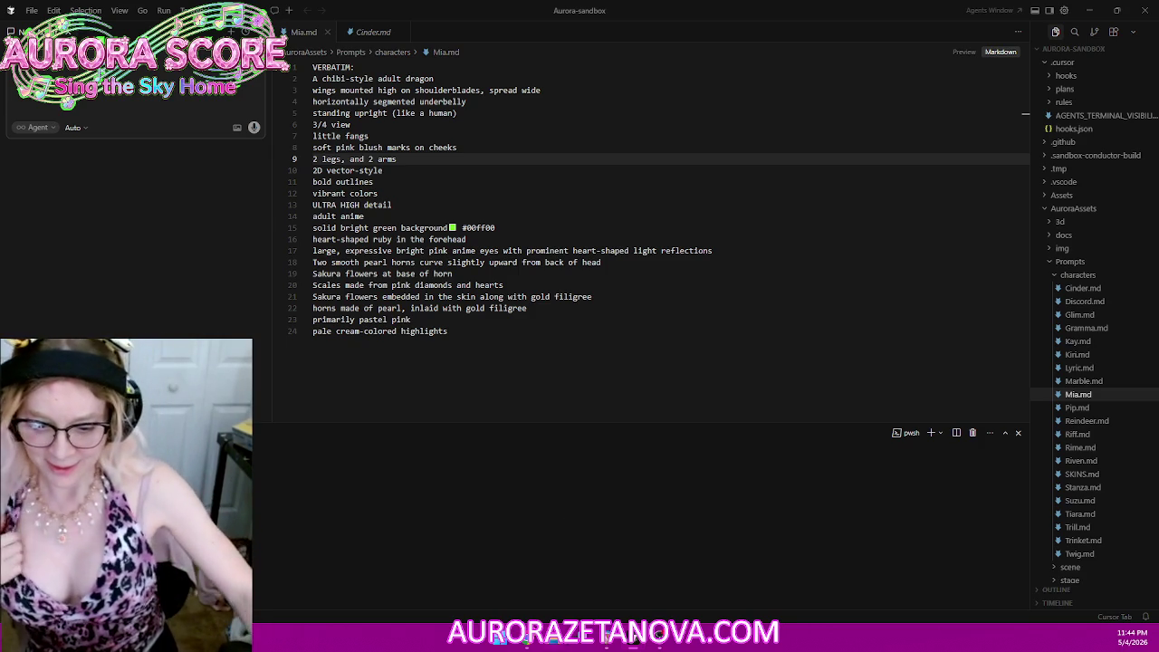
Return from Mia.md to the Meshy workspace in Chrome.
left_click(526, 640)
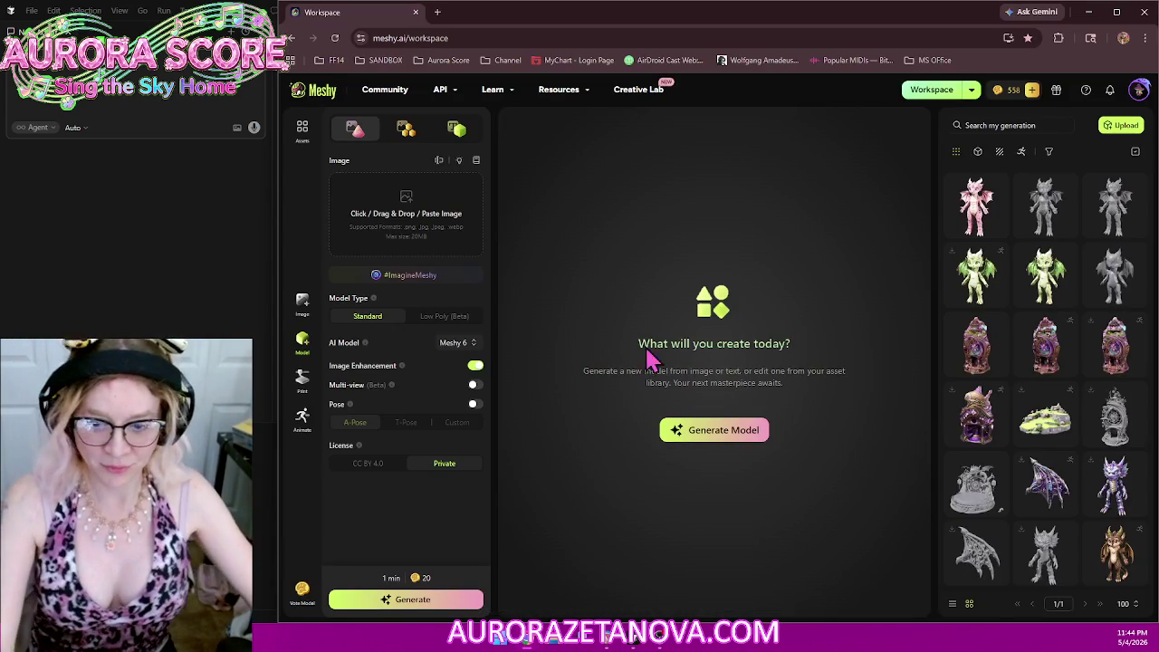
Switch from Meshy back to the Mia.md prompt file in Cursor with Alt+Tab.
key("alt+Tab")
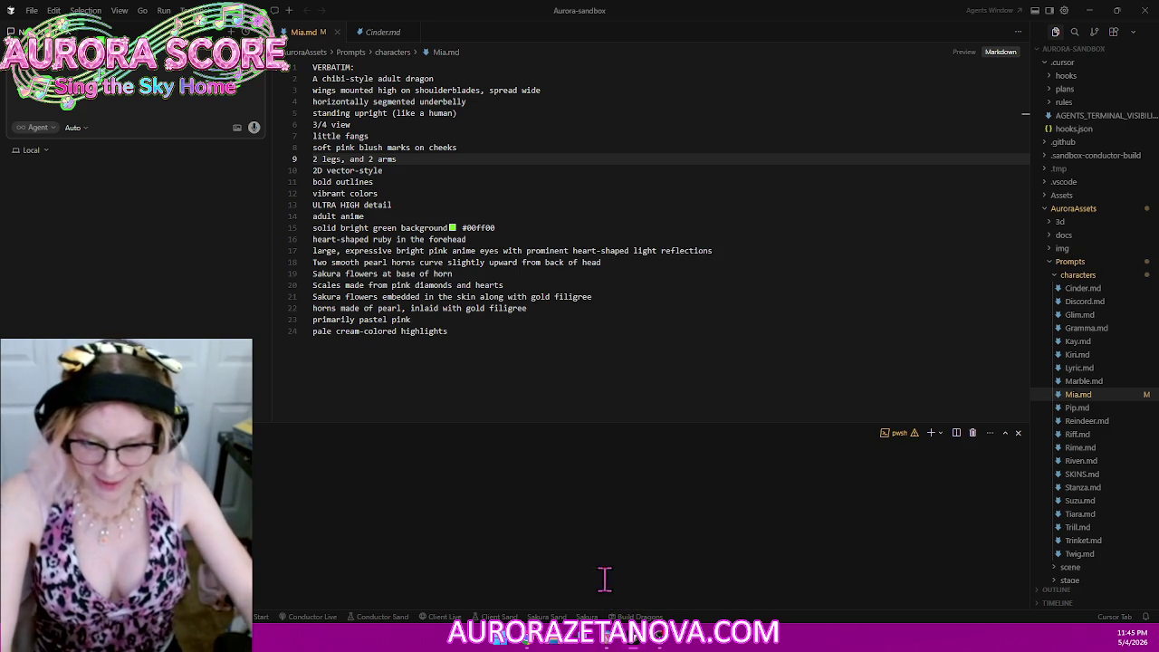
Run the NeoSakura sandbox pane task, then load the pink dragon into Meshy's viewer.
left_click(546, 616)
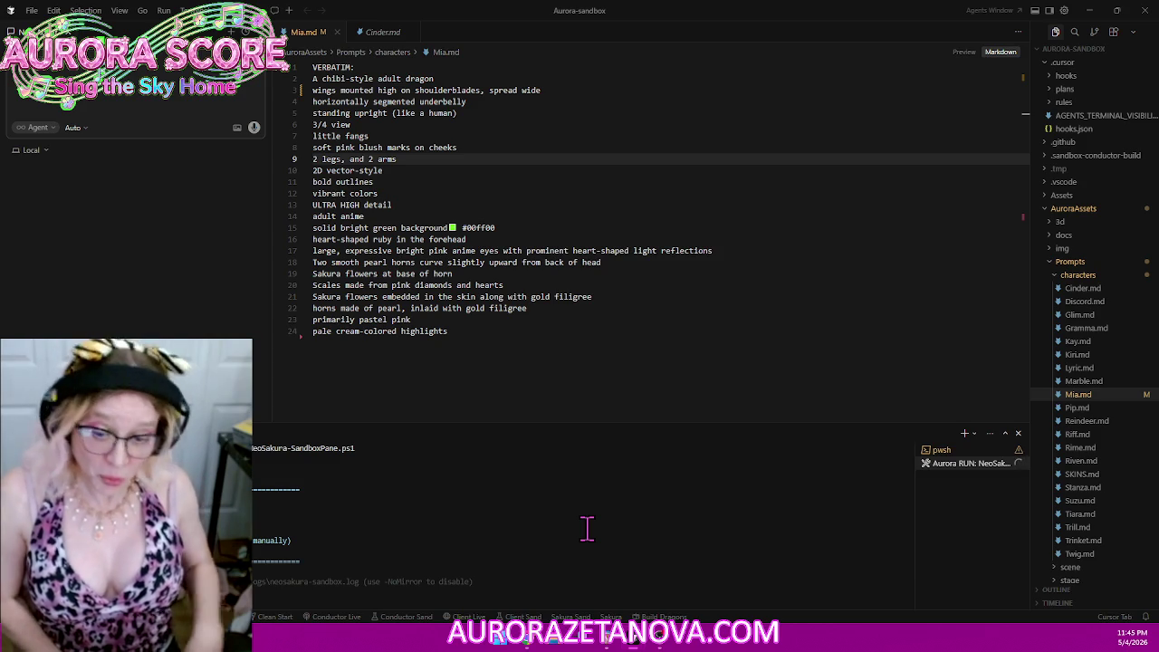
left_click(539, 641)
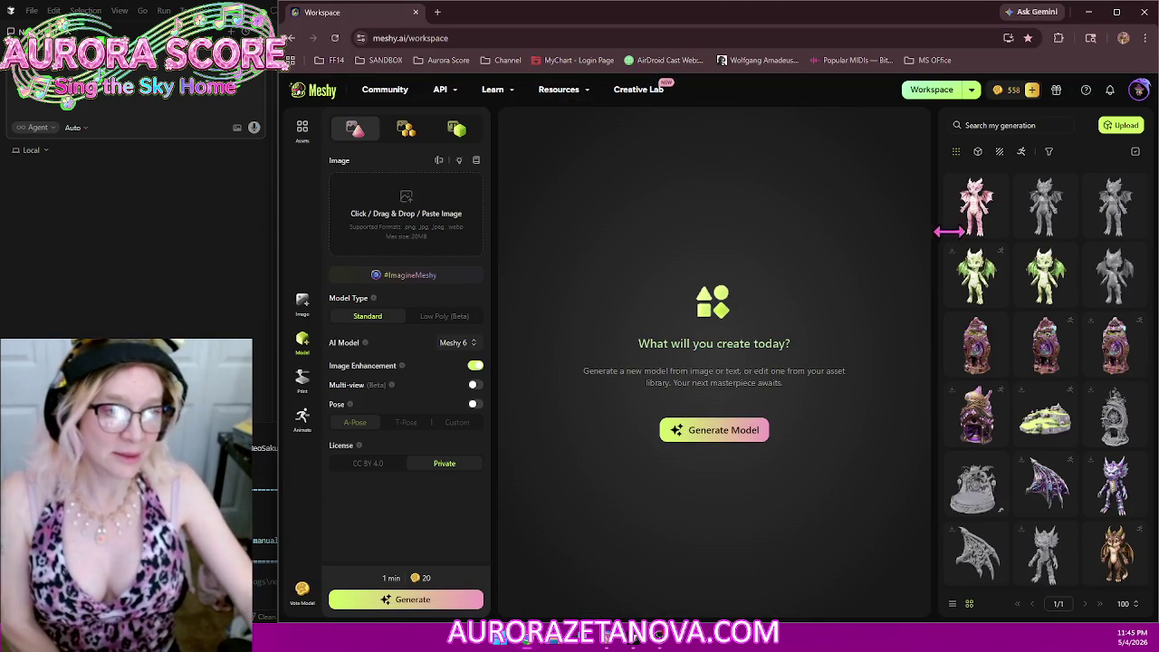
left_click(980, 197)
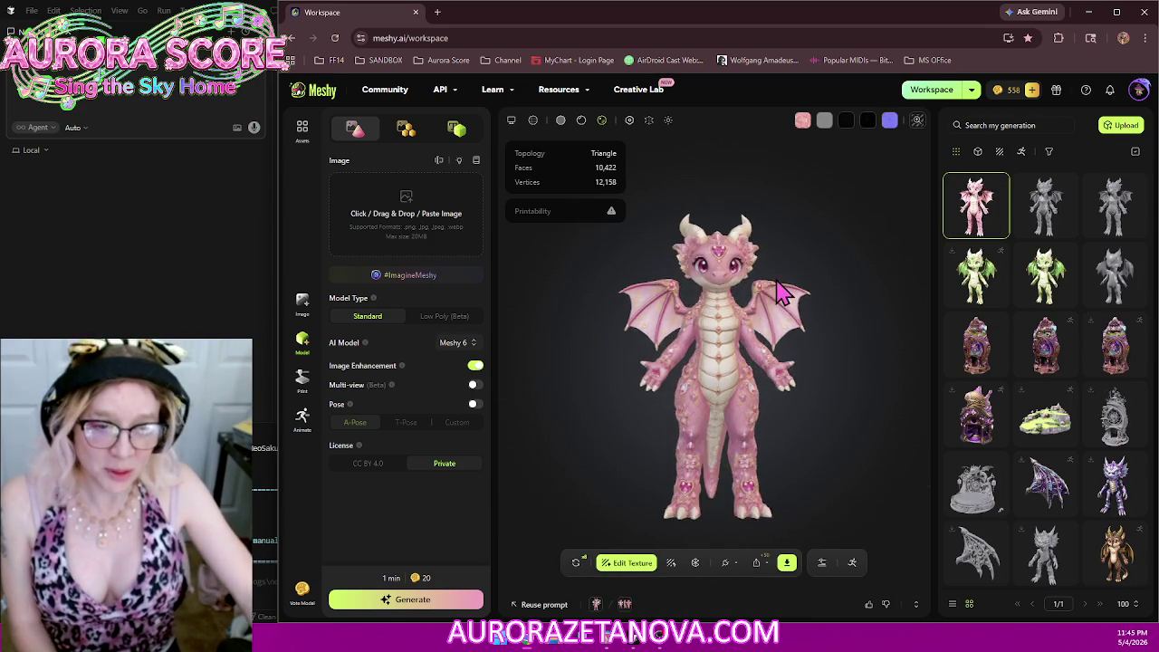
Open the Animate tools for the selected pink chibi dragon.
left_click(302, 418)
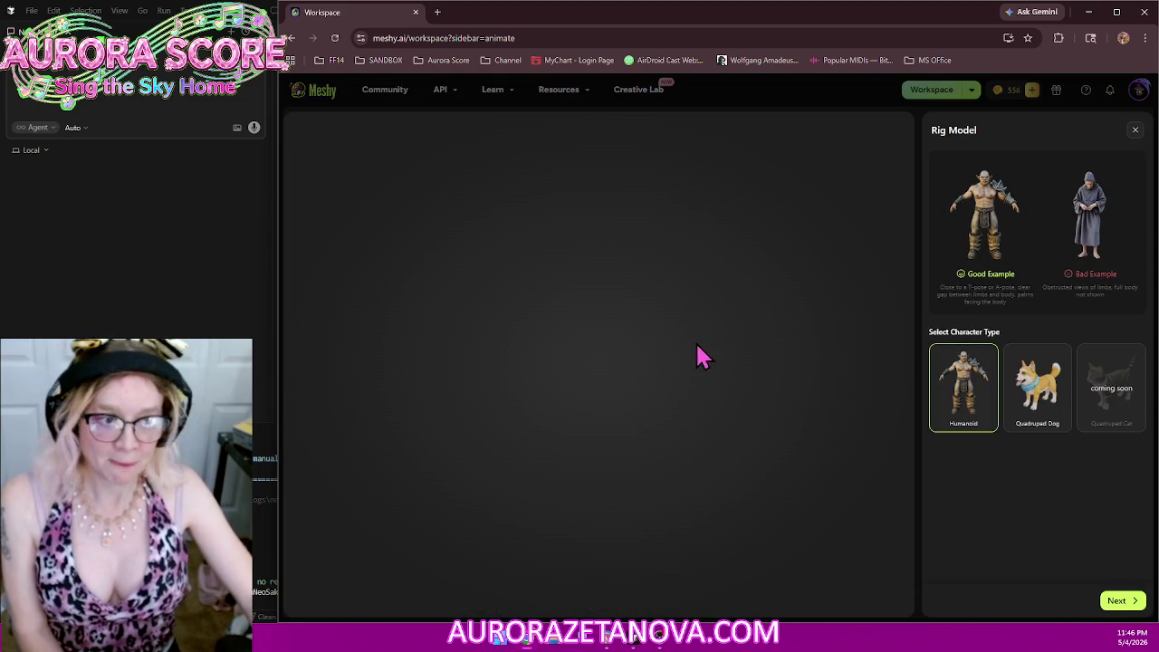
Rig the dragon as Humanoid with height 1.99 m and proceed to marker placement.
left_click(1116, 600)
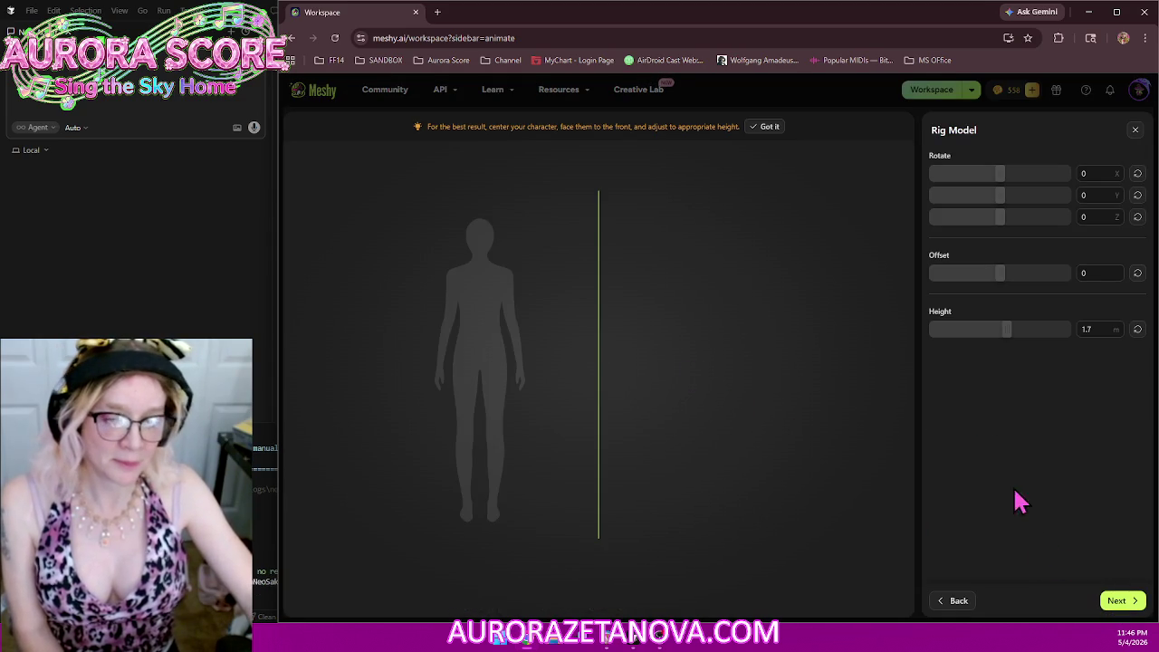
left_click(1029, 333)
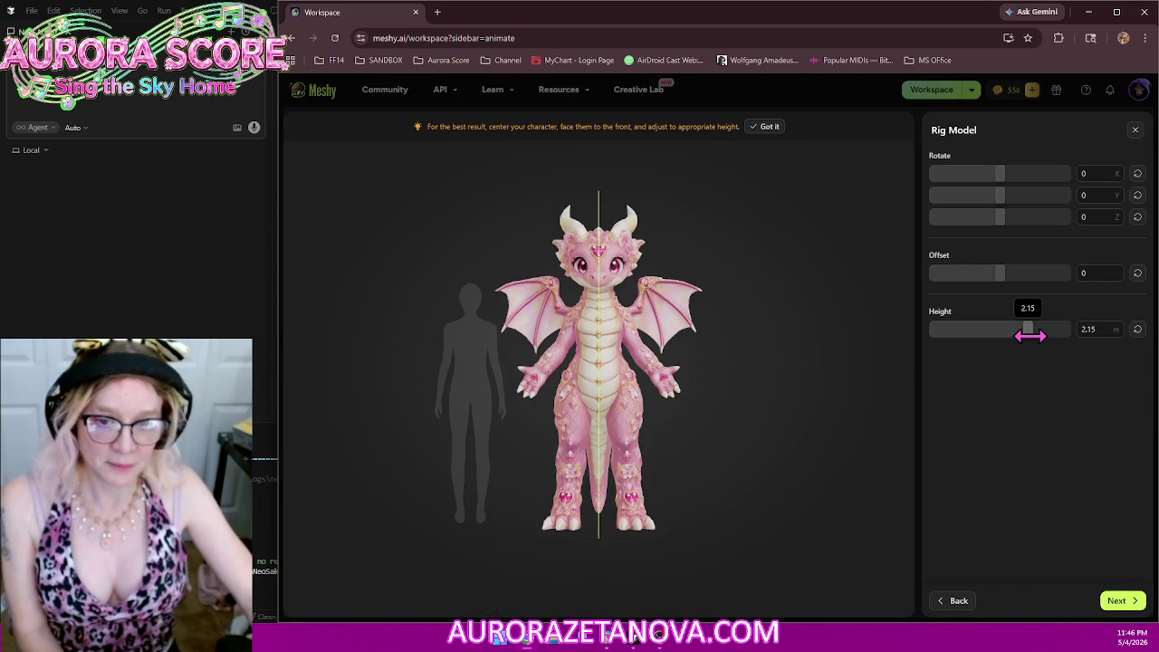
left_click_drag(1027, 335, 1020, 340)
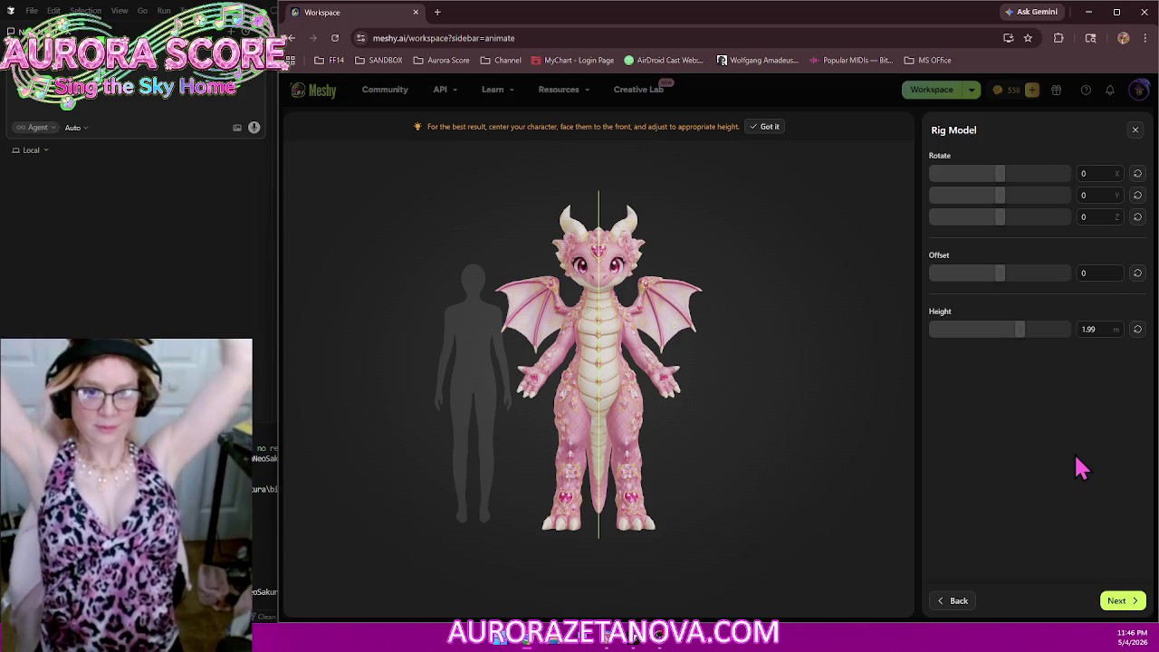
left_click(1129, 603)
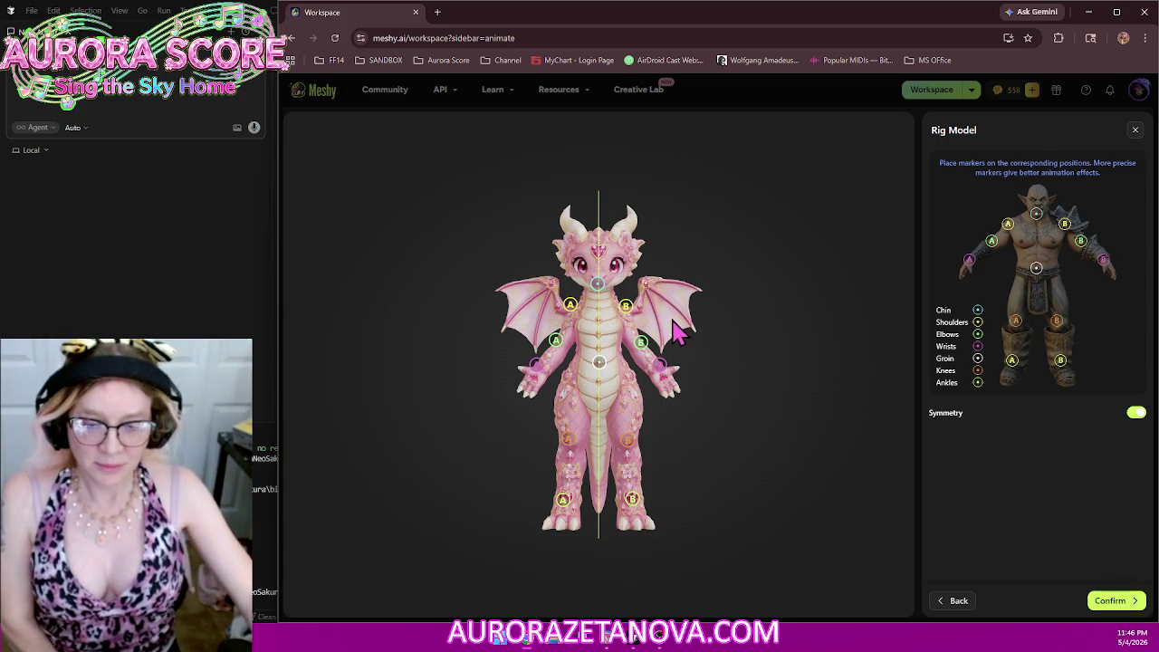
Drag the shoulder, elbow, wrist, knee and ankle markers onto the dragon's joints.
left_click_drag(570, 307, 577, 315)
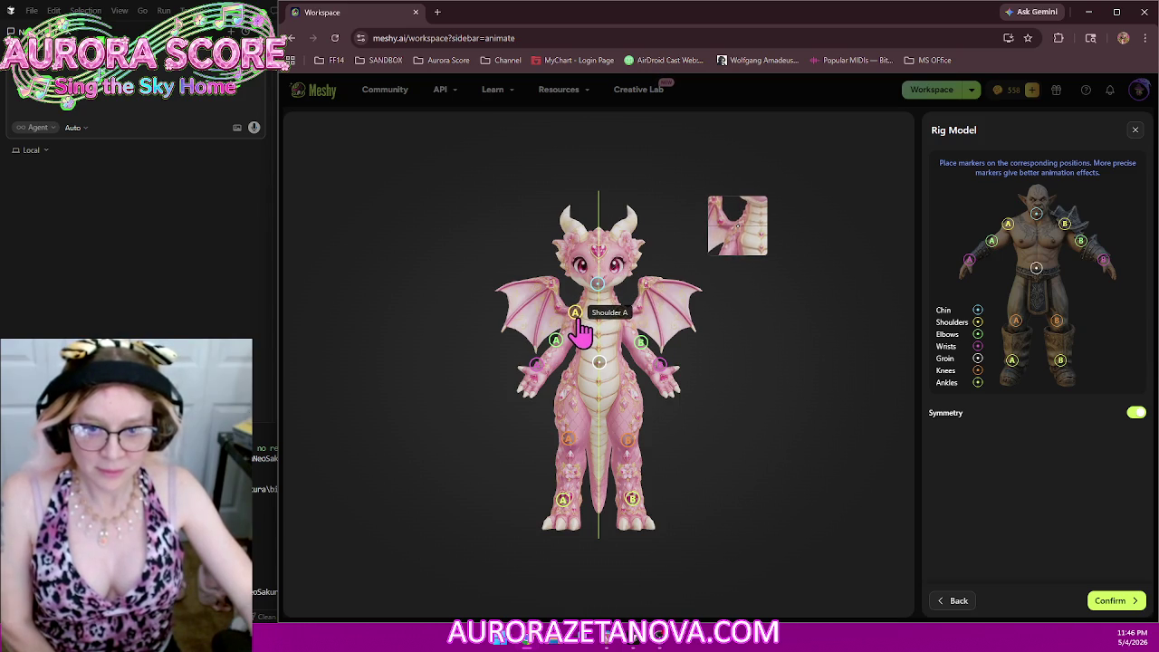
left_click_drag(581, 324, 572, 319)
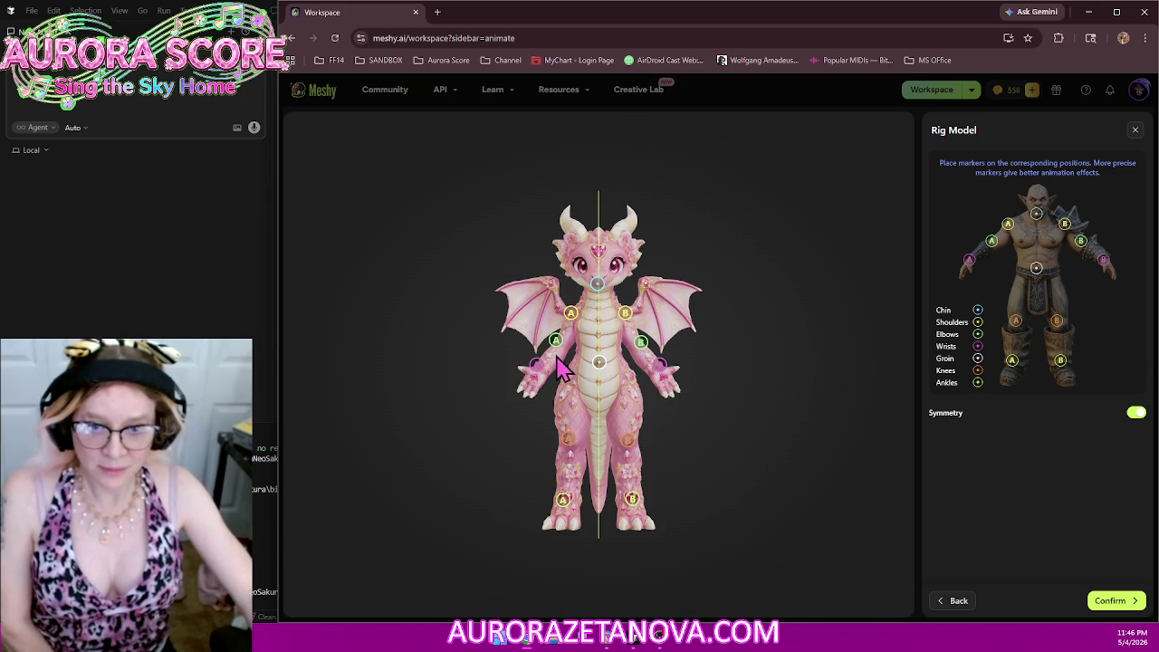
left_click_drag(557, 343, 543, 382)
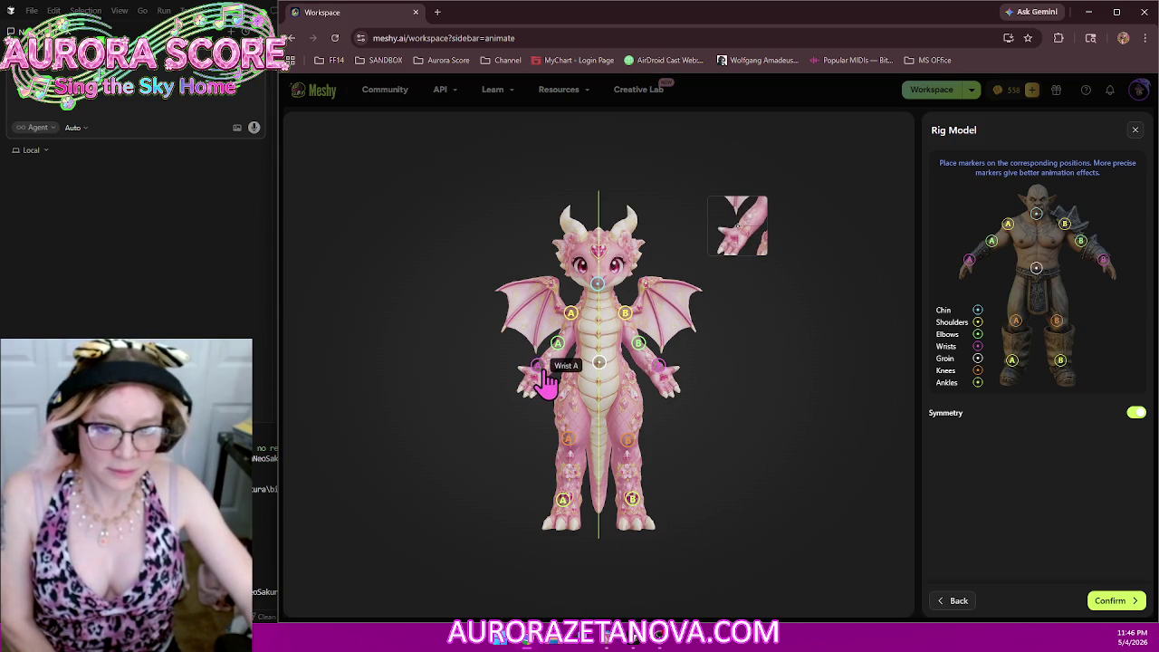
left_click_drag(543, 382, 564, 353)
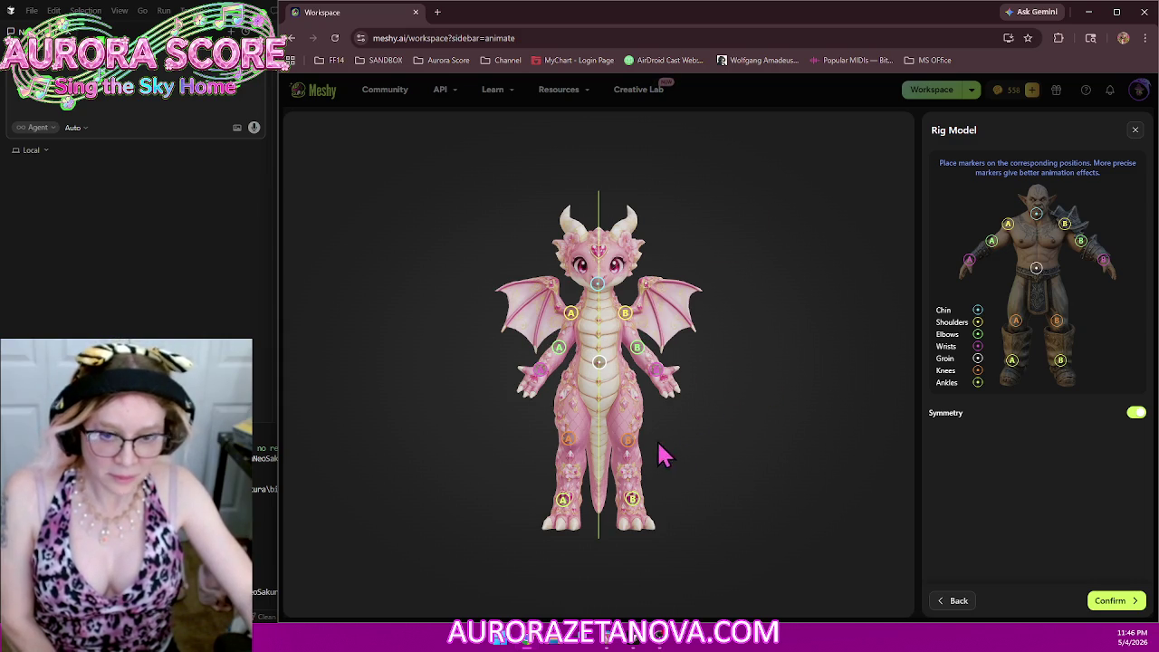
mouse_move(628, 442)
left_mouse_down()
mouse_move(664, 453)
mouse_move(631, 460)
left_mouse_up()
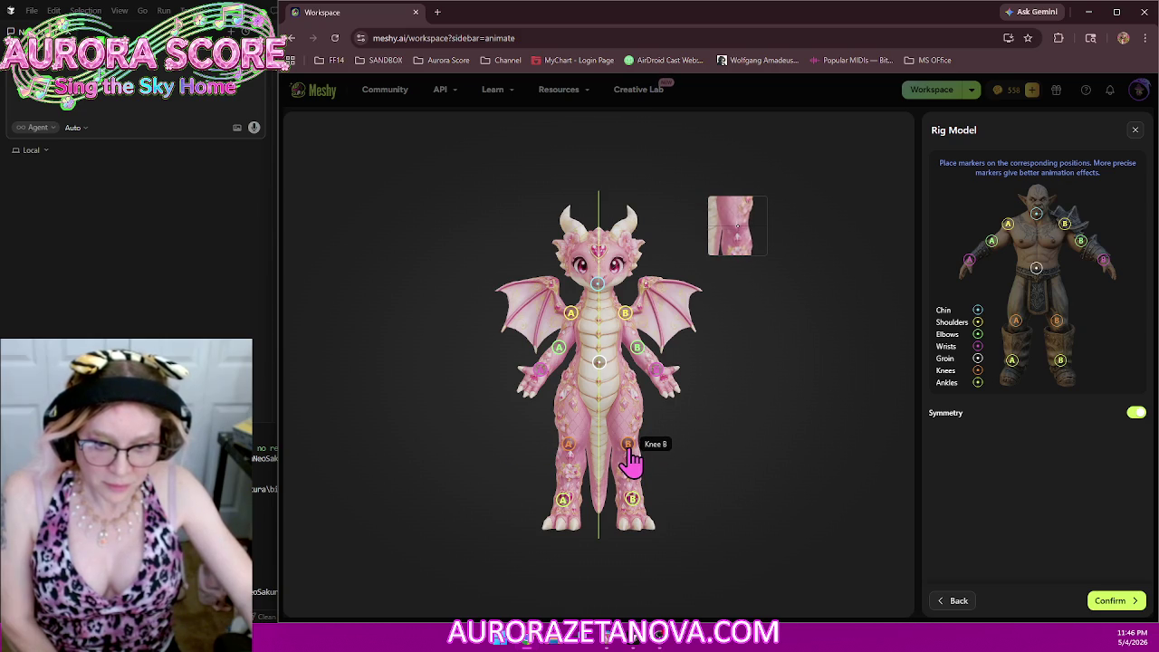
mouse_move(632, 507)
left_mouse_down()
mouse_move(739, 504)
mouse_move(633, 514)
left_mouse_up()
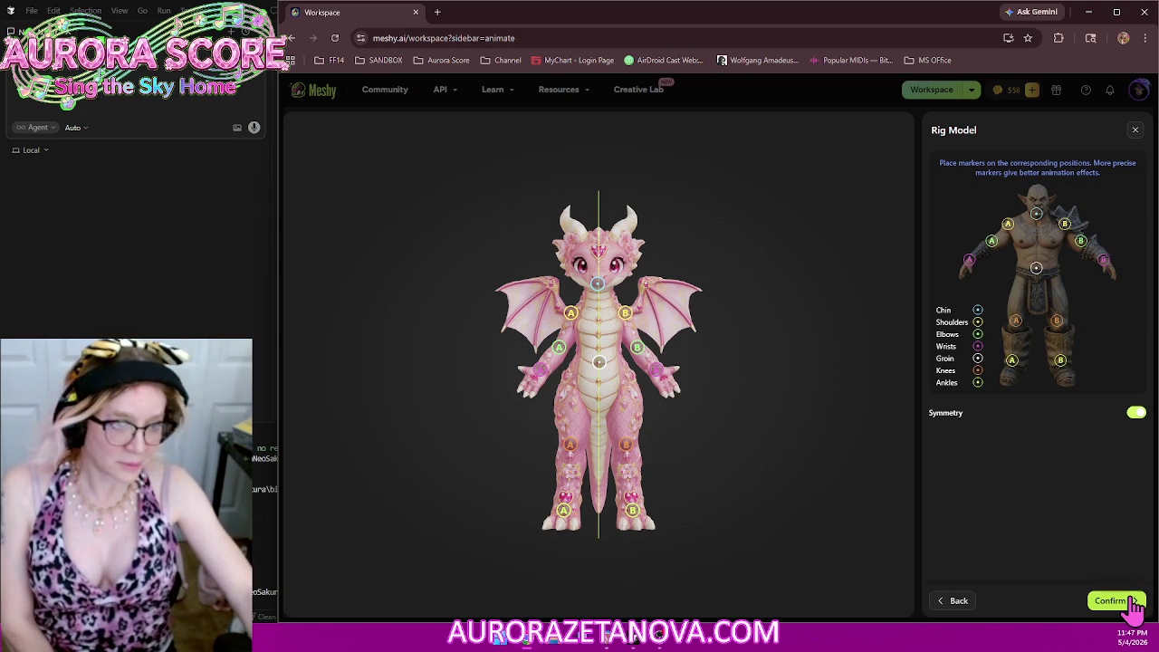
Build the rig, orbit the maximized view of the idle dragon, and add 360 Power Spin Jump.
left_click(1131, 605)
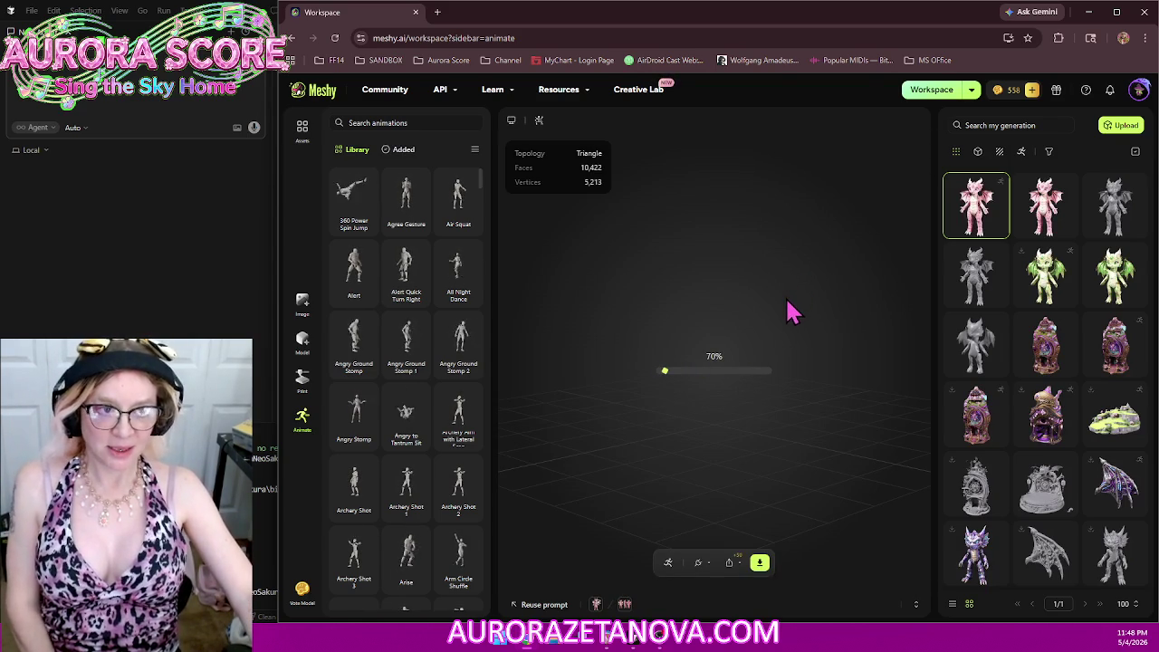
left_click(1116, 12)
mouse_move(521, 357)
left_mouse_down()
mouse_move(652, 384)
mouse_move(550, 336)
left_mouse_up()
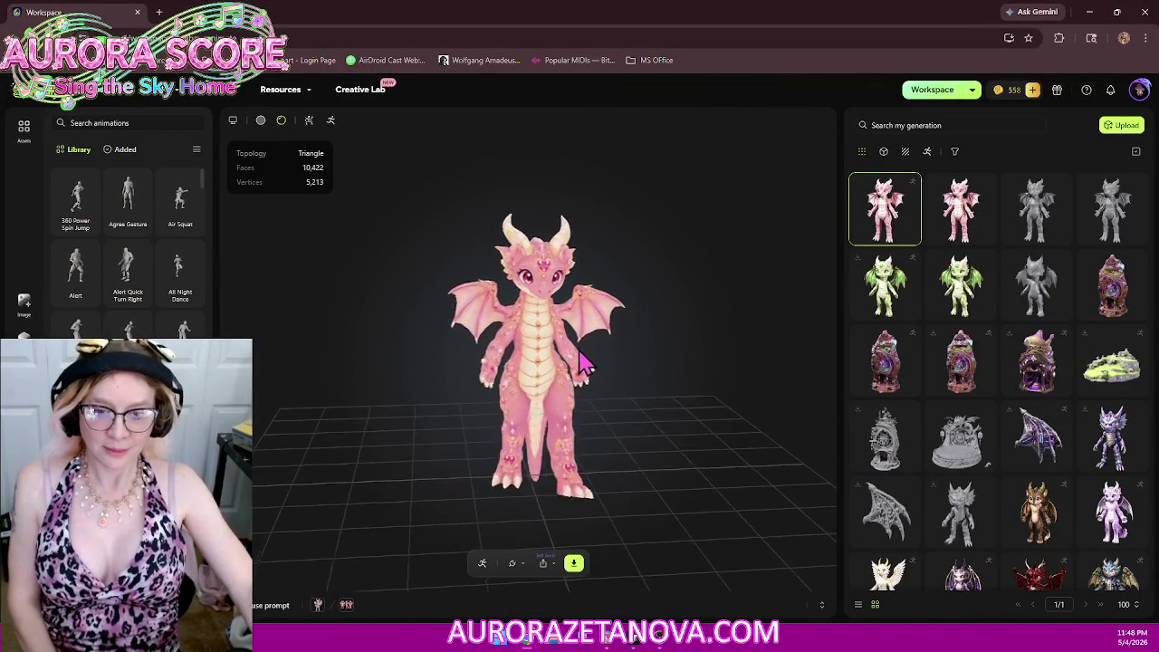
left_click_drag(588, 362, 593, 398)
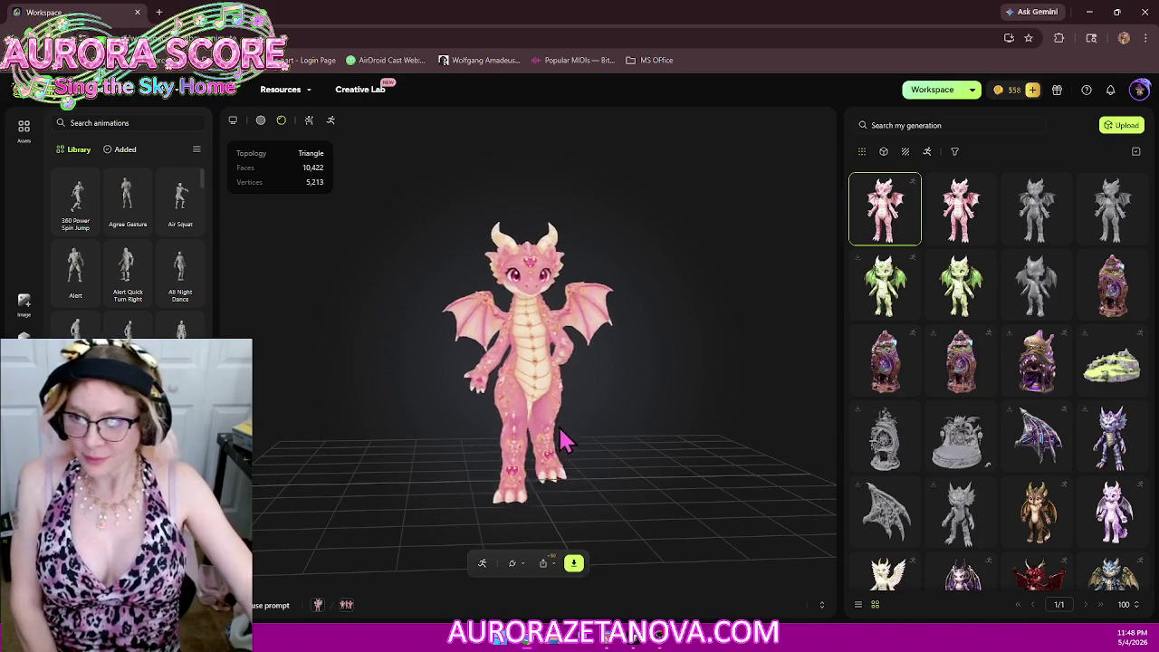
left_click(76, 224)
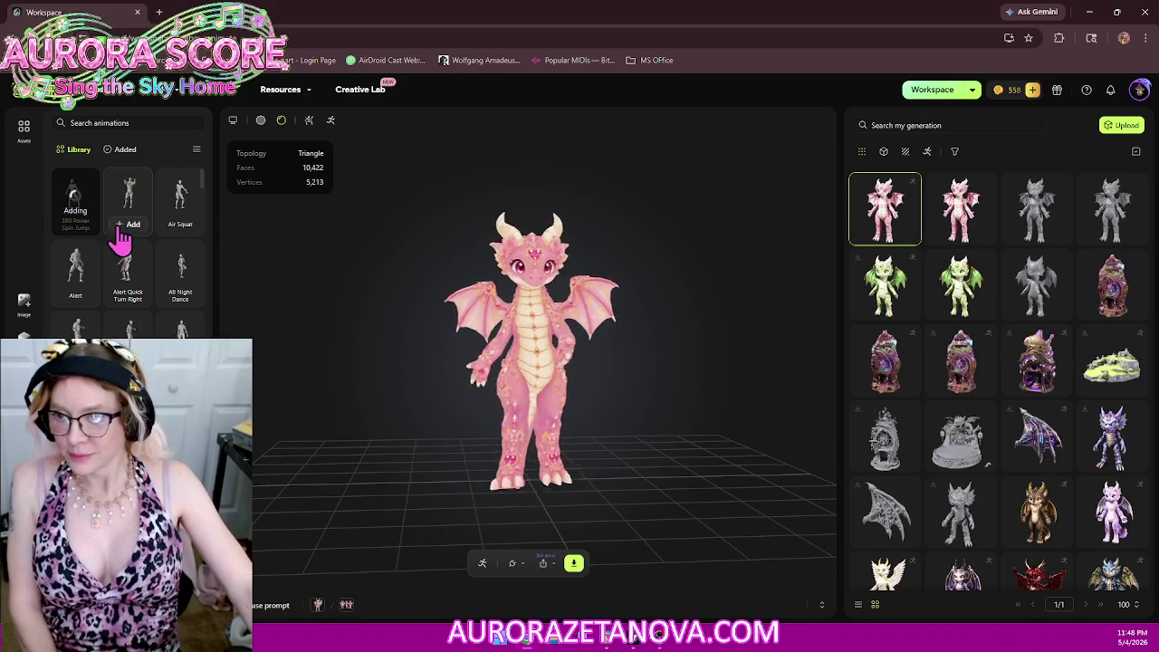
Add the Agree Gesture, Air Squat, Alert and All Night Dance animations.
left_click(127, 224)
left_click(180, 225)
left_click(76, 296)
mouse_move(180, 272)
left_click(182, 299)
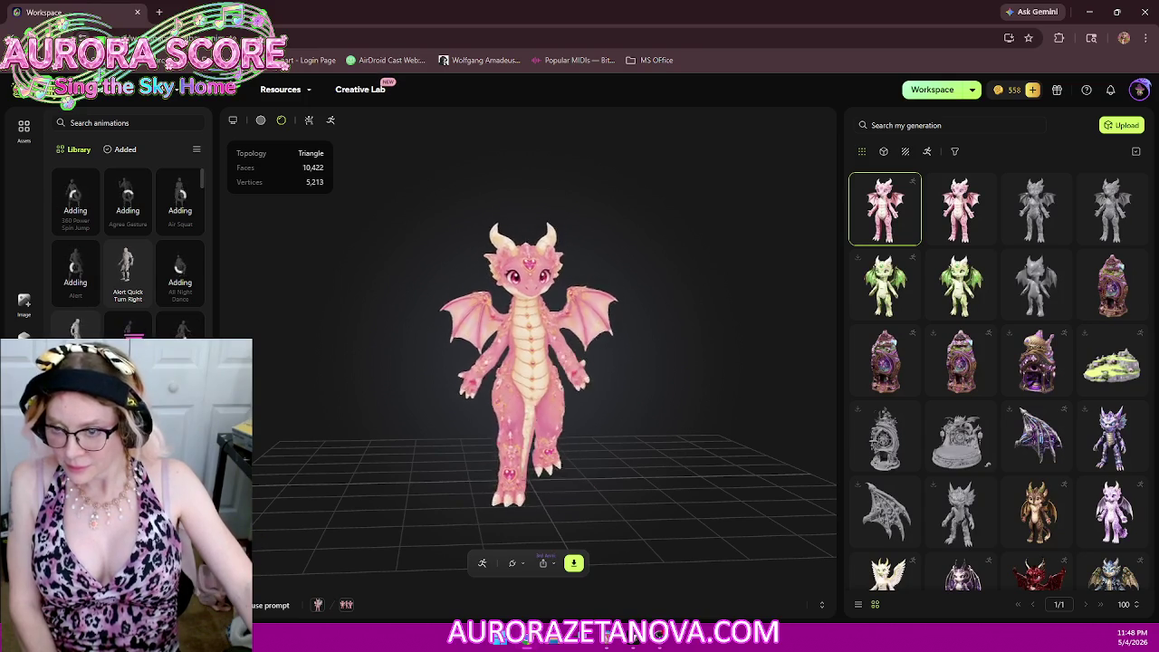
Add Arise, Arm Circle Shuffle, another animation, Baseball and Bass Beats from further down the Library.
scroll(127, 254, "down", 3)
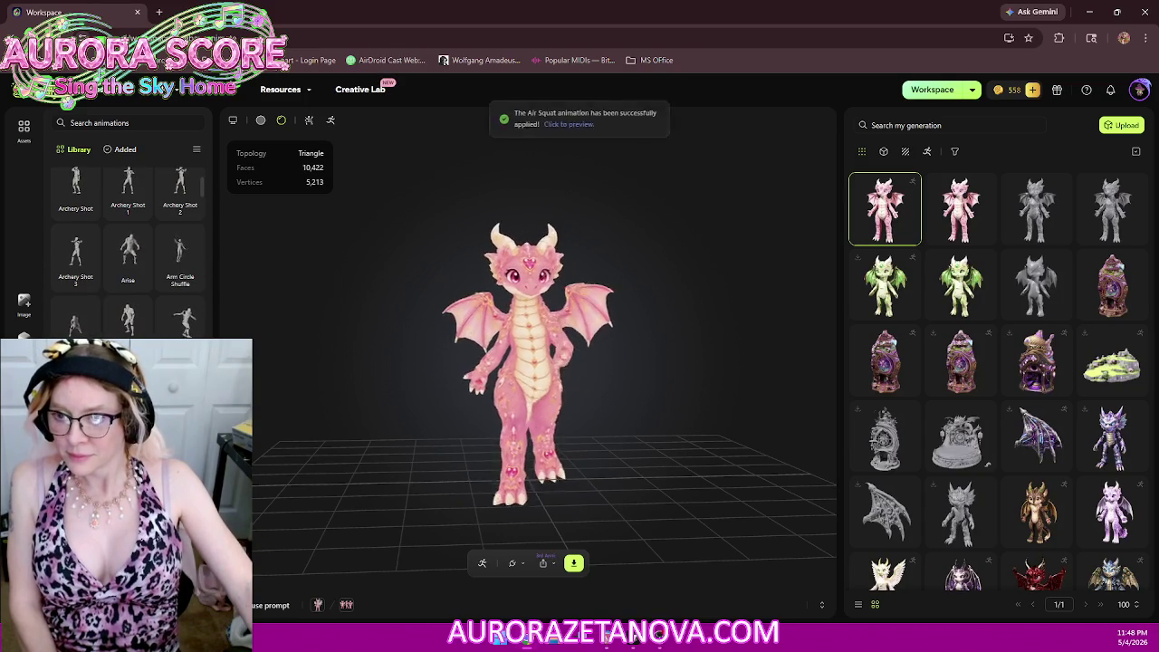
left_click(130, 281)
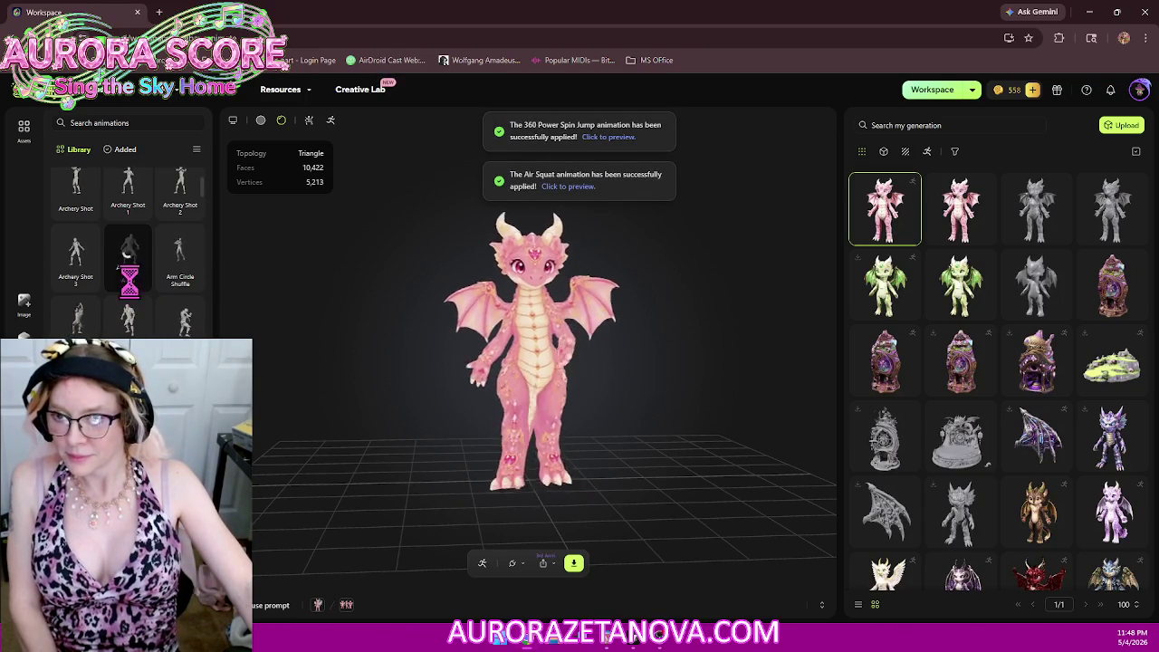
left_click(191, 282)
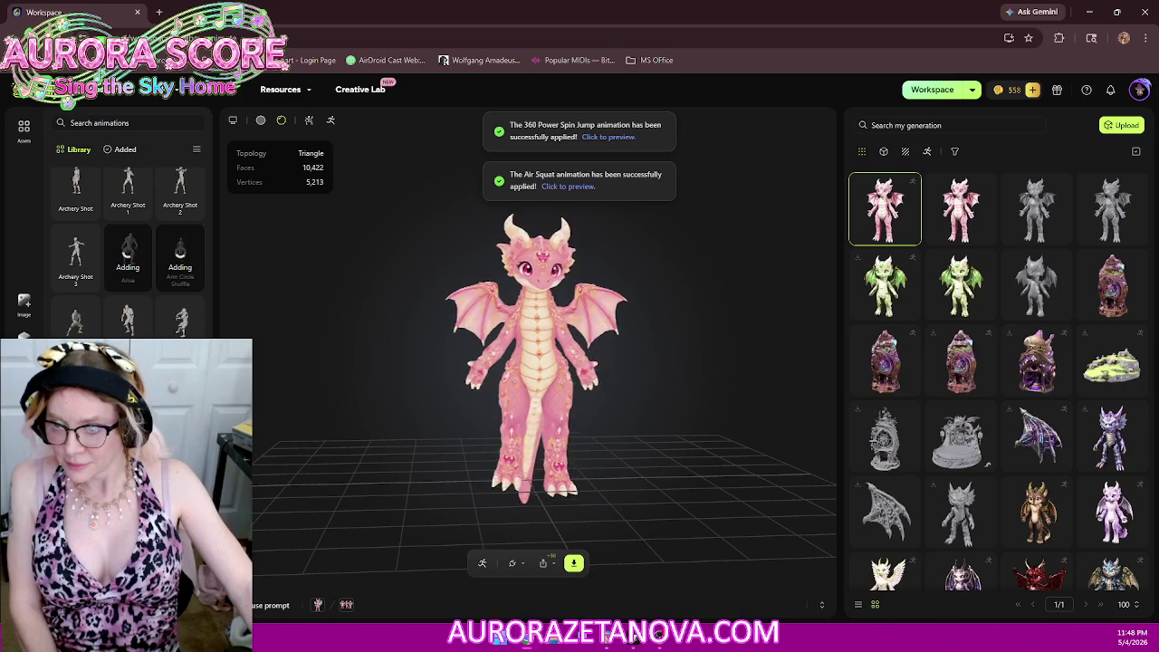
left_click(191, 353)
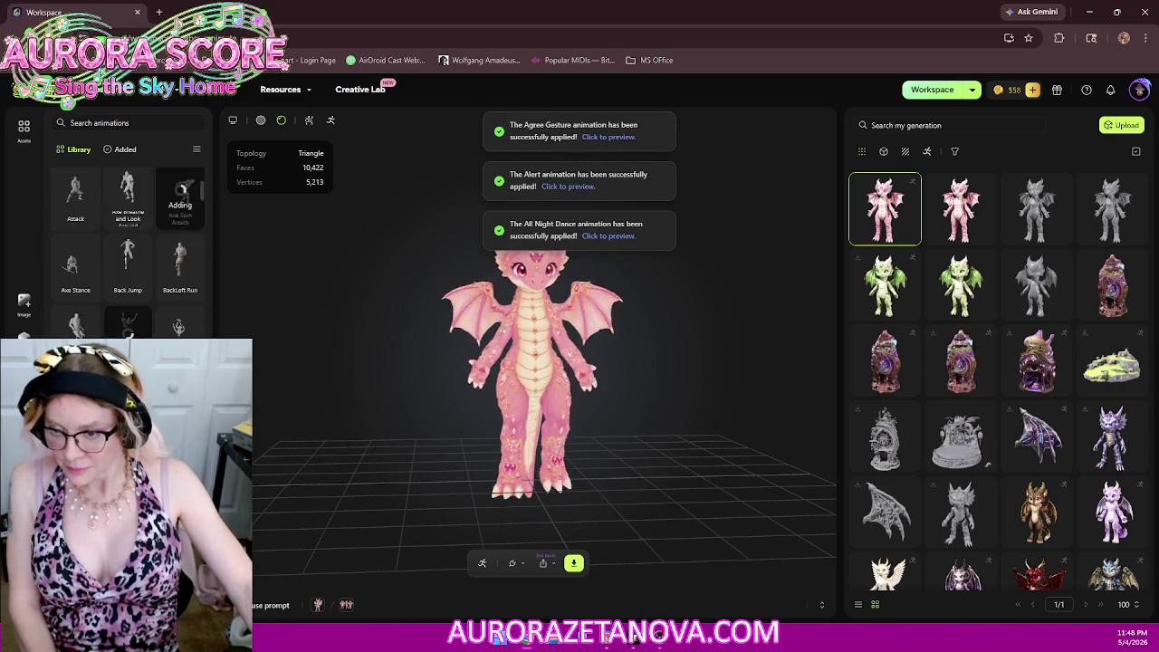
scroll(128, 245, "down", 2)
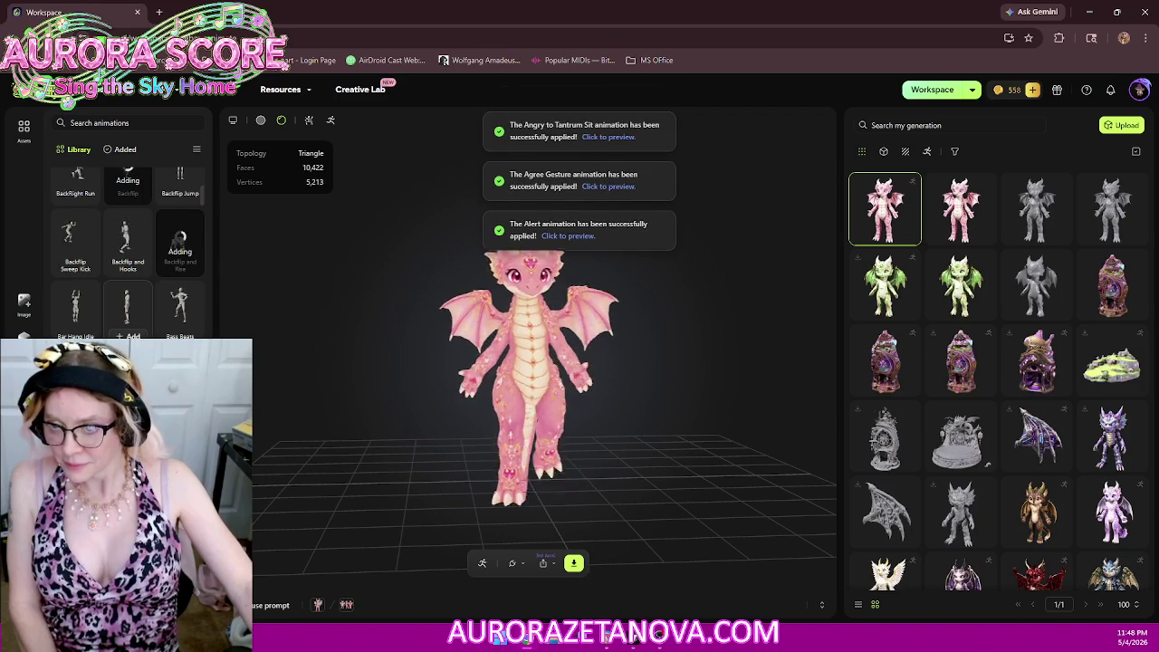
left_click(128, 328)
mouse_move(179, 312)
left_click(179, 332)
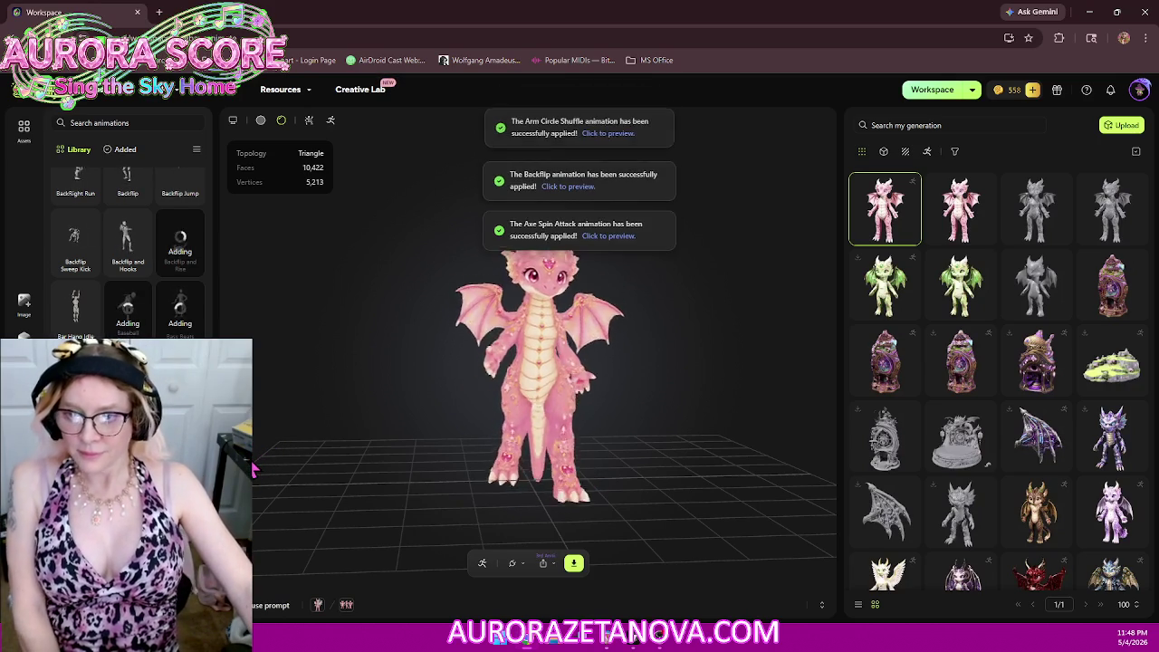
Show the Added tab and scroll through the dragon's applied animations.
left_click(121, 153)
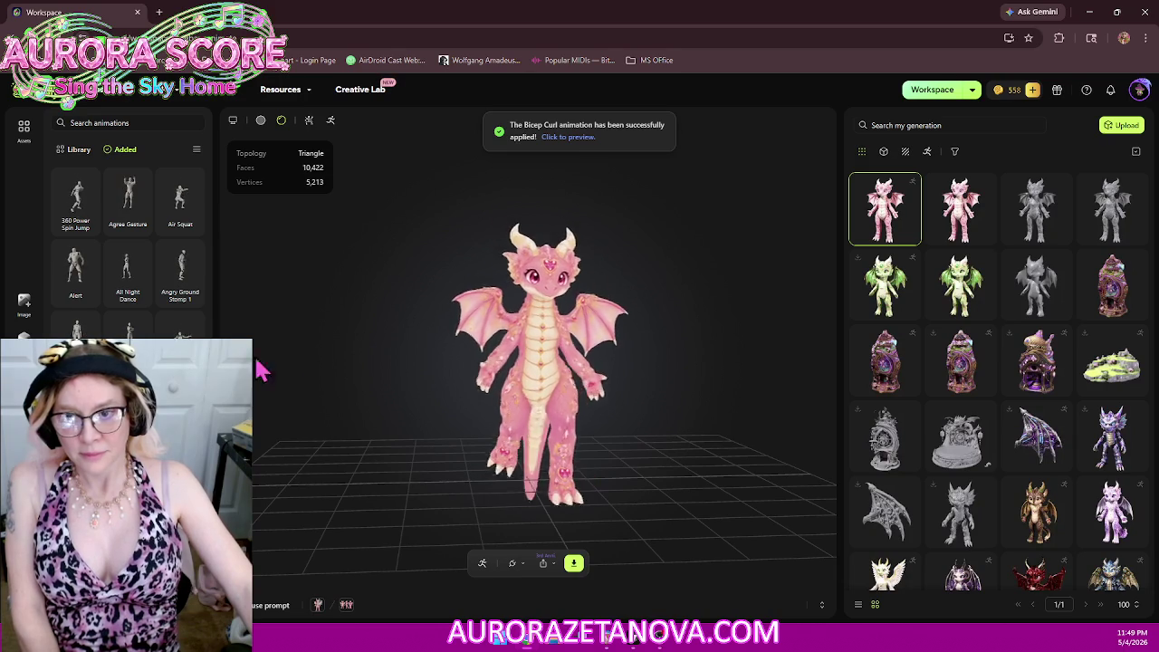
scroll(181, 294, "down", 1)
scroll(200, 303, "up", 1)
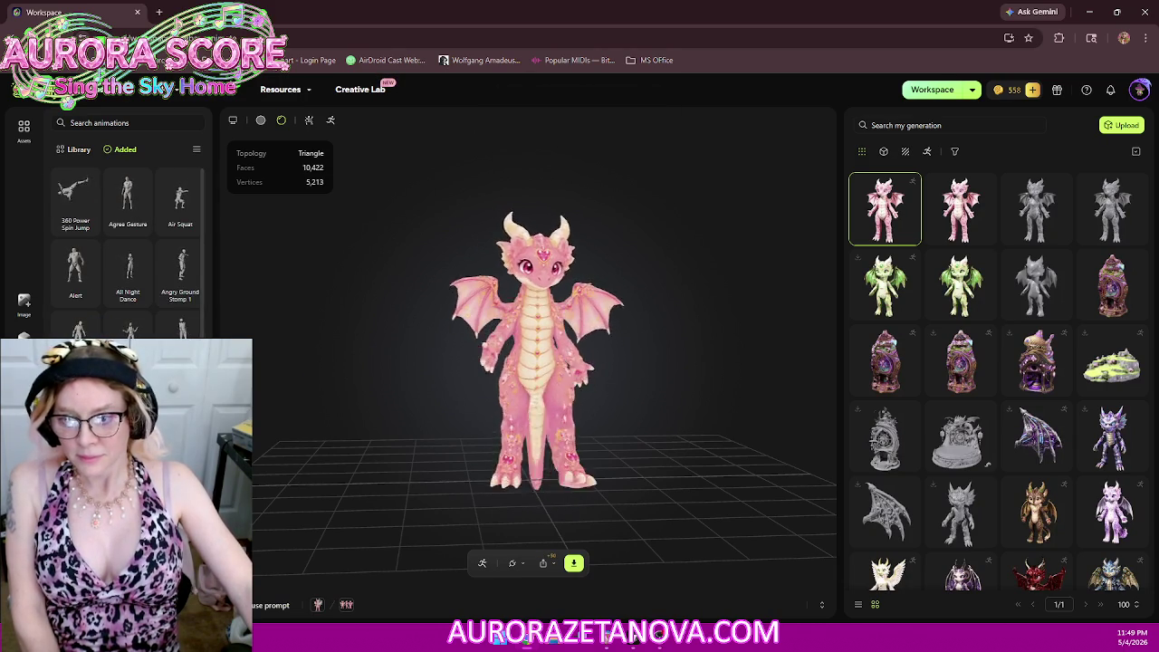
Download the rigged dragon as one glb file with all added animations, Meshy_AI_Heartflower_Dragon_biped.zip.
left_click(573, 565)
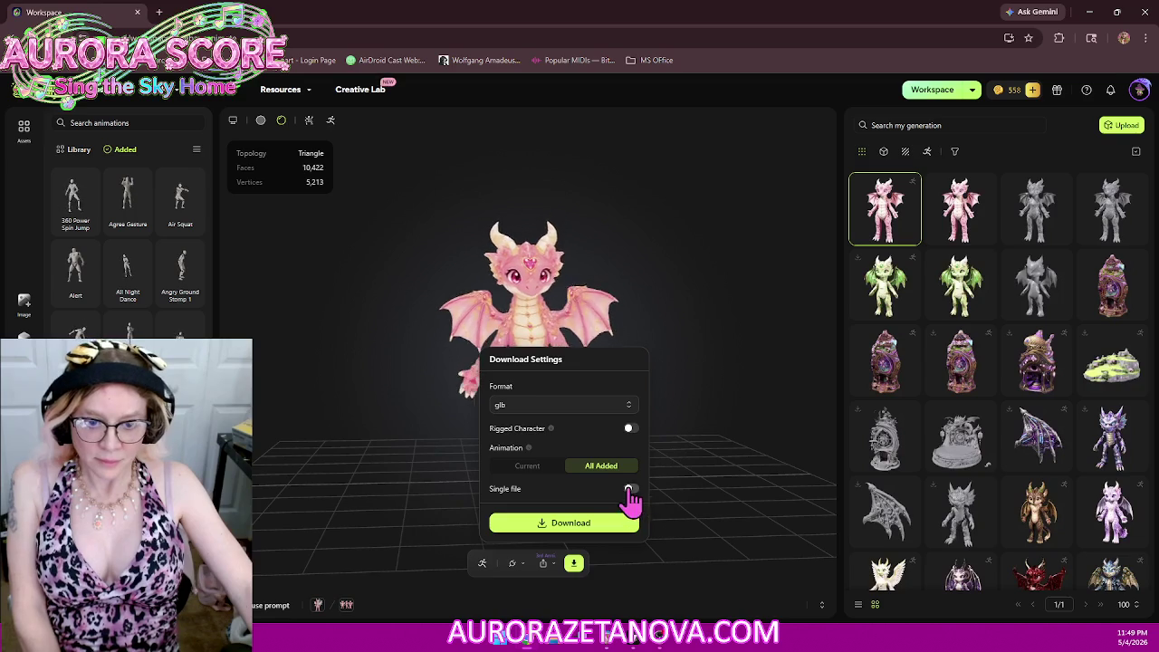
left_click(570, 525)
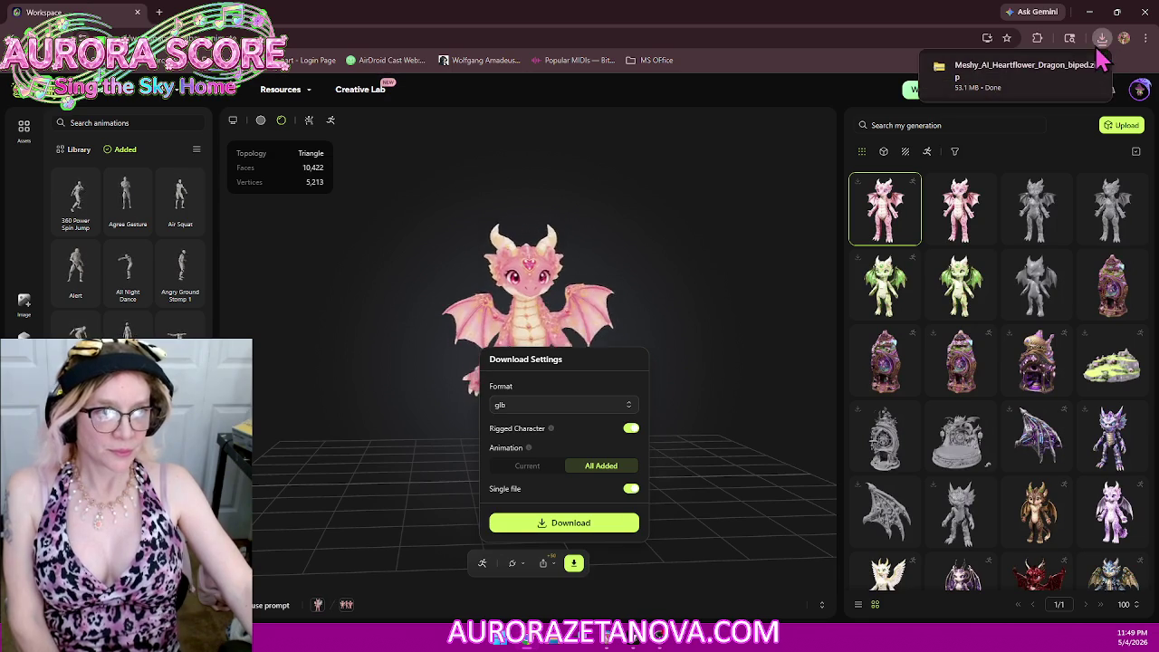
left_click(1093, 13)
left_click(1093, 13)
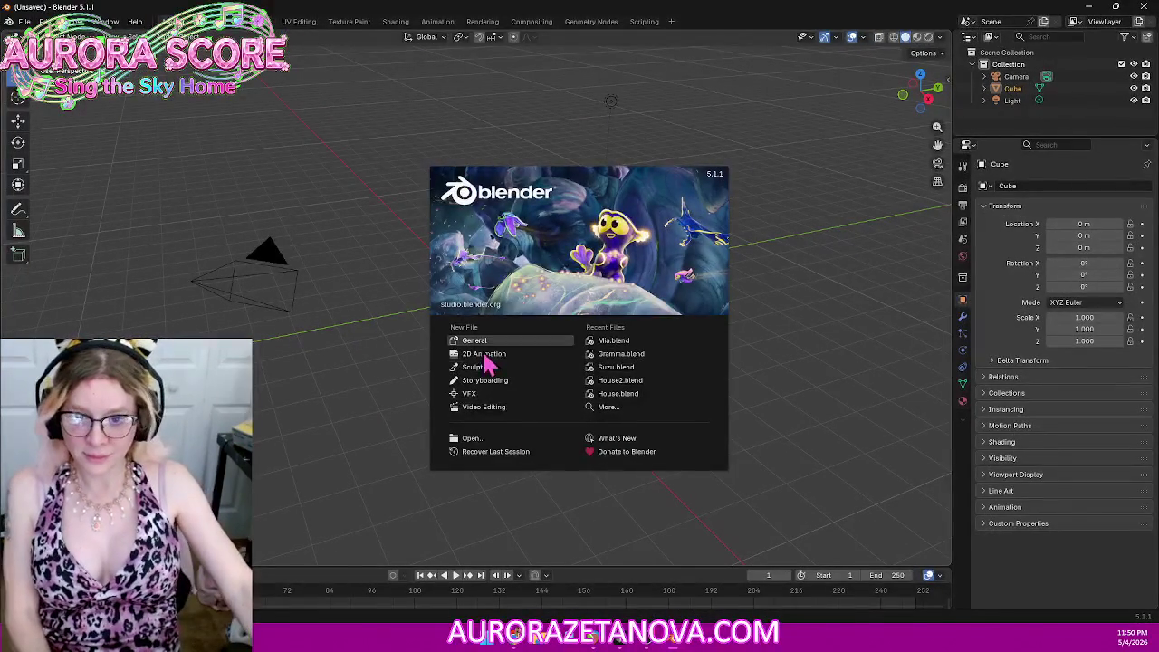
Start a General Blender scene, delete its camera, cube and light, then show Chrome's recent downloads.
left_click(486, 340)
left_click_drag(651, 78, 233, 363)
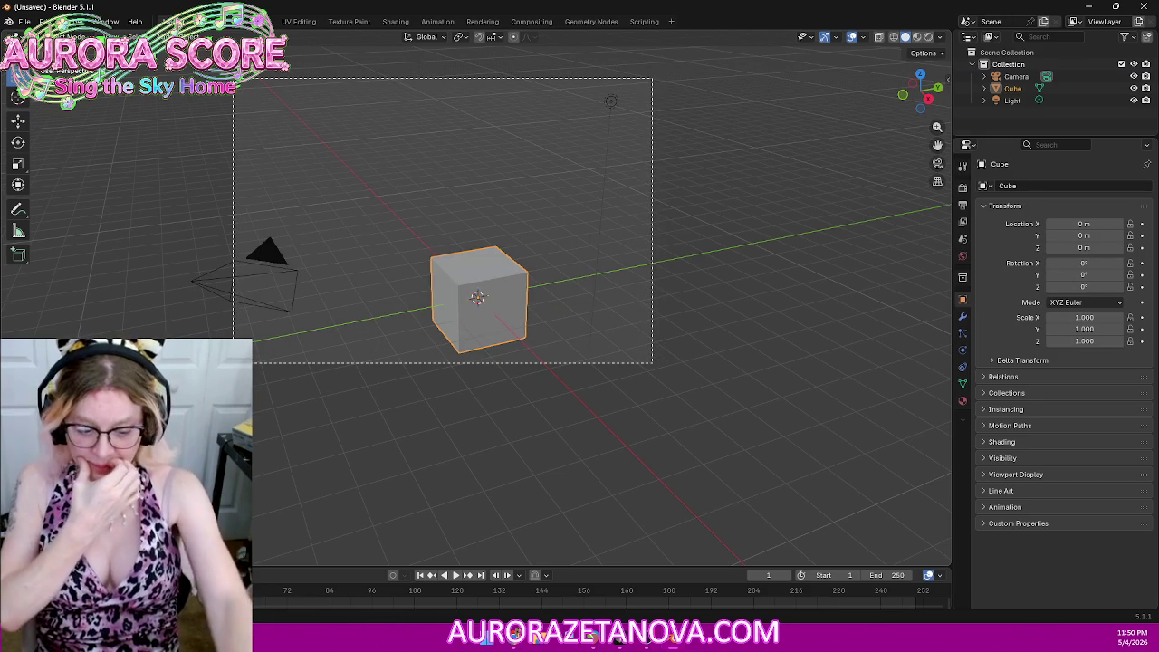
key("Delete")
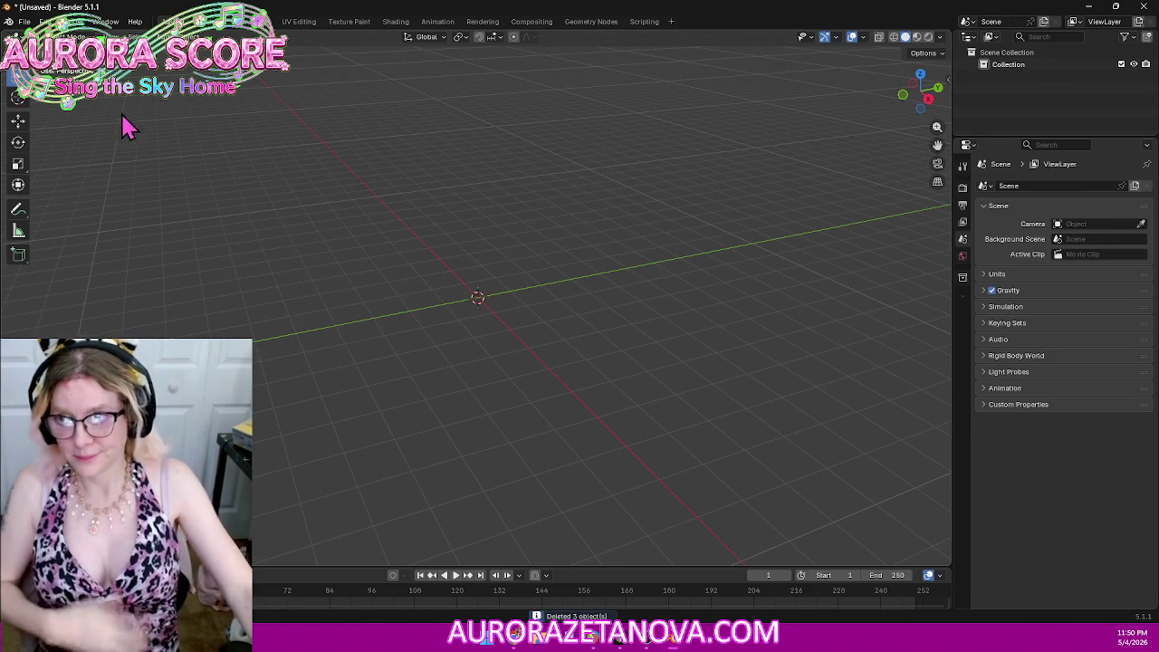
left_click(518, 639)
left_click(1102, 38)
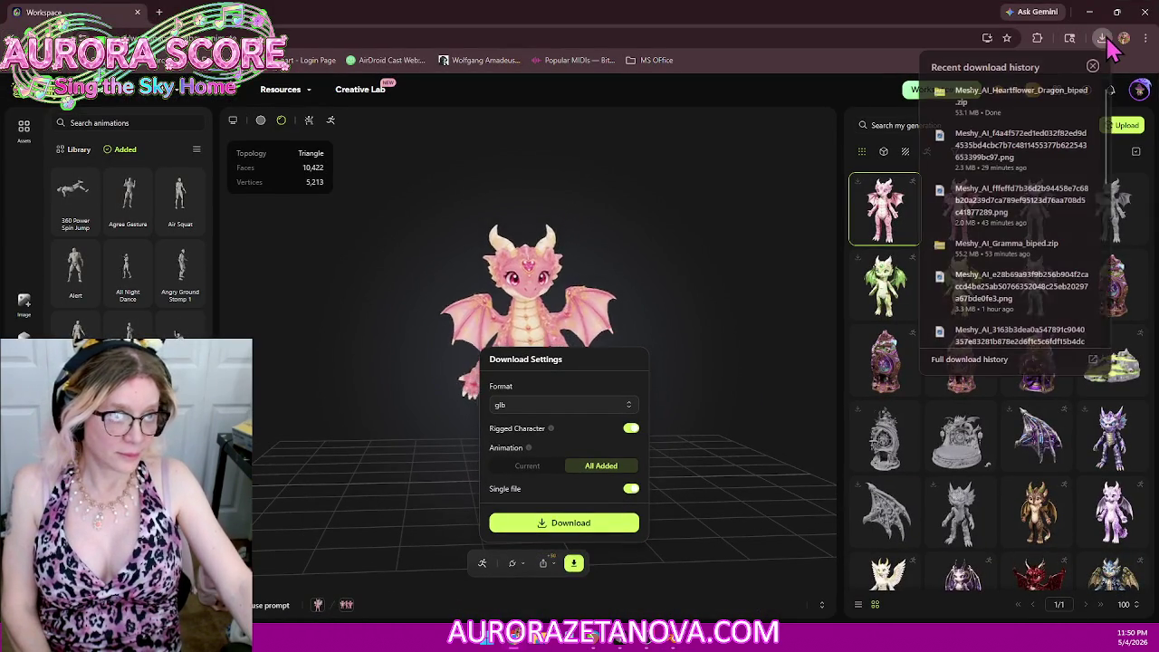
Extract Meshy_AI_Heartflower_Dragon_biped.zip into its own folder in Downloads and return to Blender.
left_click(1020, 94)
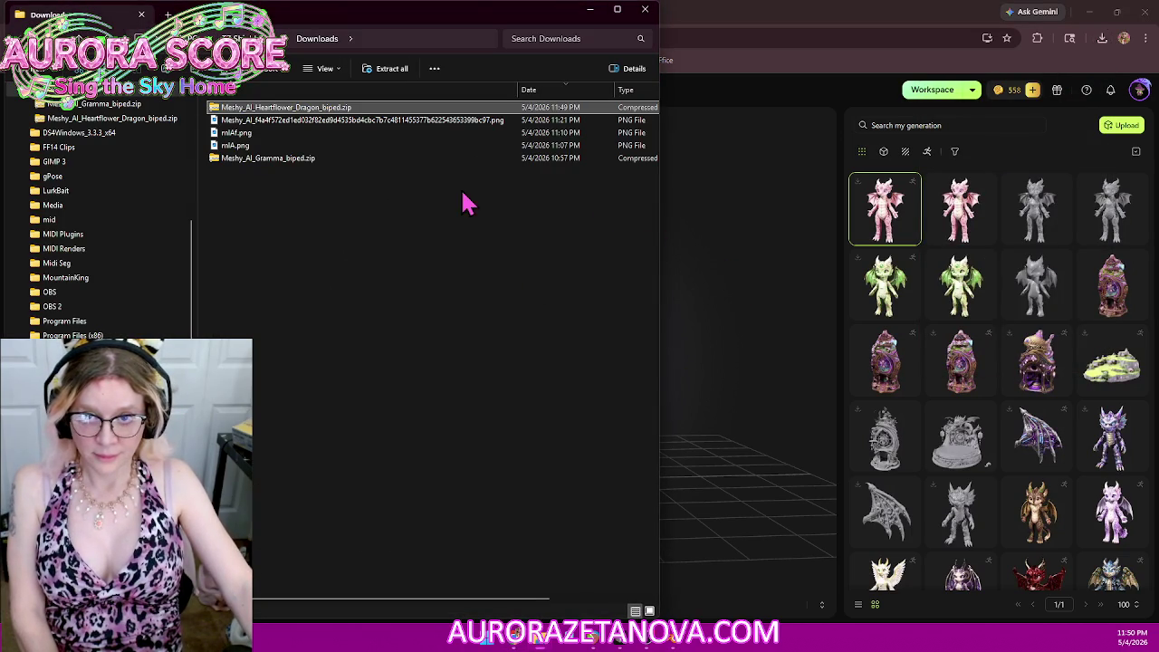
left_click(383, 73)
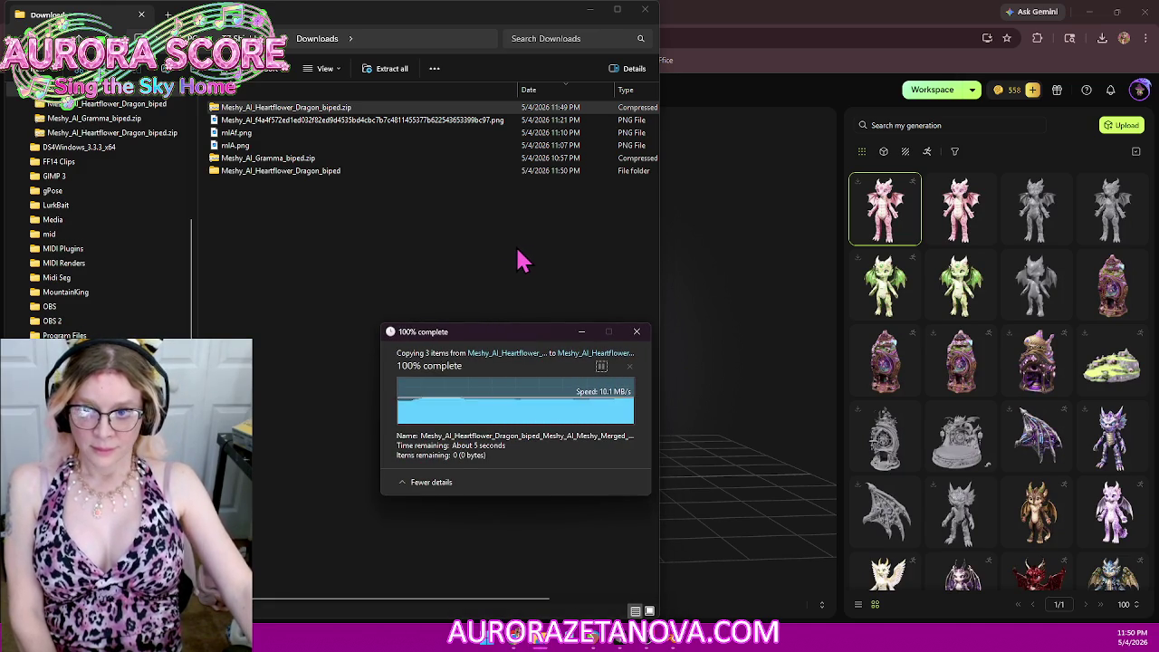
left_click(644, 9)
key("alt+Tab")
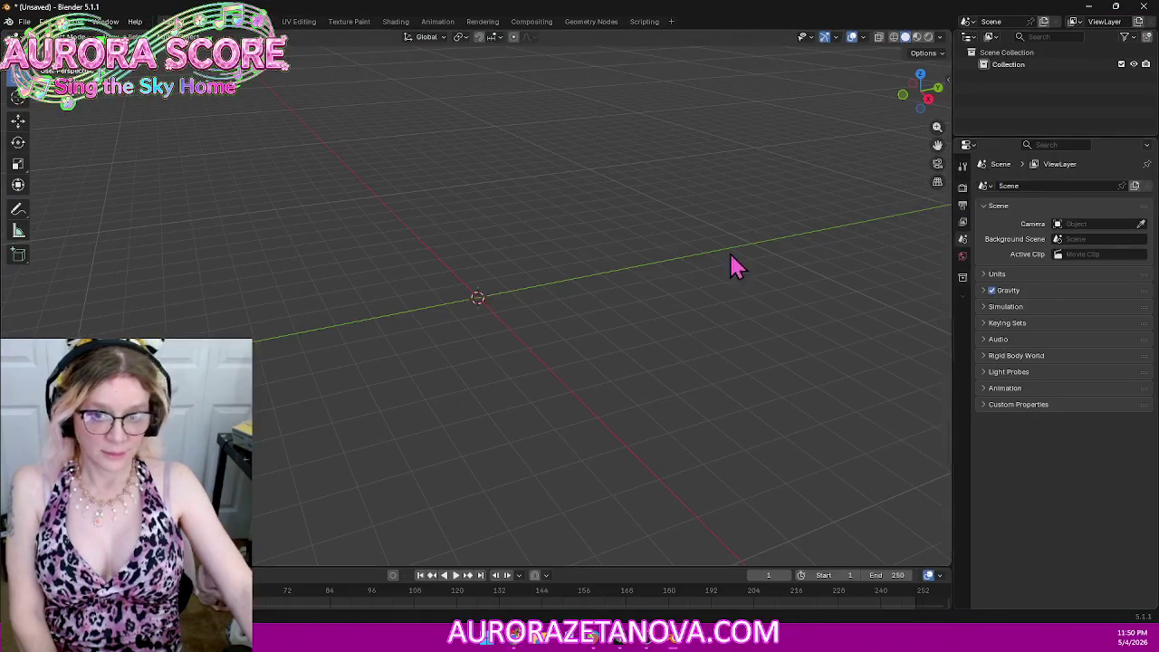
Import the dragon glb as glTF 2.0 from Downloads > Meshy_AI_Heartflower_Dragon_biped.
left_click(22, 22)
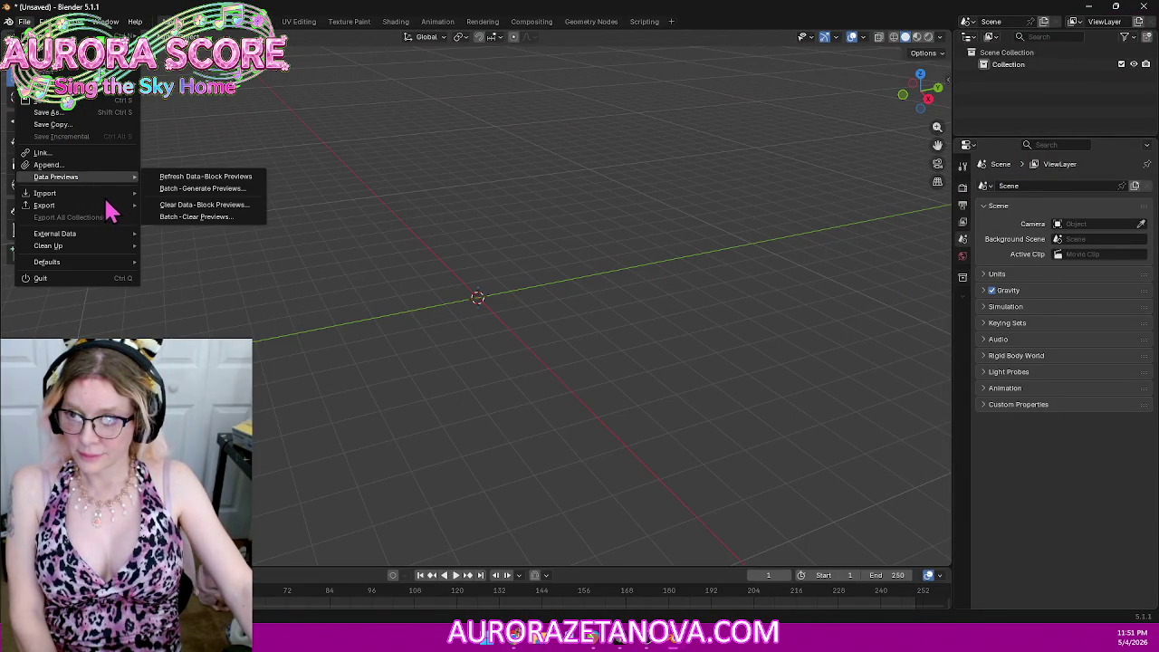
mouse_move(44, 193)
left_click(191, 315)
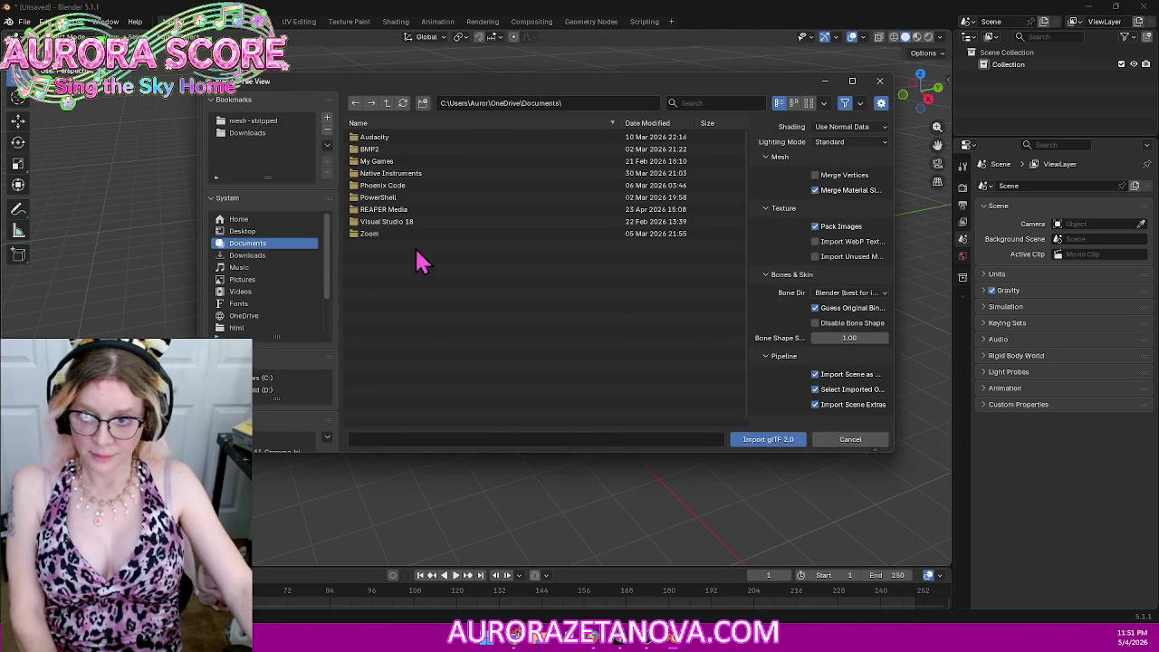
left_click(264, 136)
left_click(447, 140)
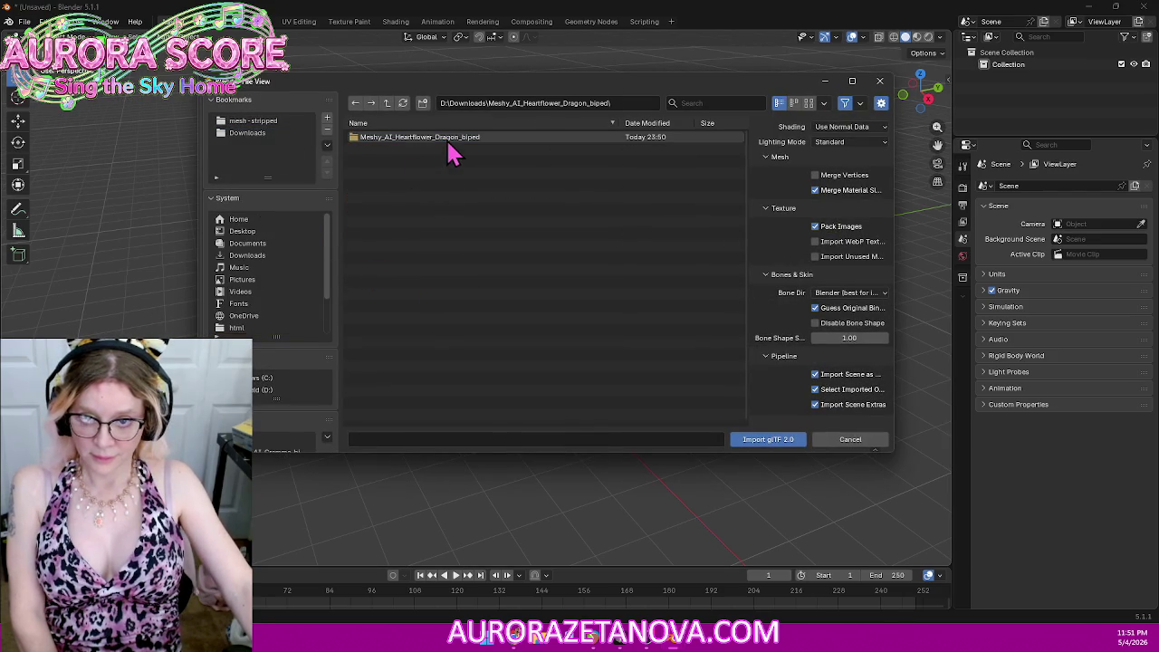
left_click(578, 138)
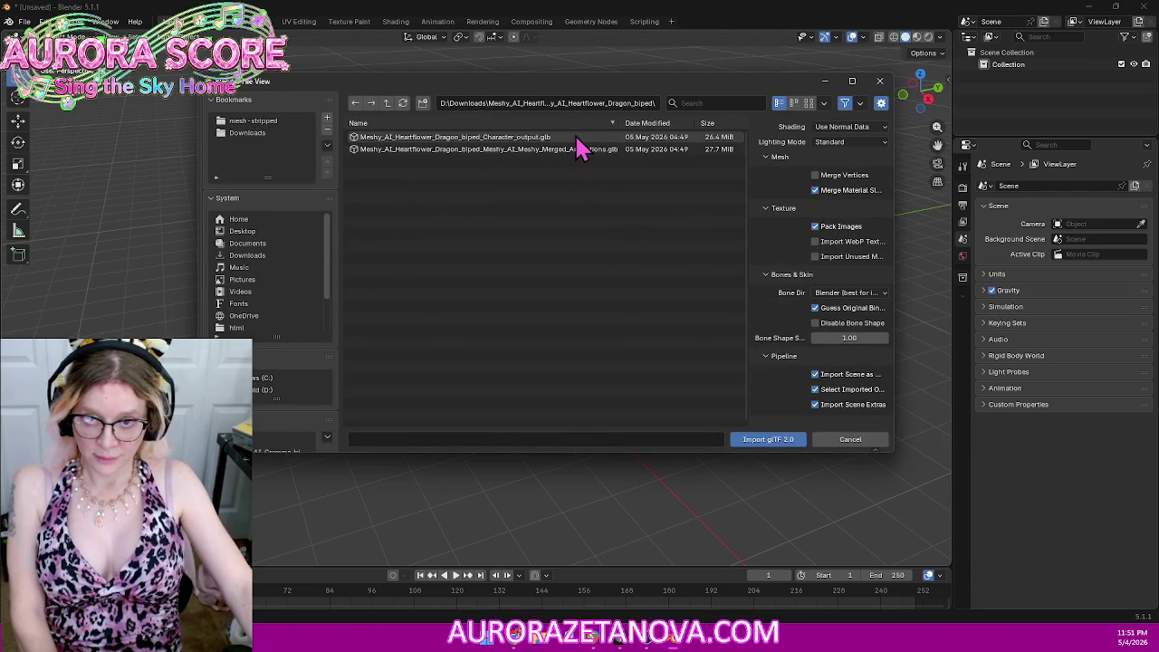
double_click(587, 150)
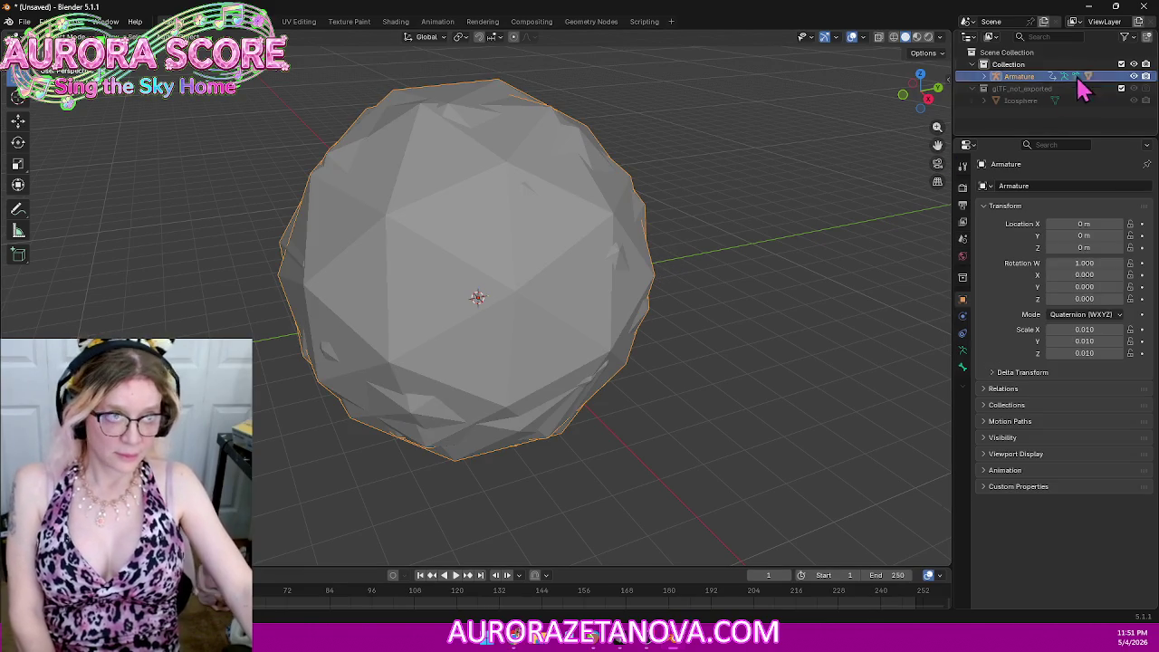
Hide the stray gLTF_not_exported icosphere collection and view the dragon from the front.
left_click(1121, 88)
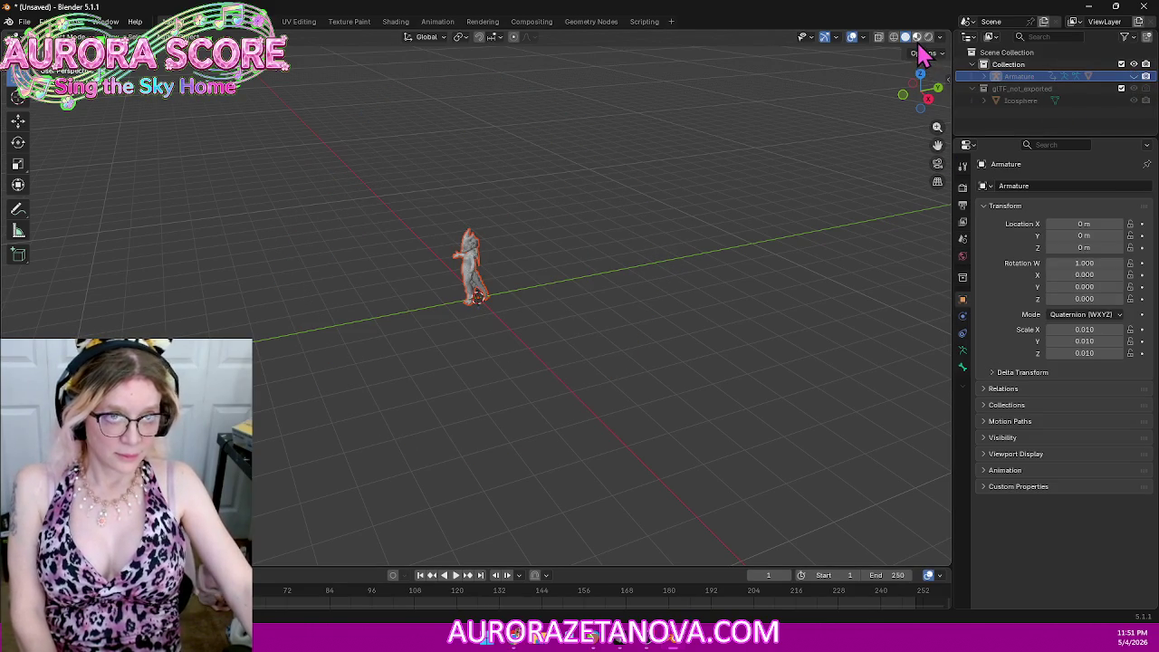
middle_click_drag(593, 175, 561, 172)
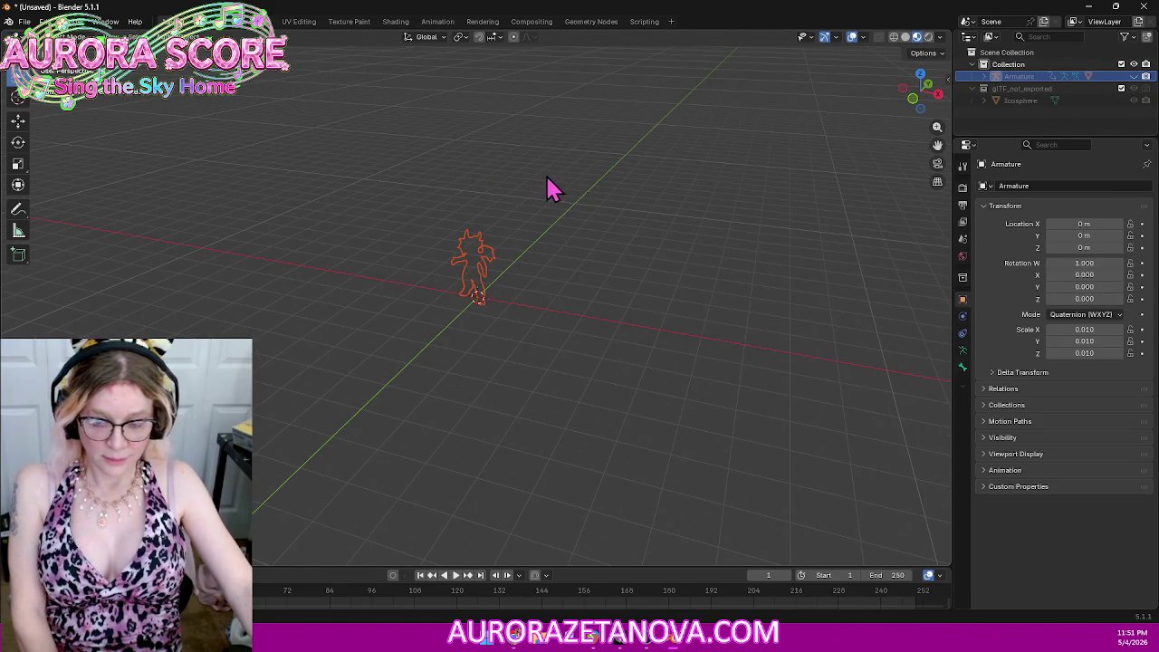
scroll(554, 186, "up", 5)
scroll(597, 190, "up", 4)
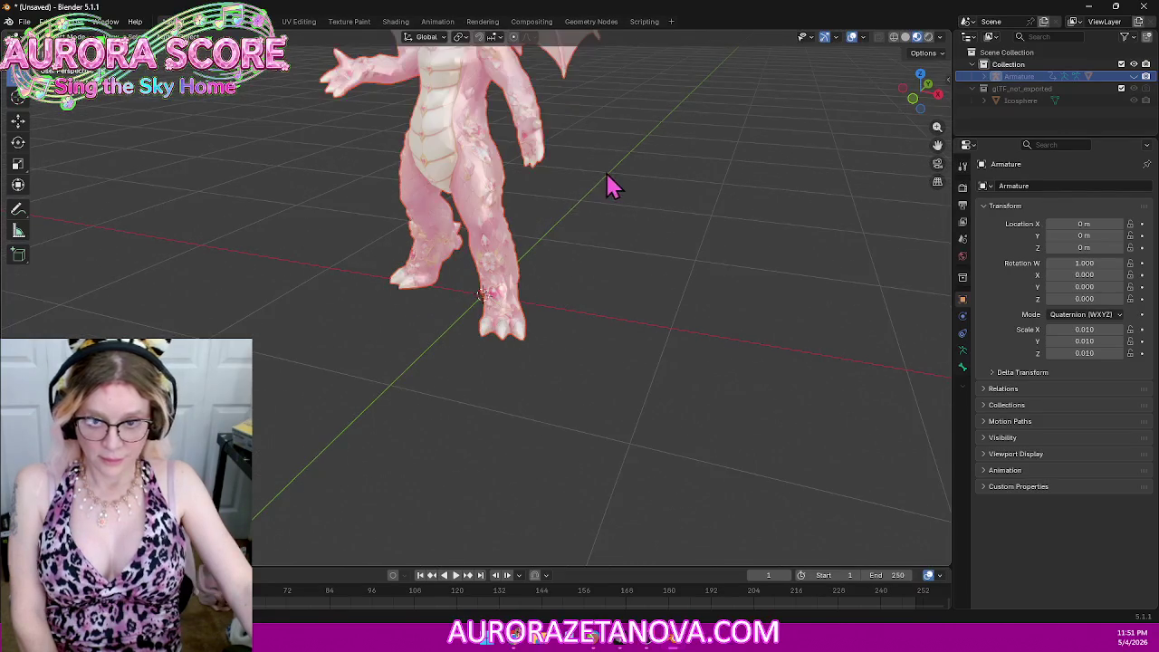
scroll(611, 179, "down", 4)
mouse_move(621, 142)
middle_mouse_down()
mouse_move(656, 145)
mouse_move(664, 100)
mouse_move(647, 256)
middle_mouse_up()
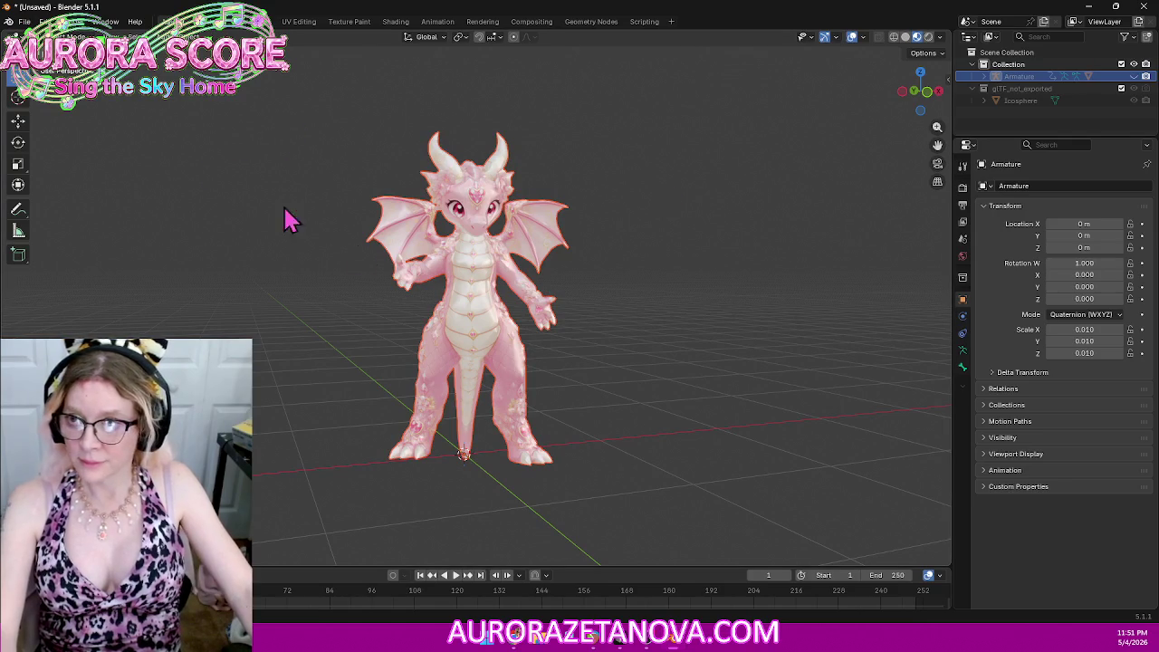
In Edit Mode, merge char1's vertices By Distance, removing 7028 duplicates, then return to Object Mode.
left_click(483, 283)
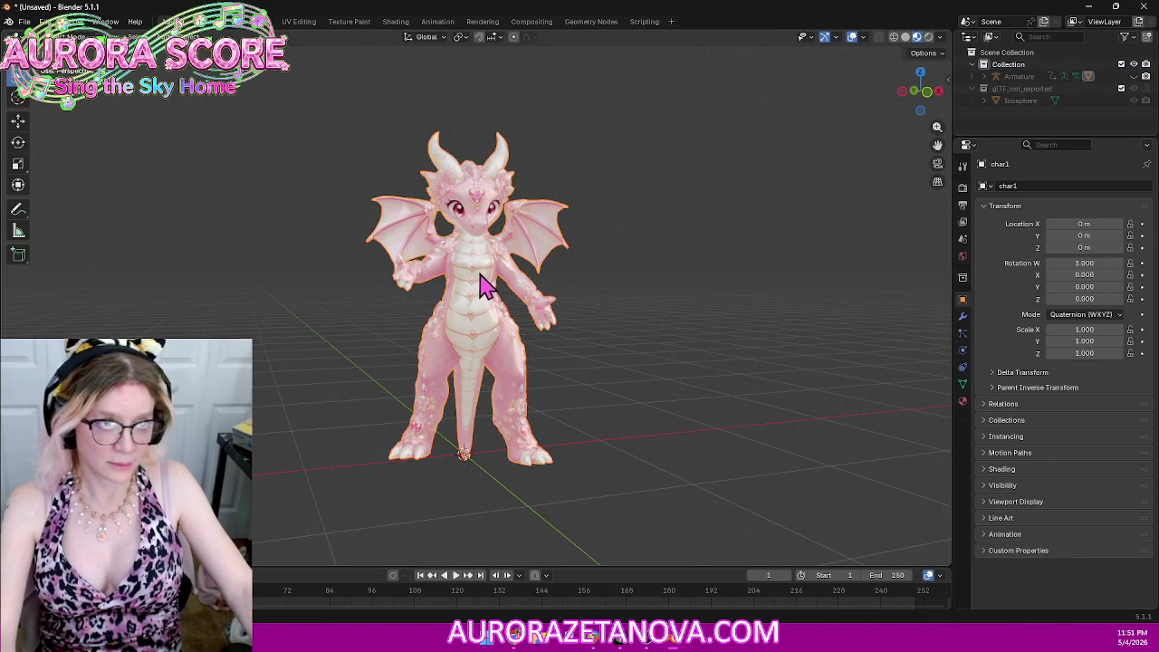
left_click(25, 21)
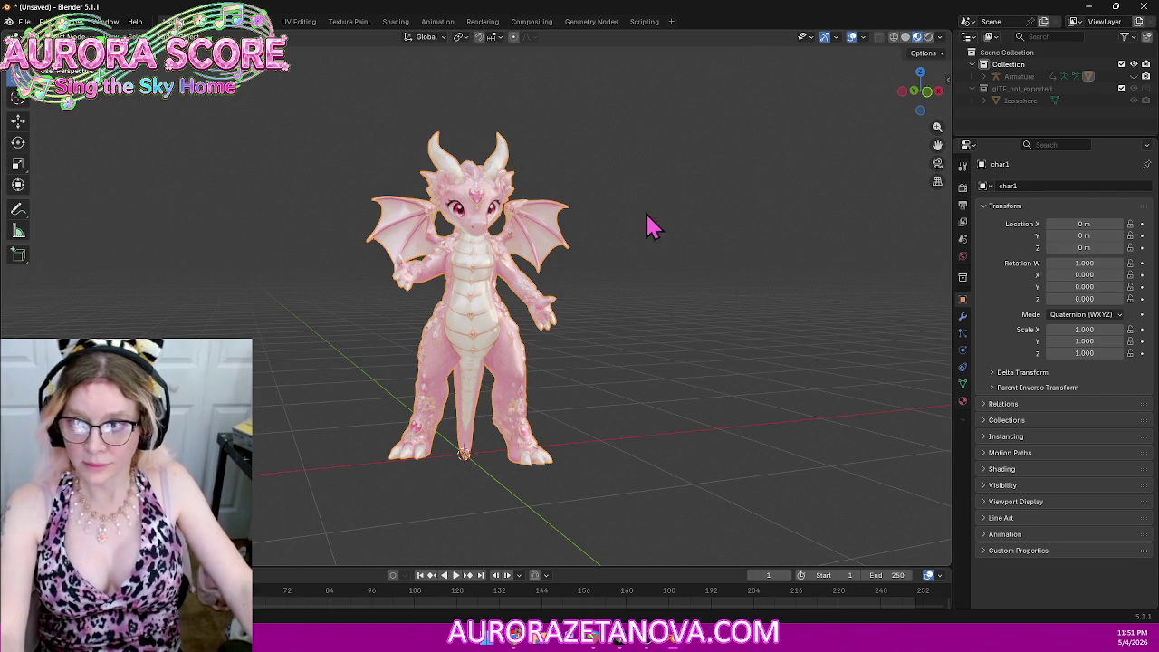
left_click(985, 78)
left_click(1018, 124)
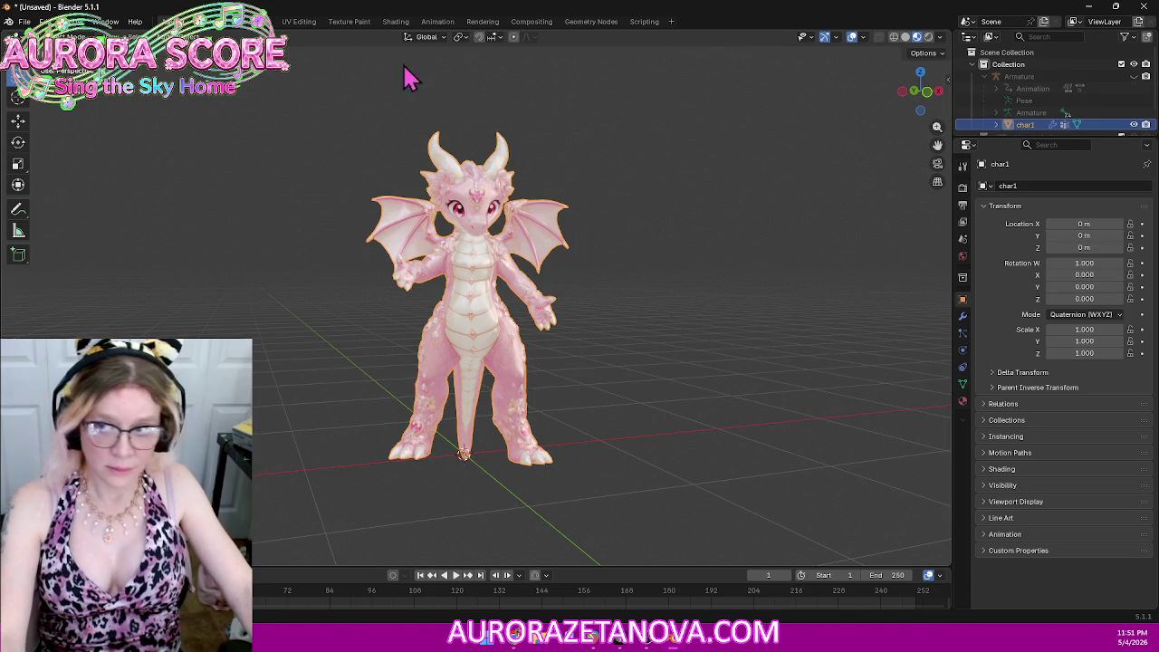
left_click(67, 36)
left_click(63, 59)
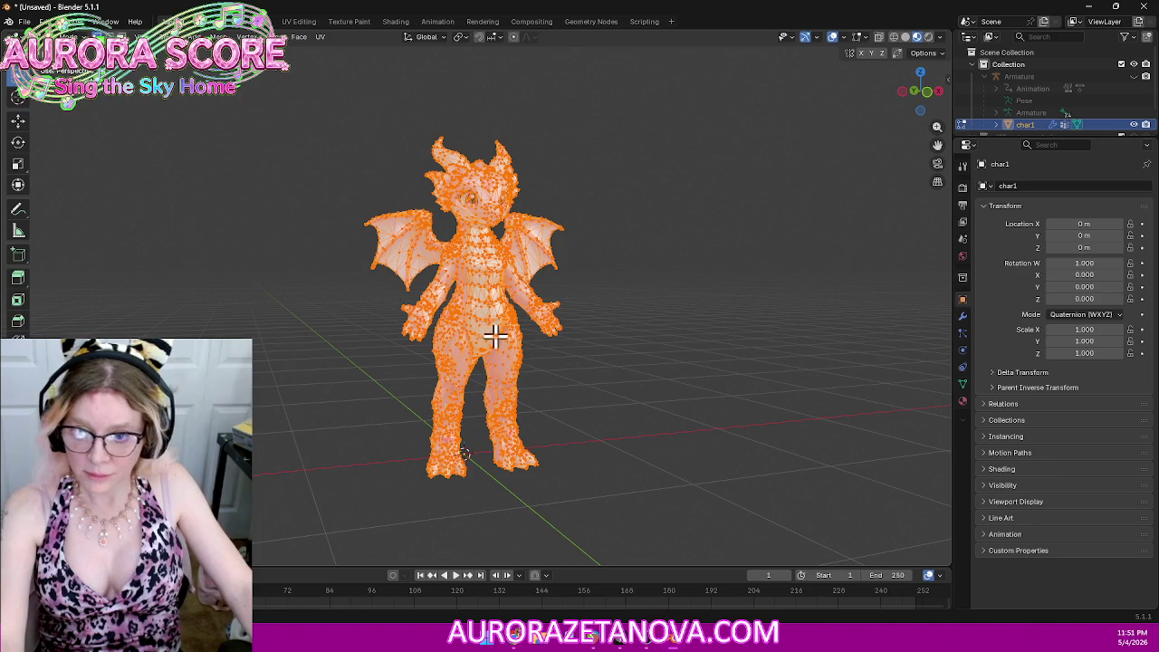
key("m")
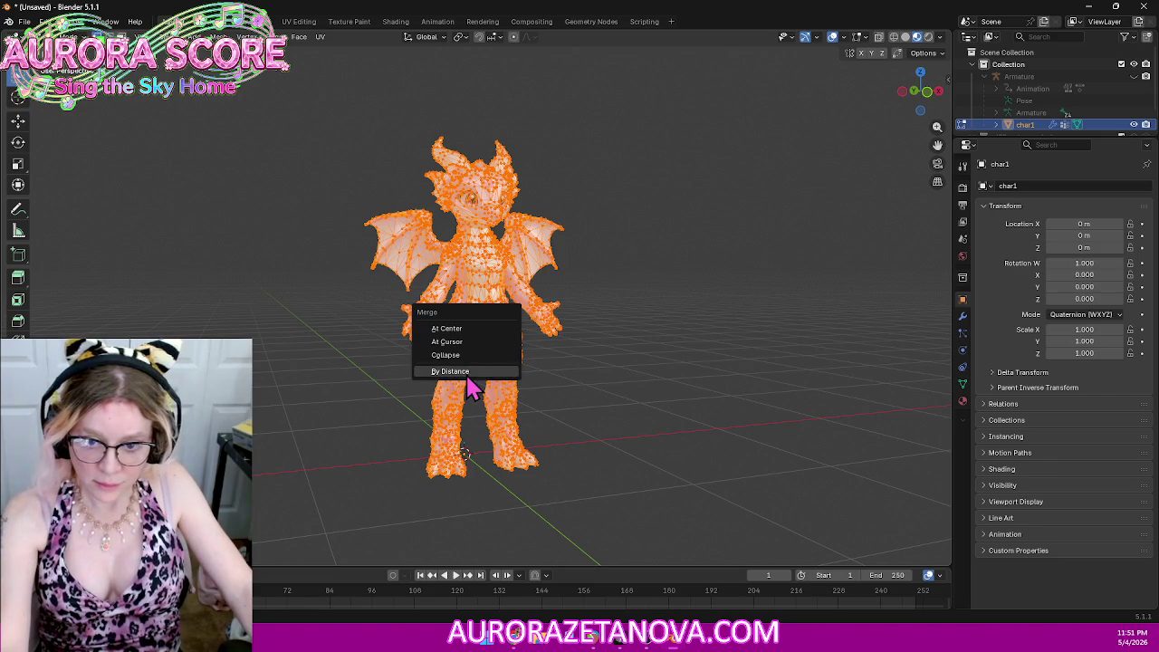
left_click(449, 371)
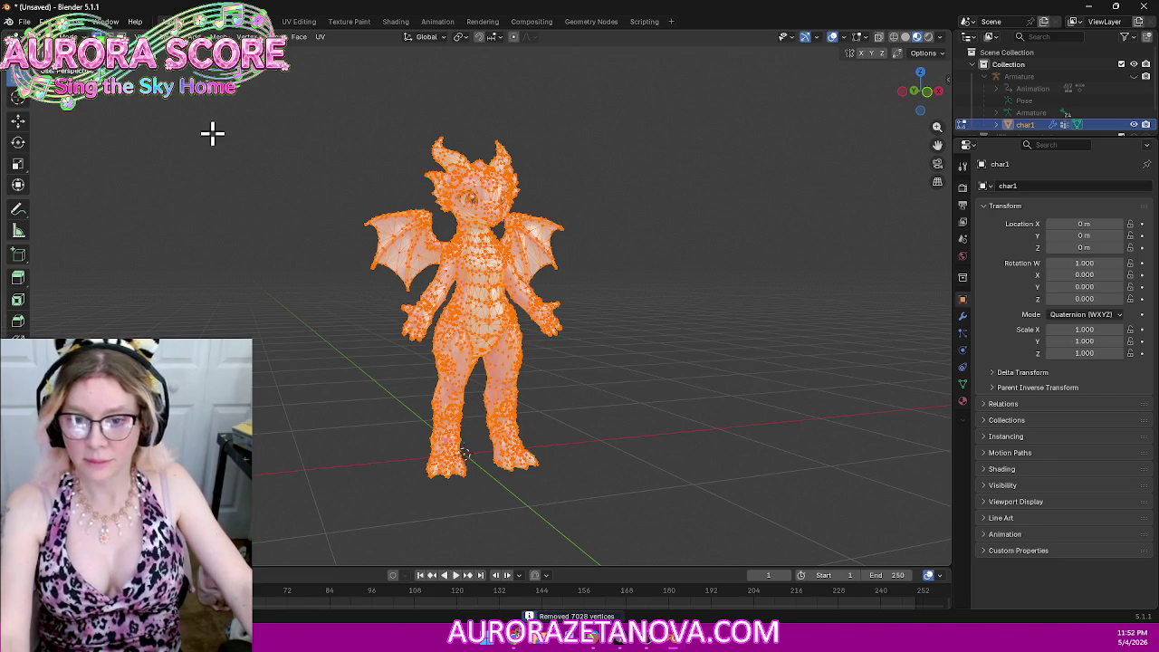
left_click(67, 37)
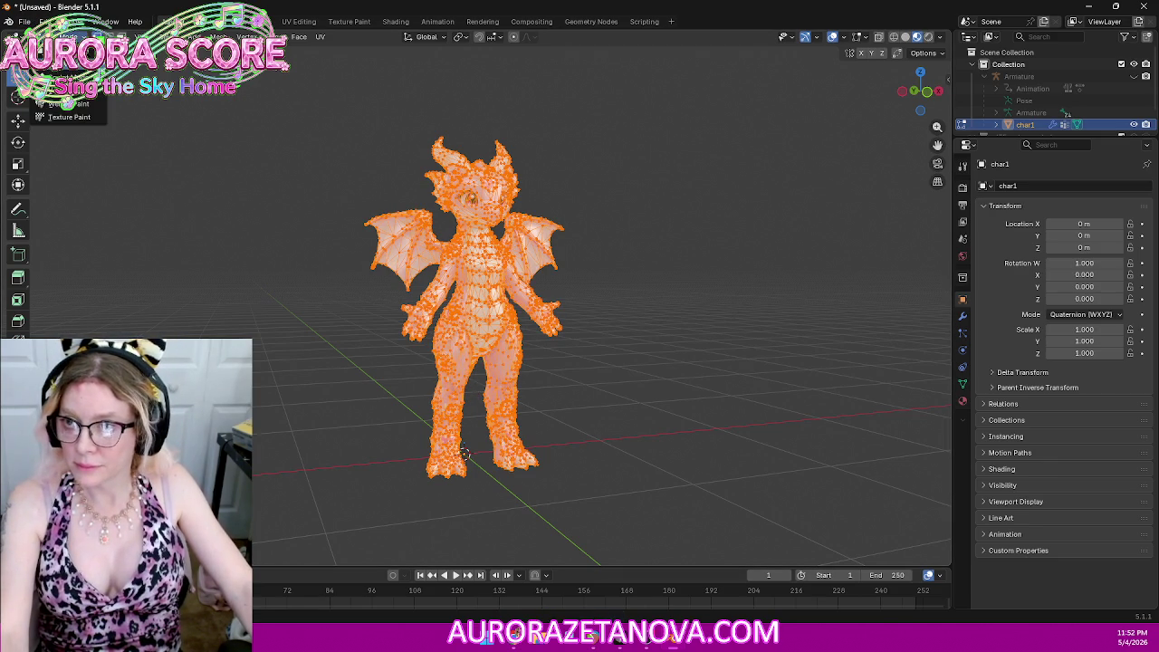
left_click(55, 49)
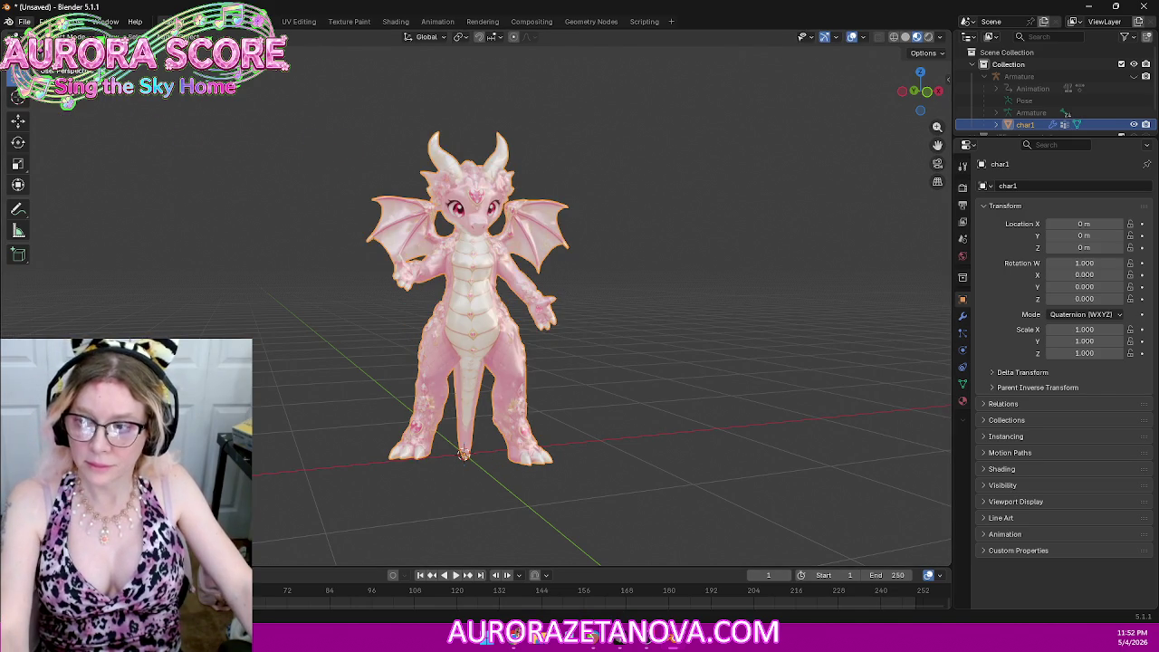
Purge unused data-blocks from the Blender file.
left_click(24, 20)
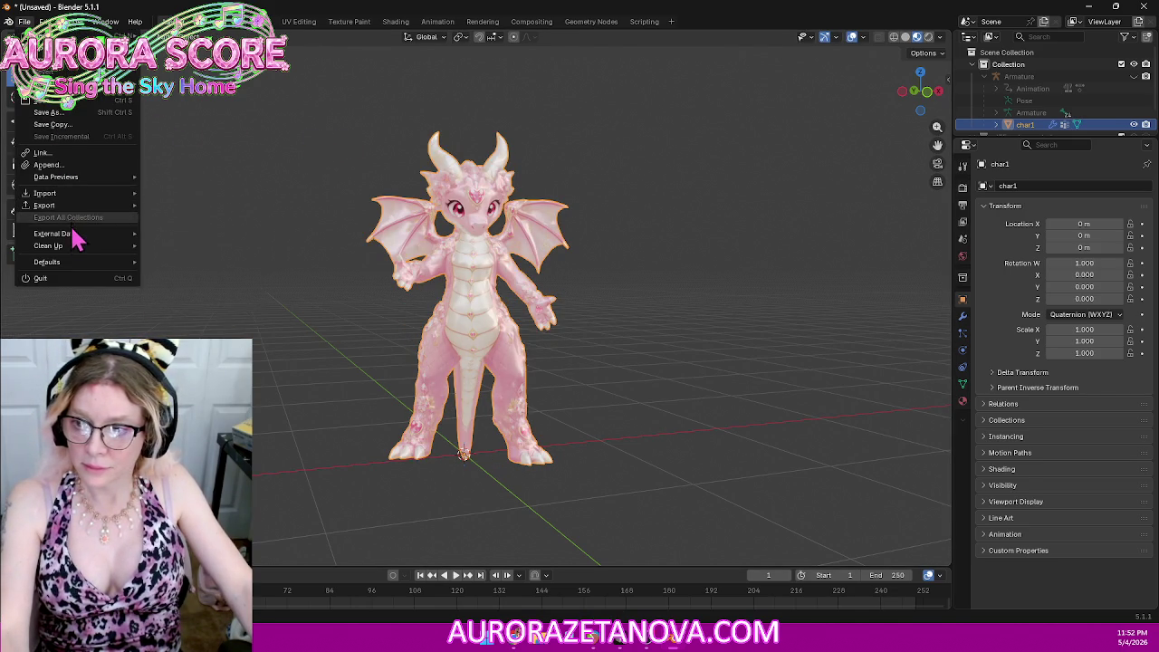
mouse_move(50, 246)
left_click(177, 248)
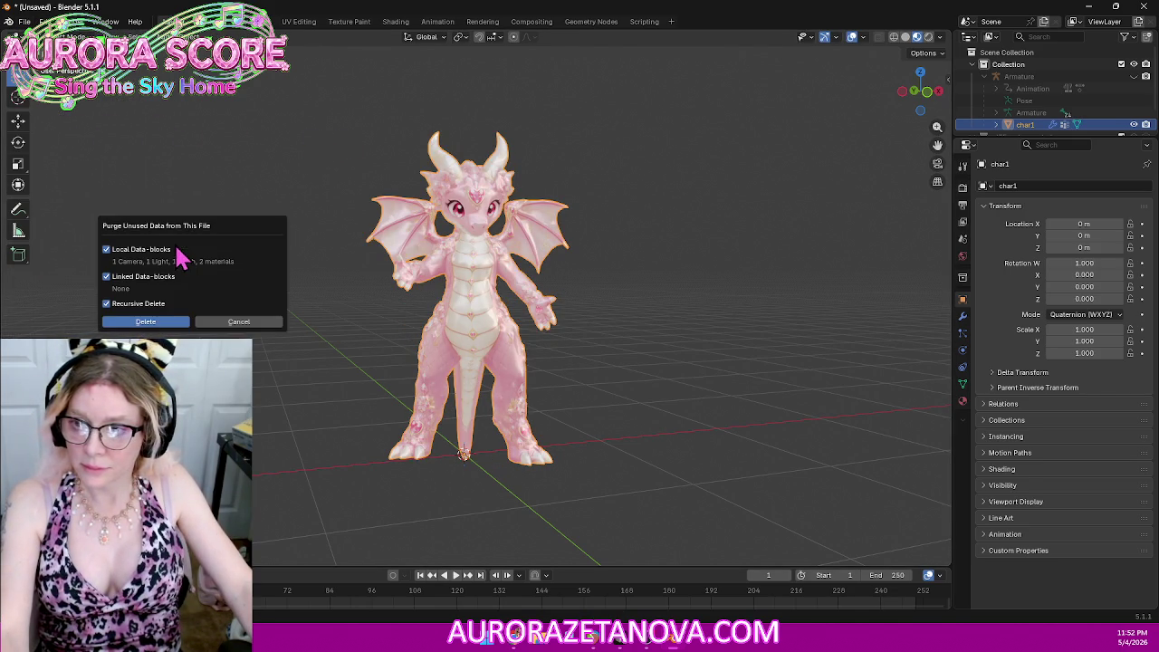
left_click(163, 323)
Export the dragon as glTF 2.0 over Mia.glb in the dragon assets folder.
left_click(25, 21)
mouse_move(44, 204)
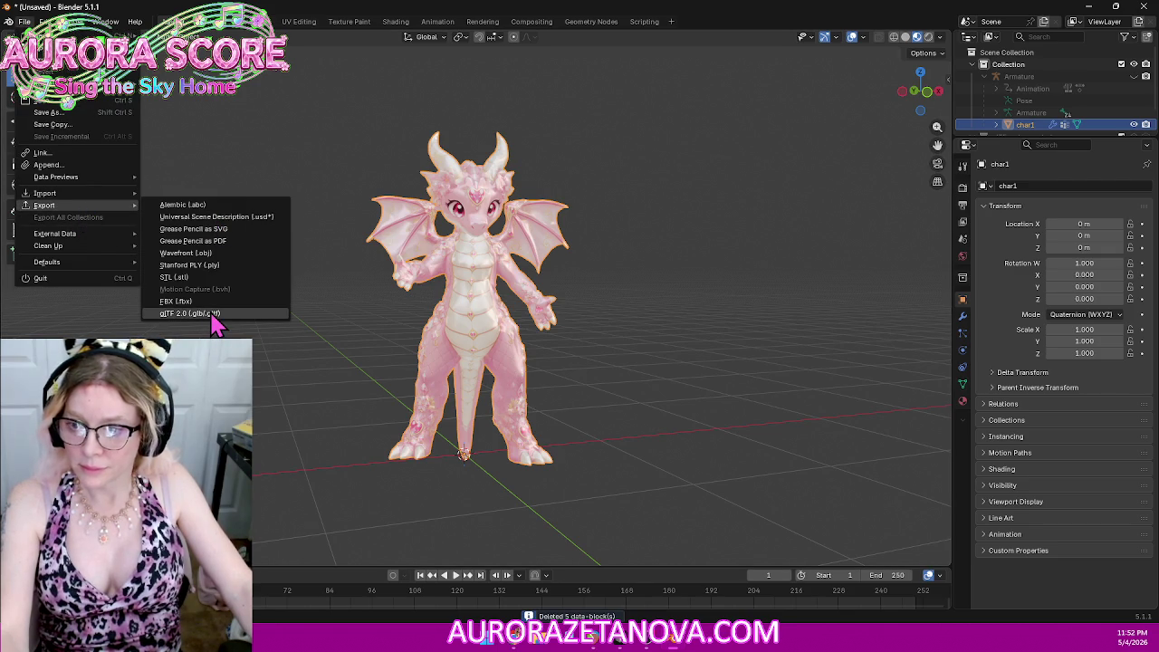
left_click(213, 317)
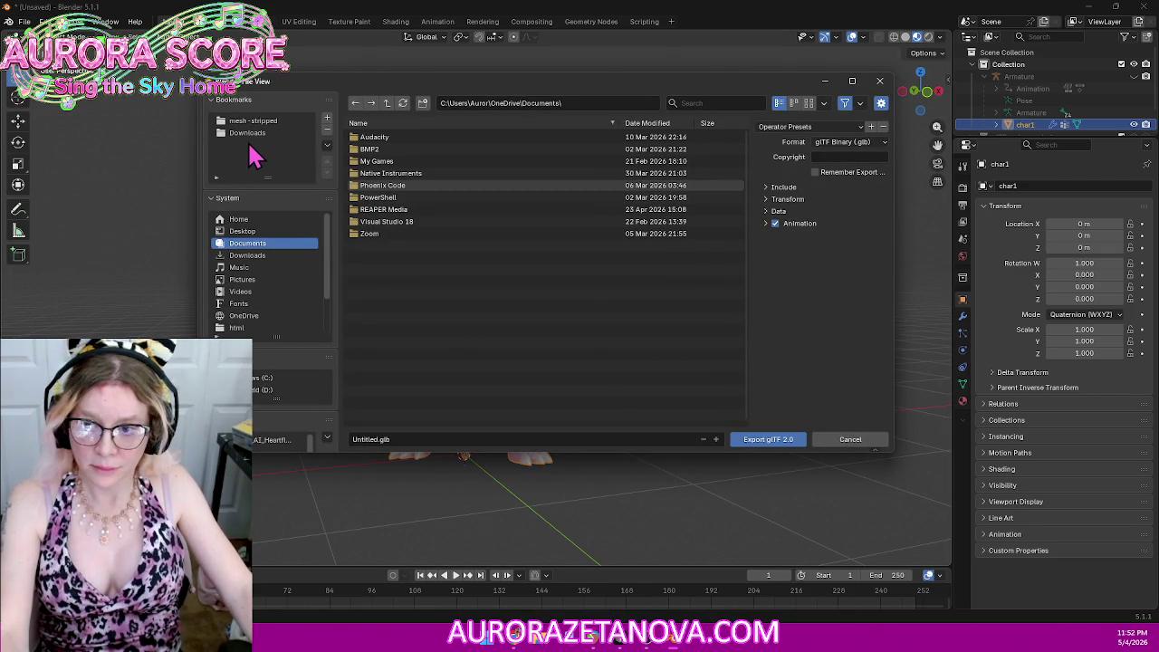
left_click(257, 121)
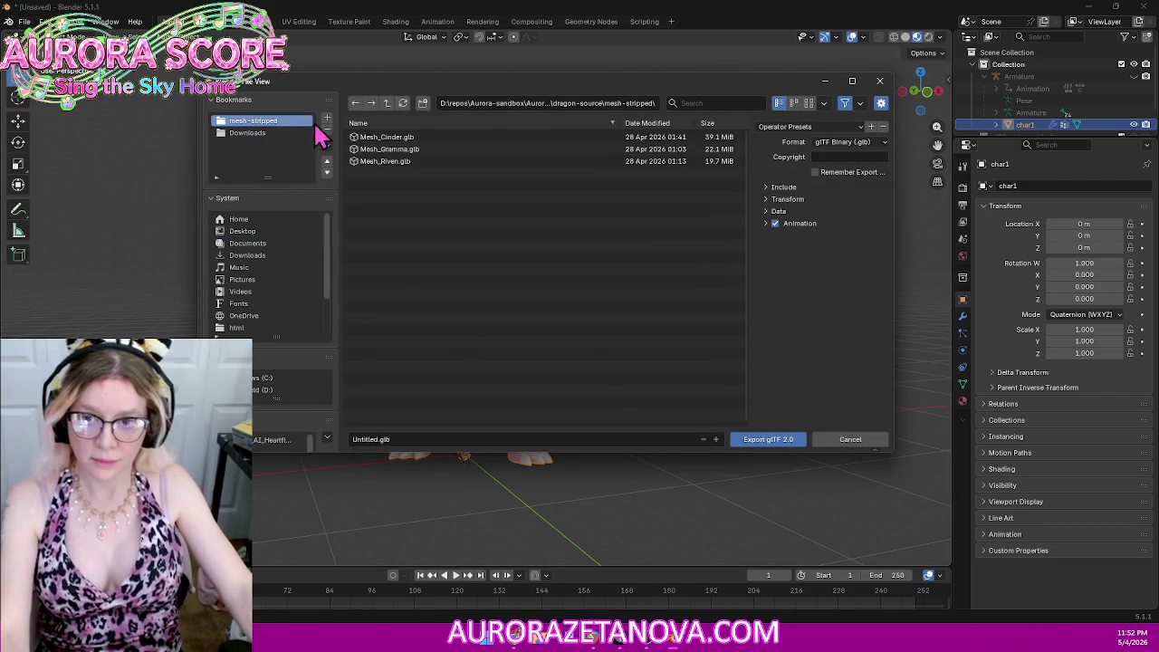
left_click(387, 103)
left_click(387, 103)
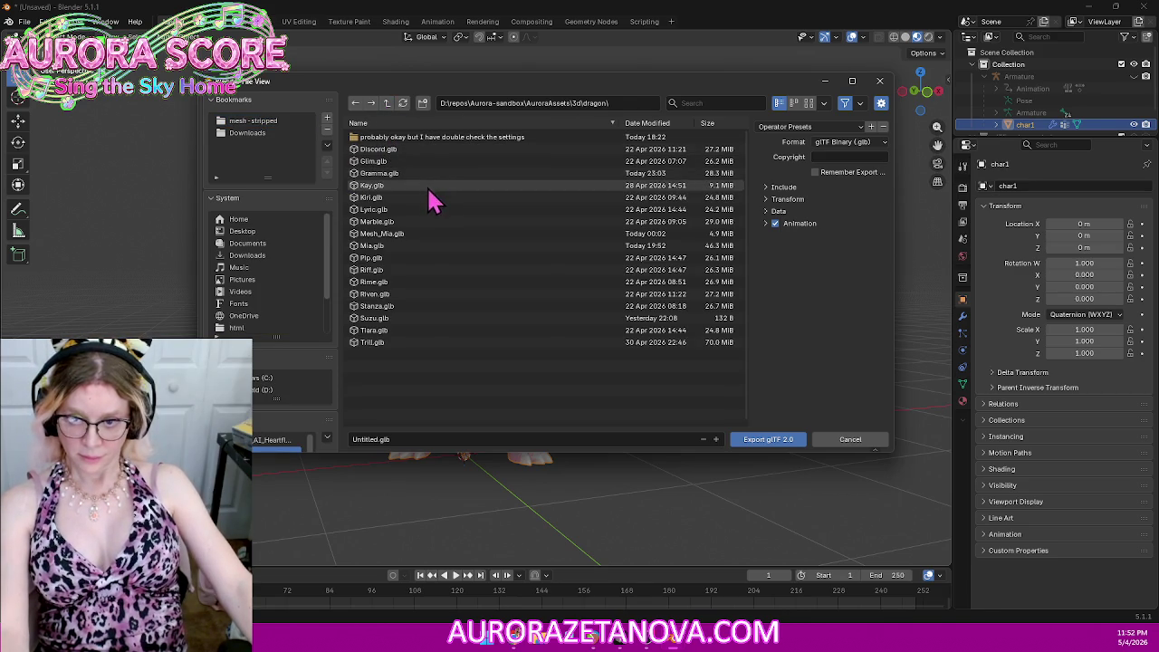
double_click(416, 246)
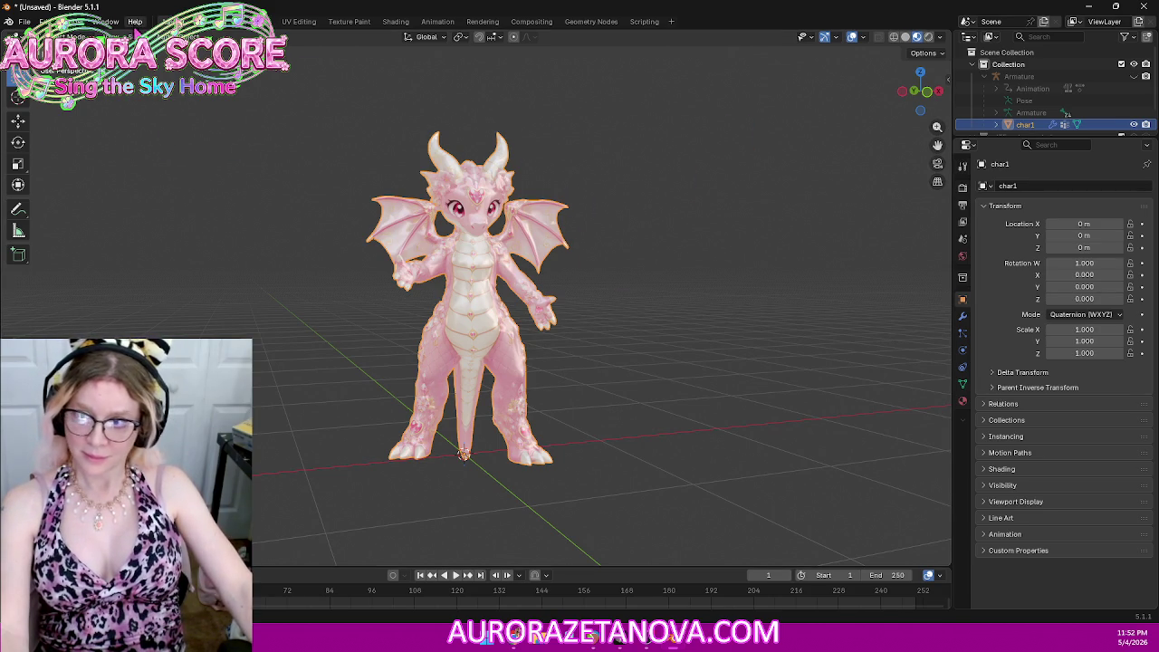
Re-export to Mia.glb after reviewing the Include, Data and Mesh options, overwriting the file.
left_click(25, 21)
mouse_move(45, 205)
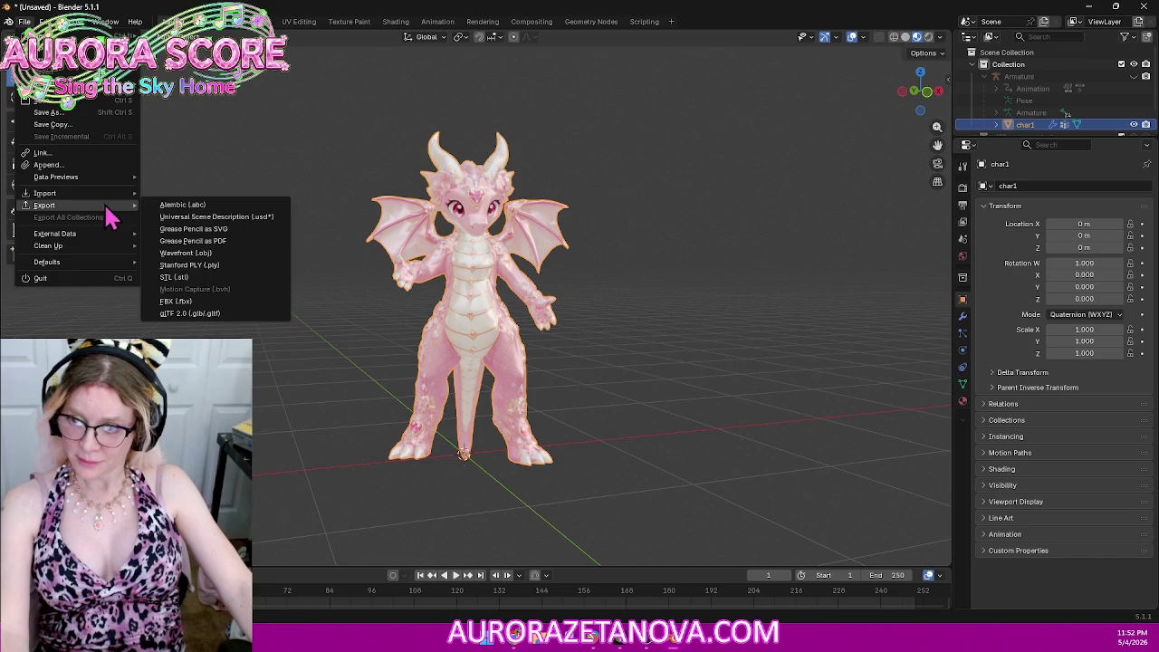
left_click(193, 315)
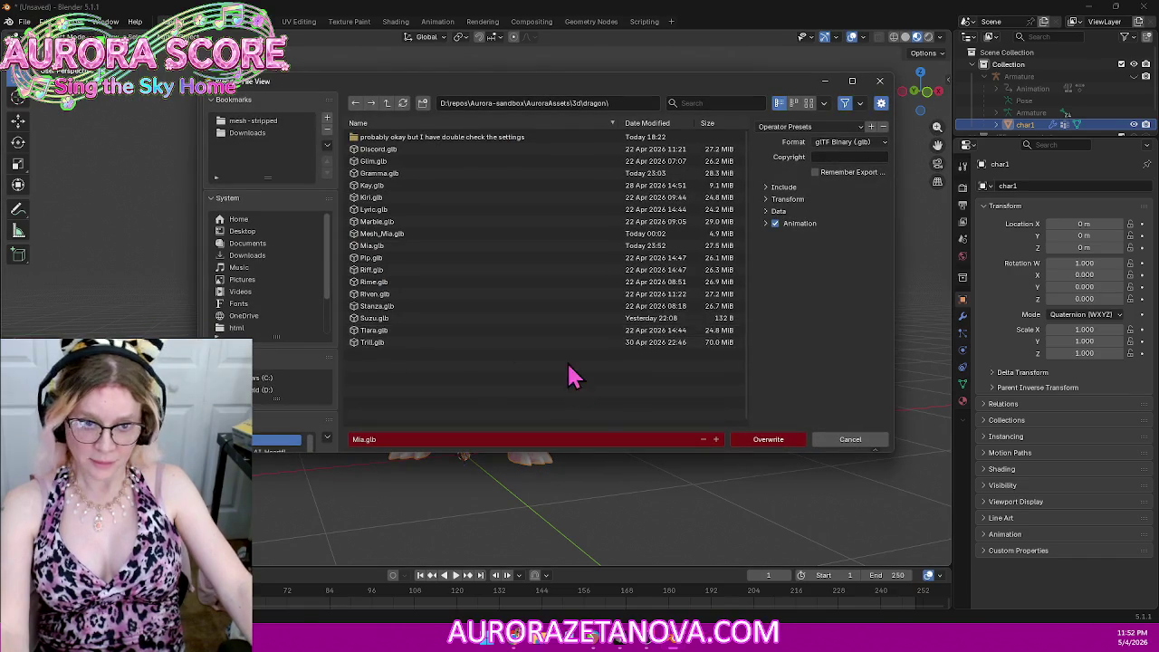
left_click(768, 190)
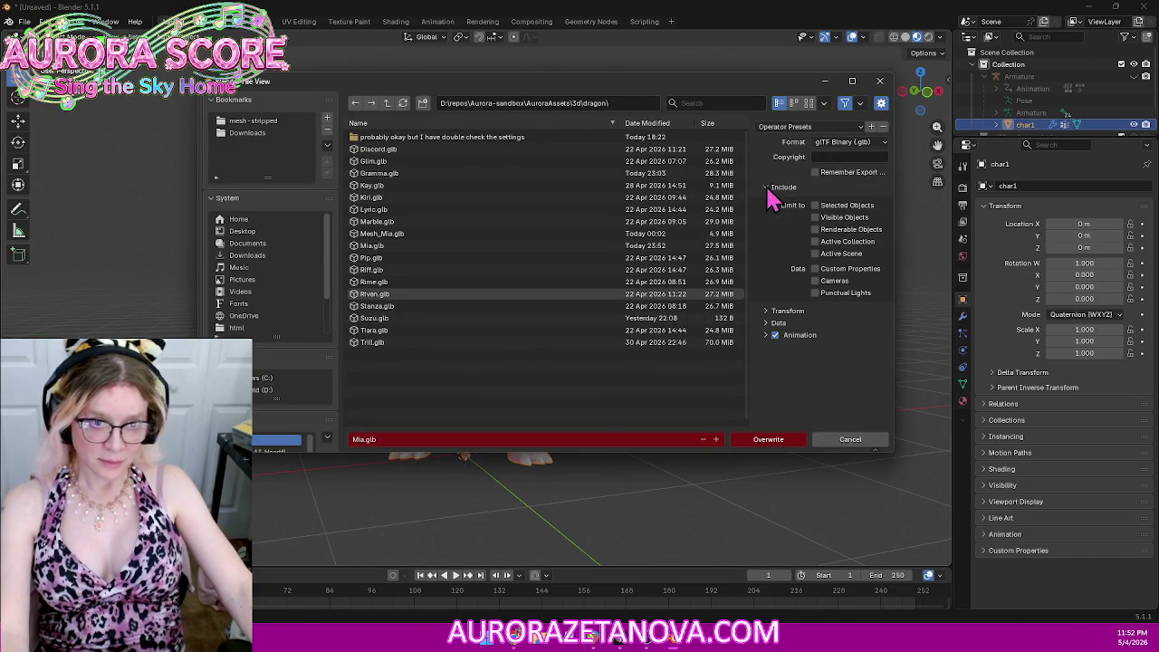
left_click(765, 190)
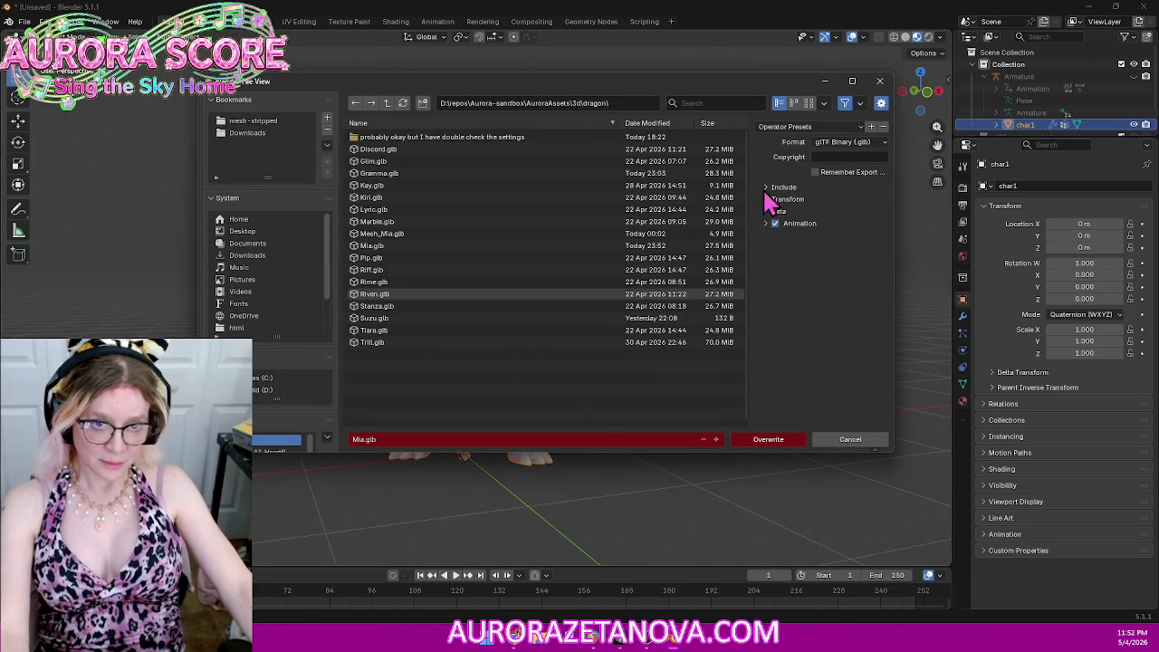
left_click(770, 213)
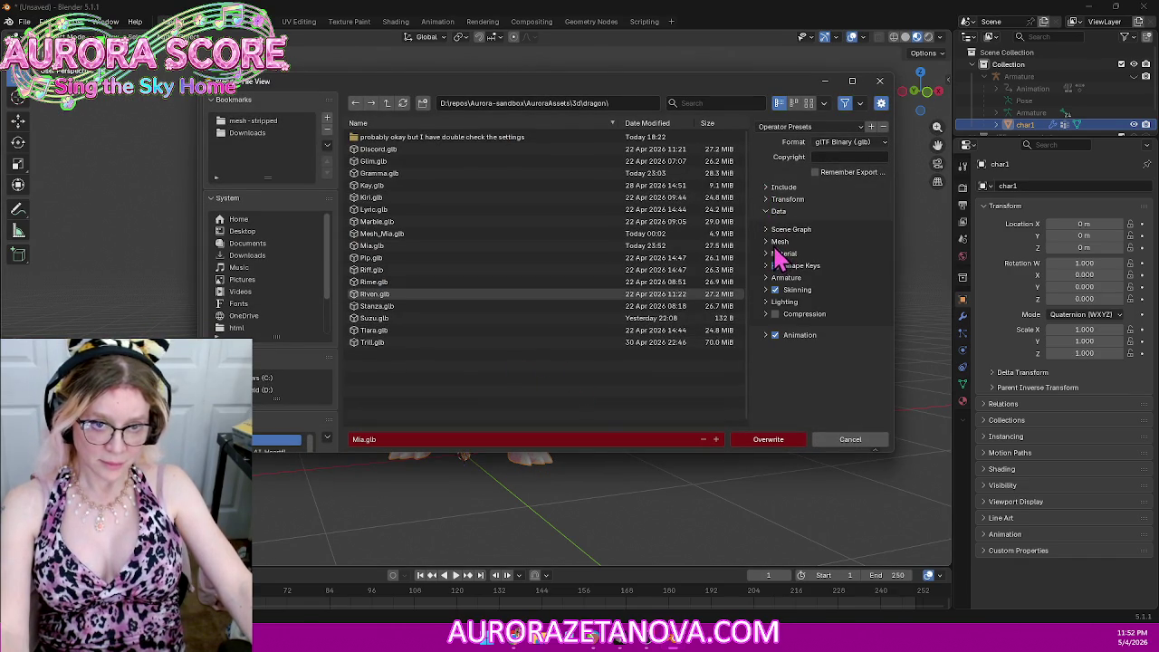
left_click(765, 241)
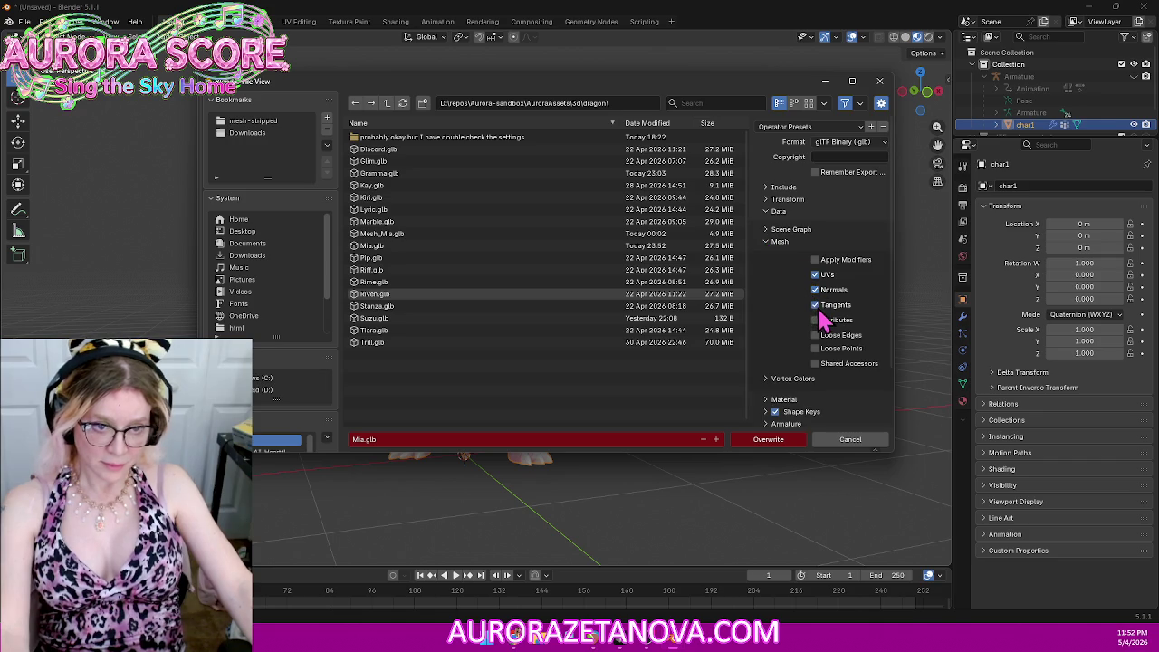
scroll(784, 288, "down", 2)
scroll(789, 298, "down", 2)
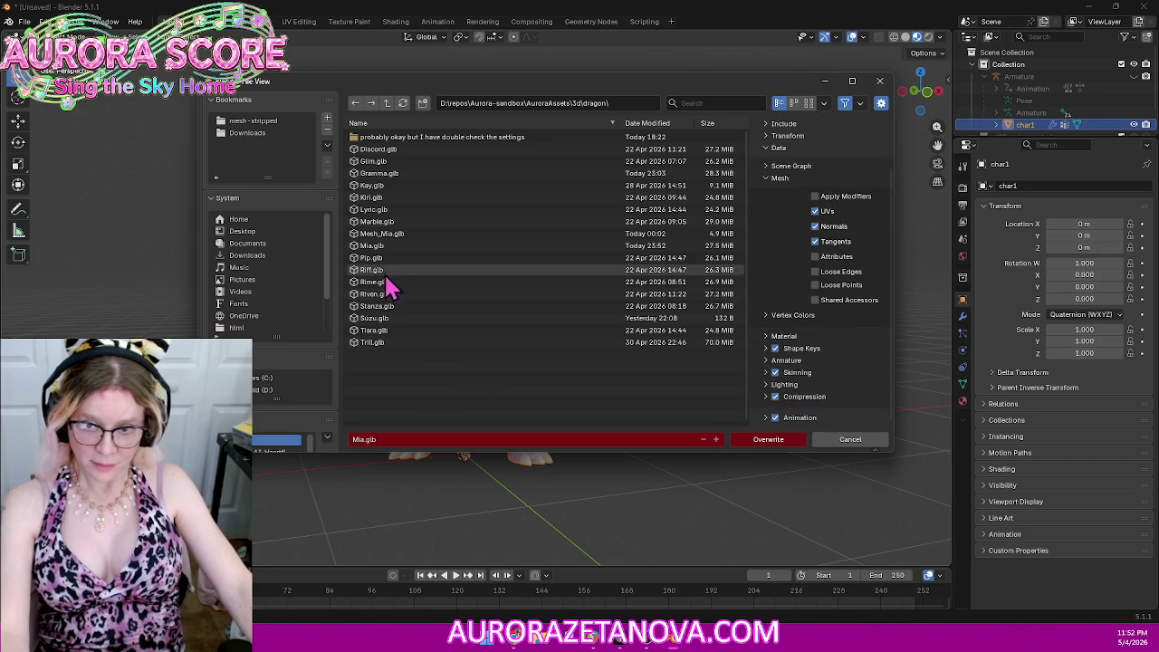
left_click(772, 438)
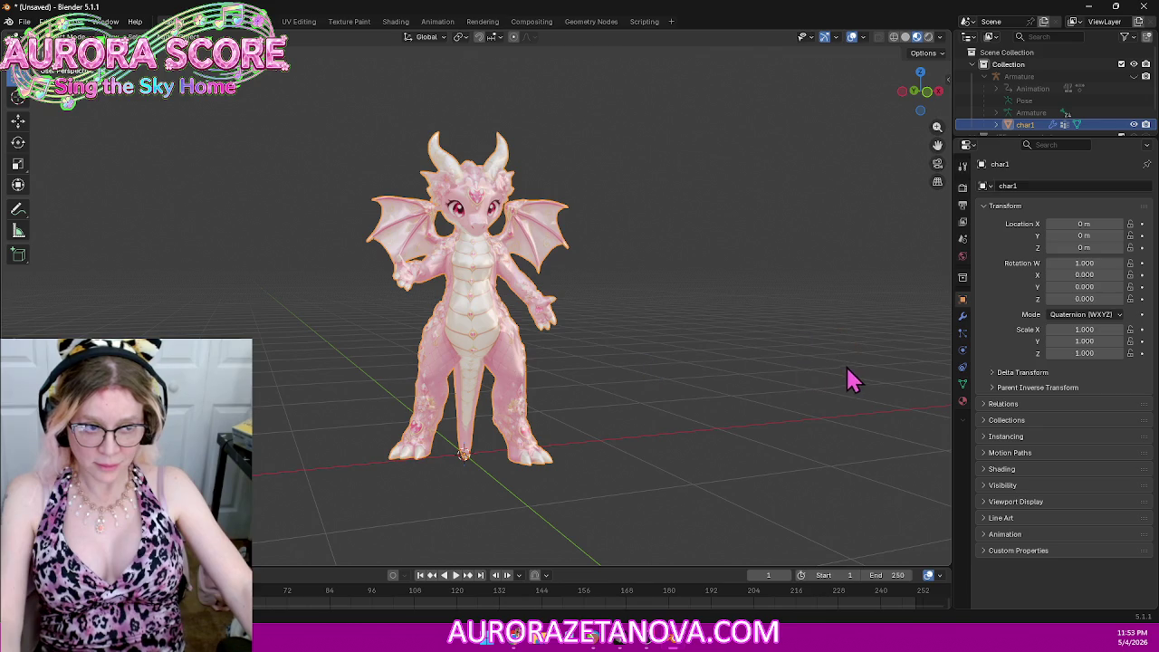
Open NeoSakura from Chrome's new-tab shortcut and scroll to the wavy staff-path settings.
left_click(1089, 8)
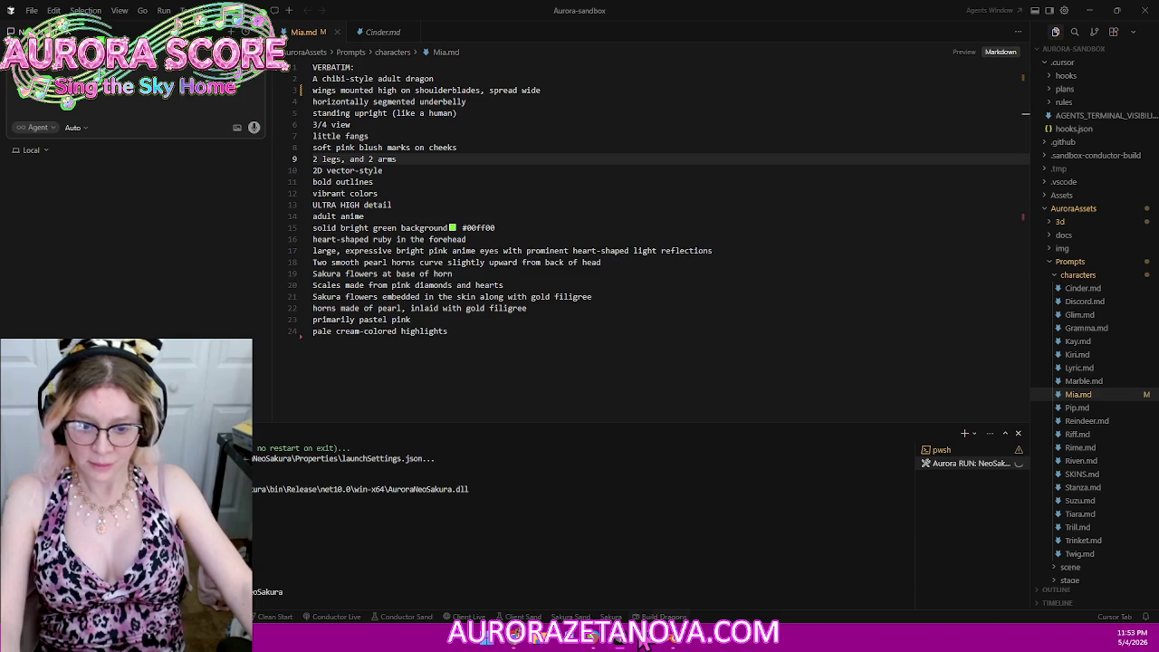
left_click(513, 641)
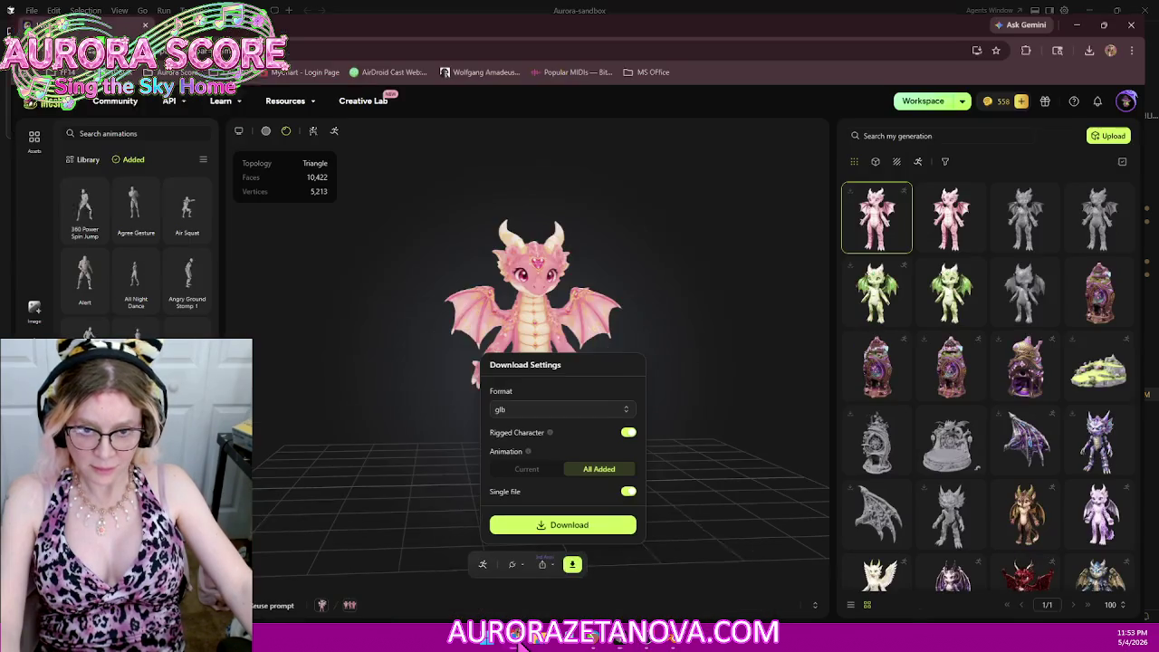
left_click(1089, 11)
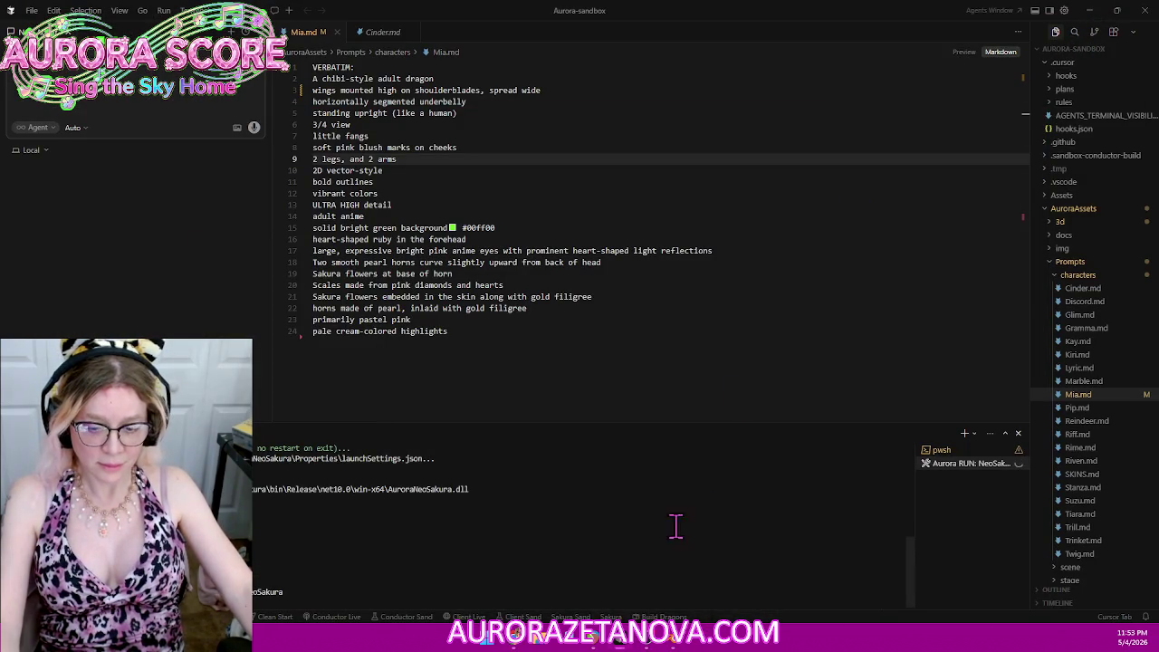
left_click(516, 641)
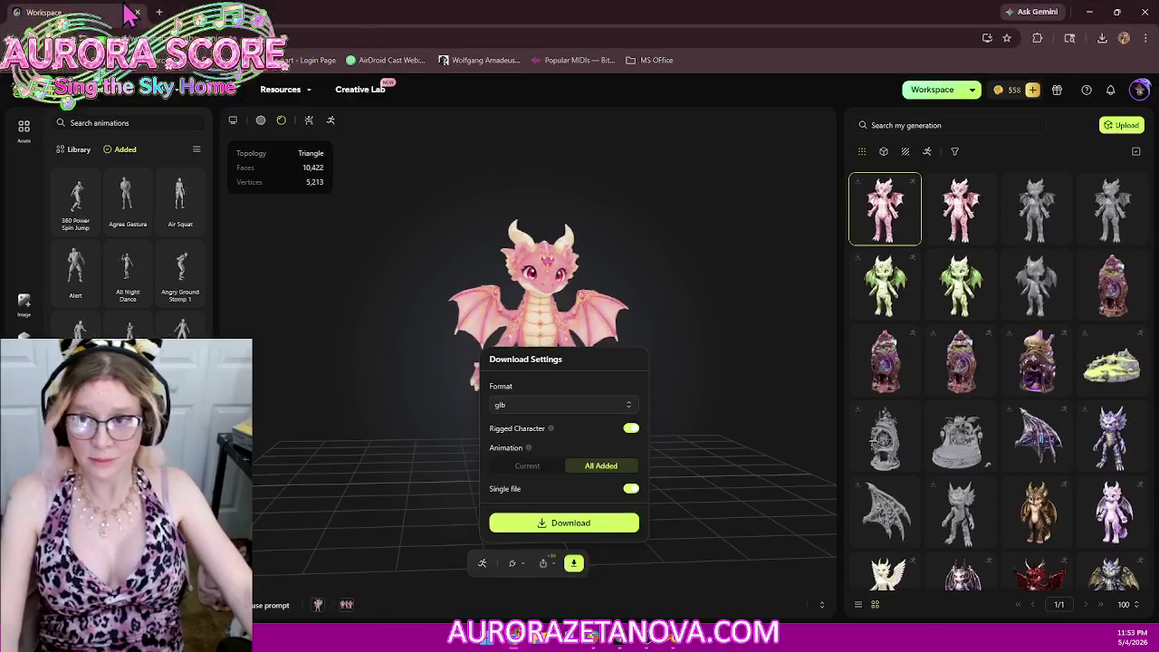
left_click(159, 14)
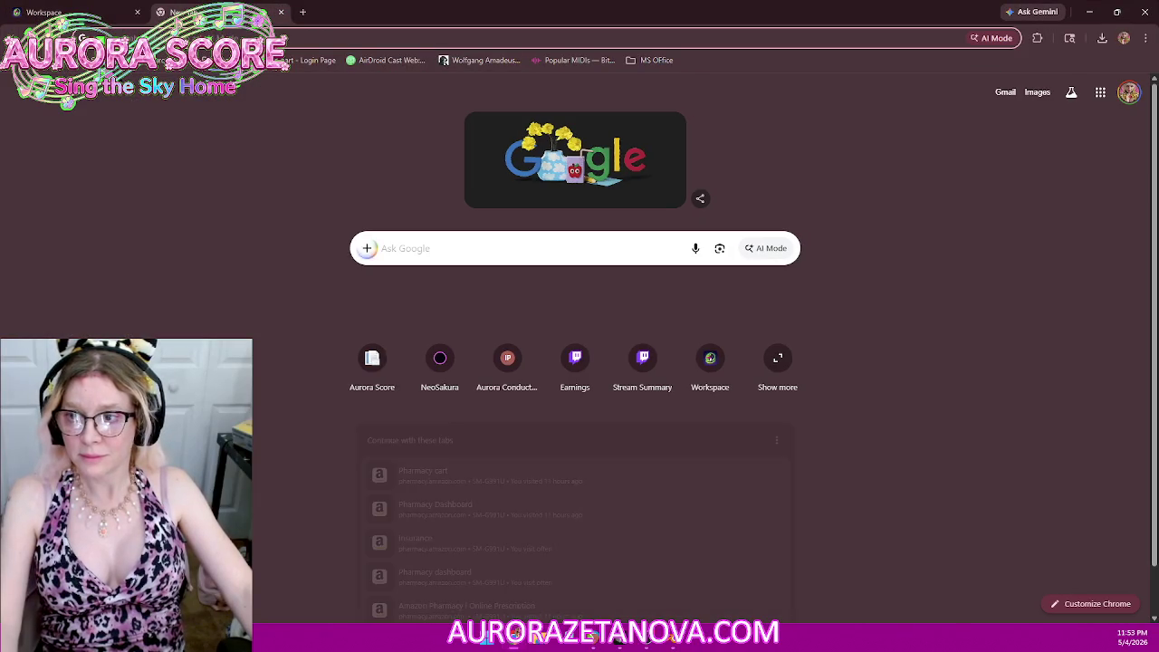
left_click(121, 104)
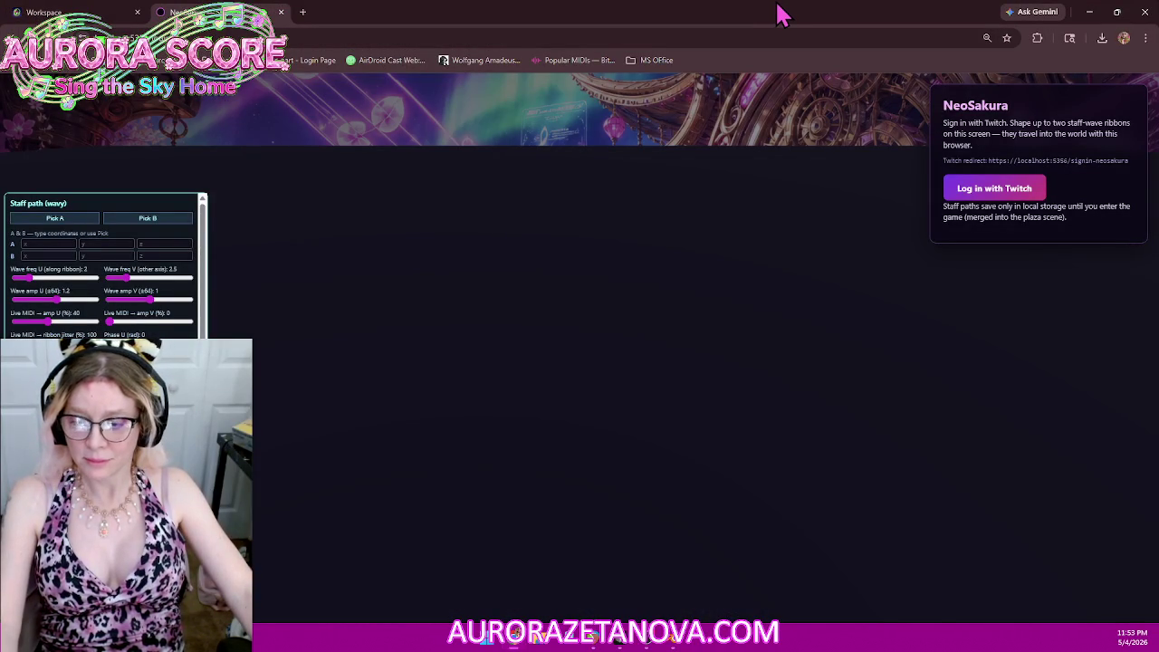
left_click_drag(204, 243, 203, 324)
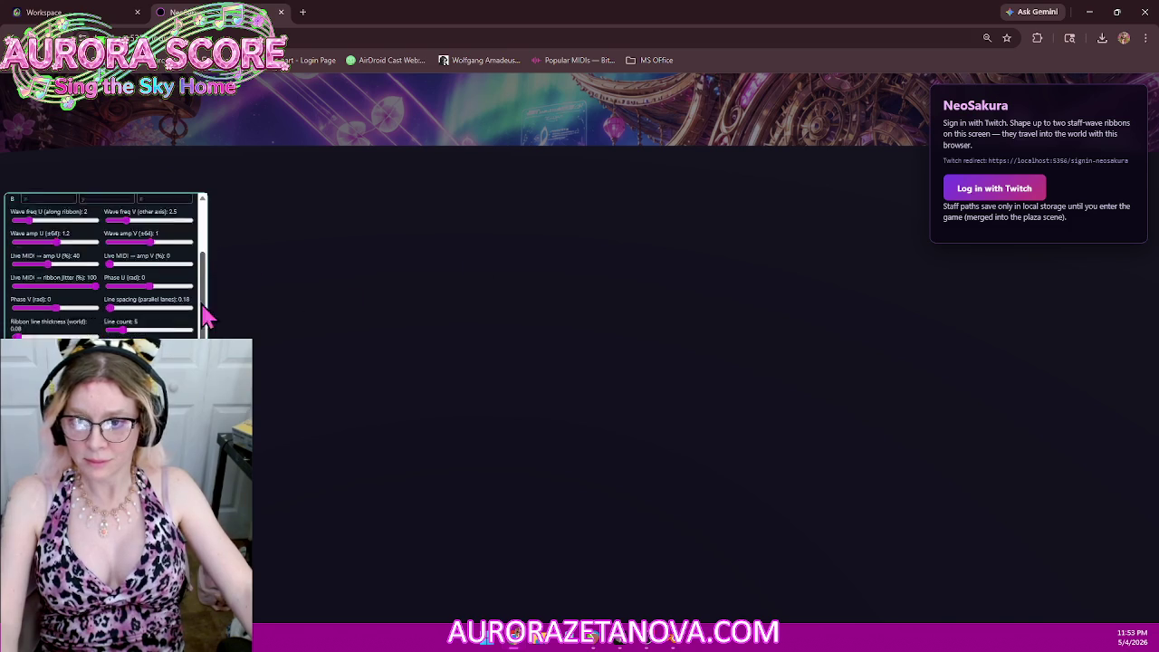
scroll(187, 226, "up", 5)
scroll(186, 226, "down", 5)
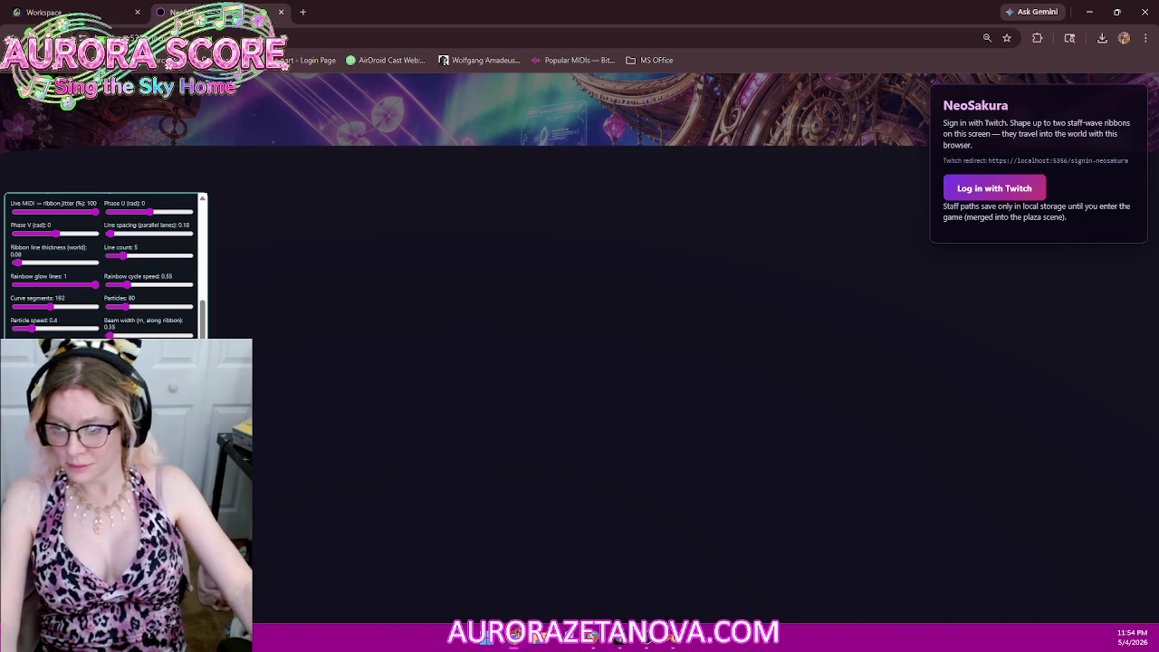
scroll(104, 267, "up", 1)
scroll(199, 308, "up", 2)
scroll(203, 328, "down", 2)
scroll(202, 327, "up", 2)
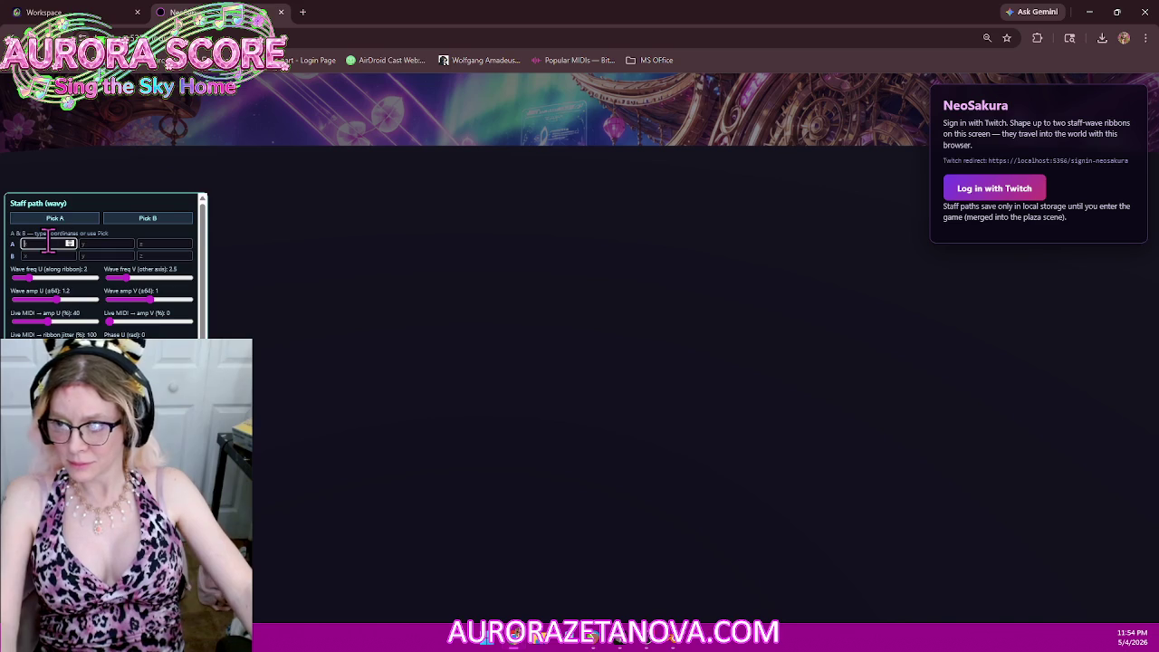
Enter x/y/z 100, 200, 400 for point A and 200, 300, 400 for point B.
type("100")
key("Tab")
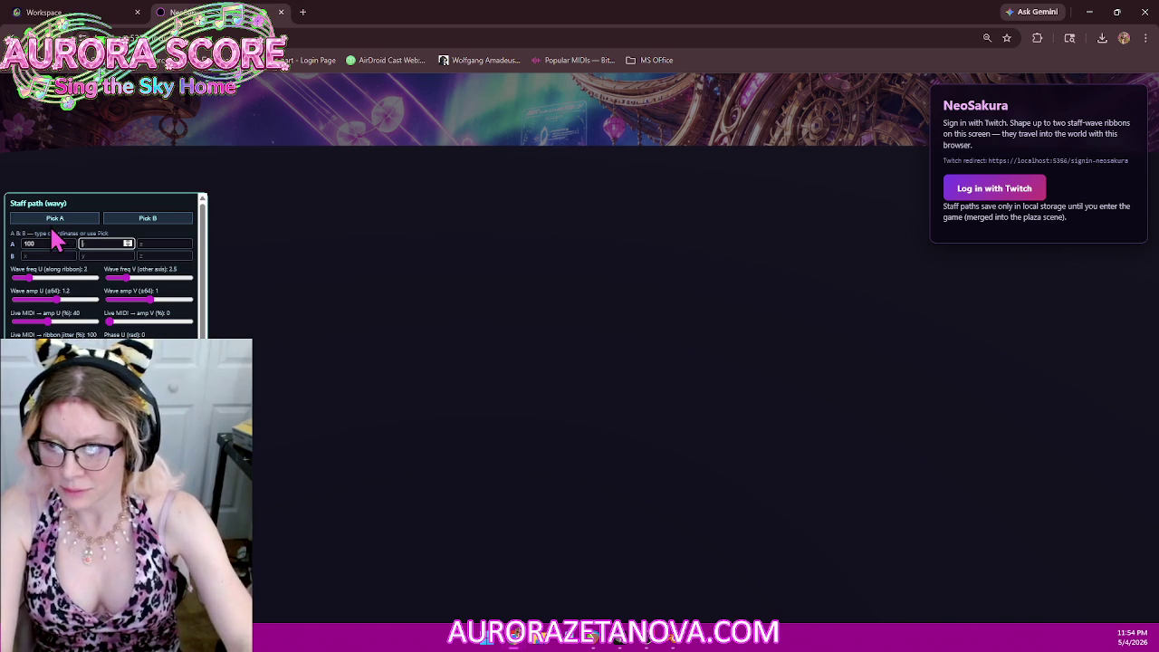
key("Tab")
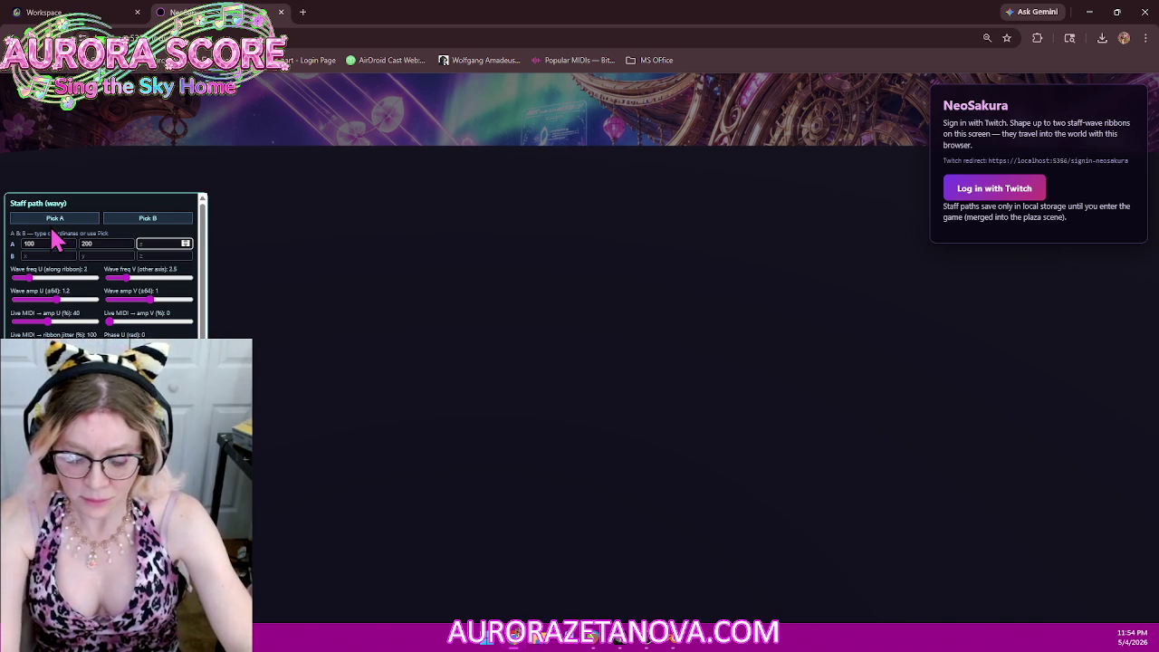
type("00")
key("Tab")
key("Tab")
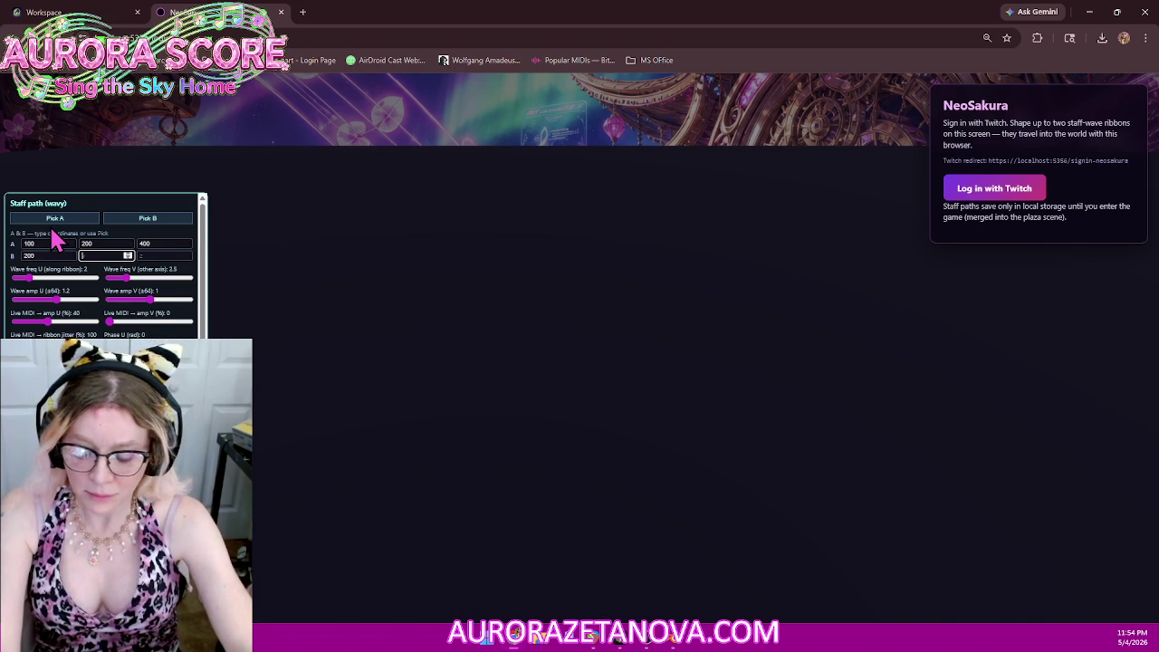
type("300")
key("Tab")
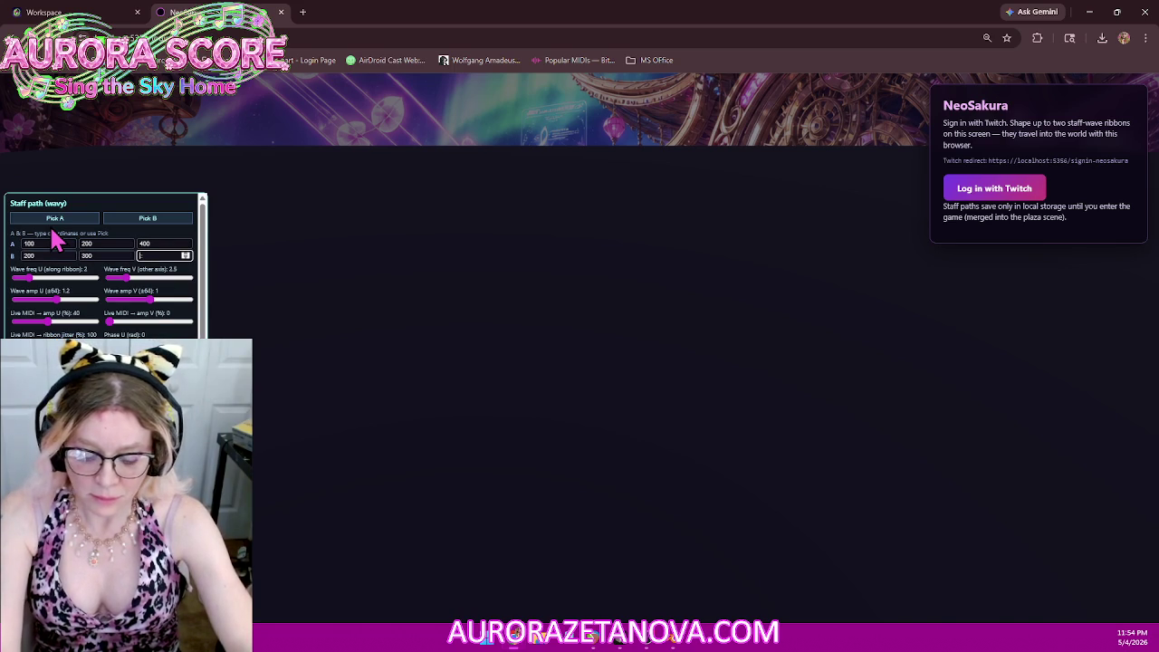
type("00")
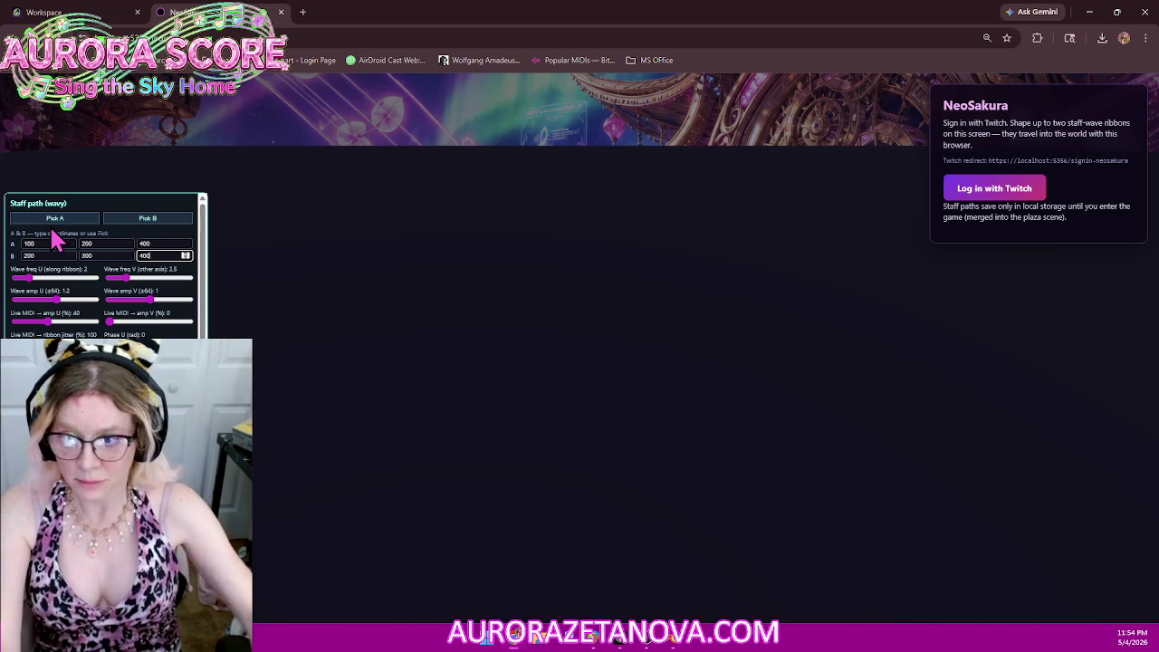
left_click(570, 299)
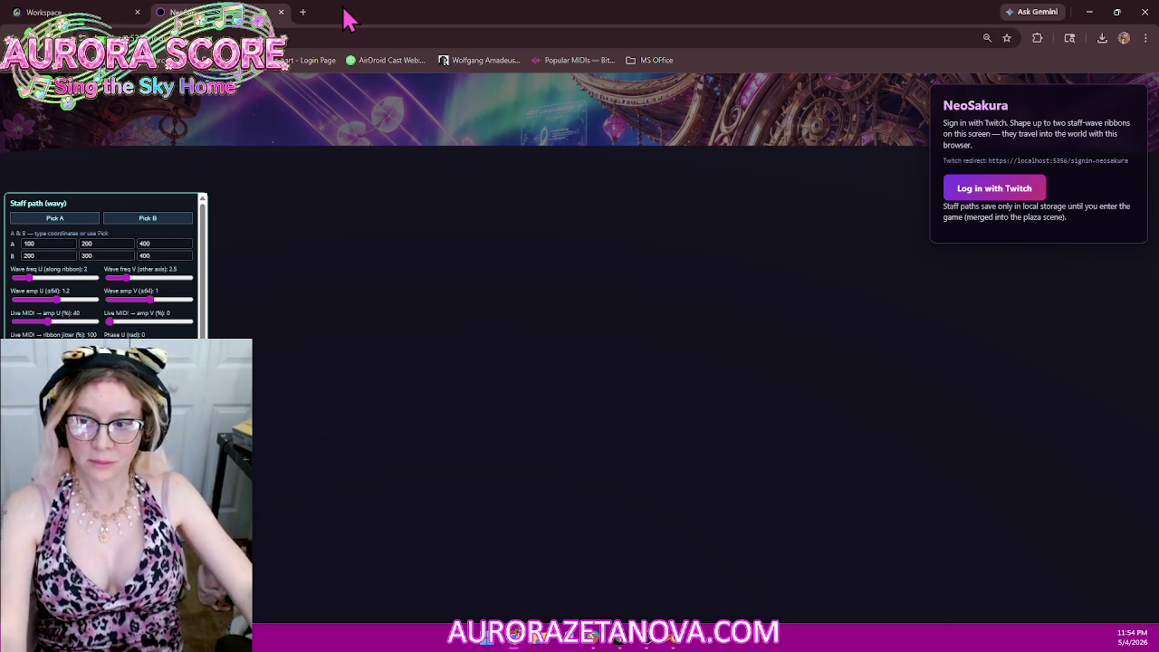
left_click(1090, 17)
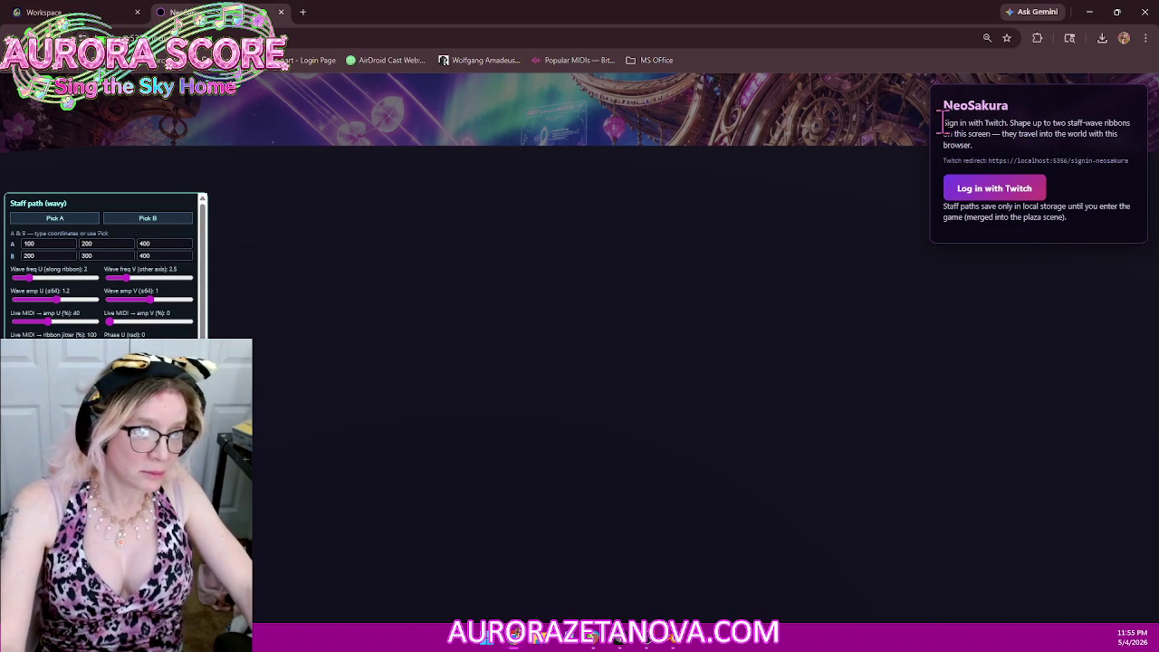
Copy the sign-in paragraph and Twitch redirect line, then bring Cursor with Mia.md forward.
left_click_drag(943, 120, 1141, 179)
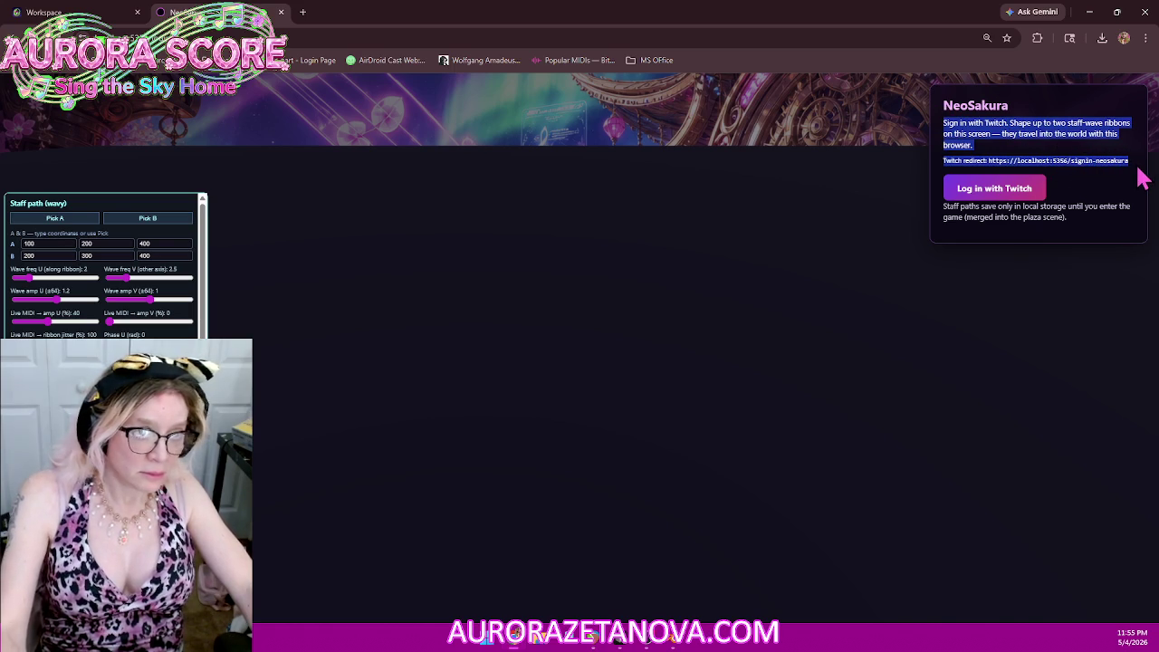
left_click(619, 638)
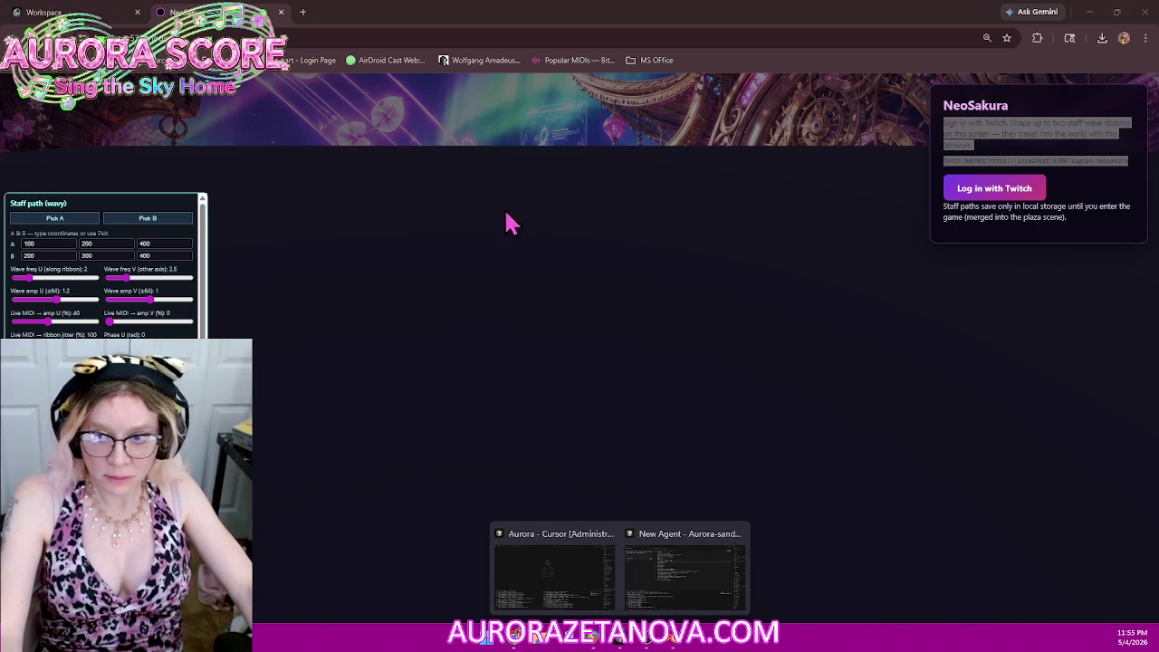
left_click(1090, 13)
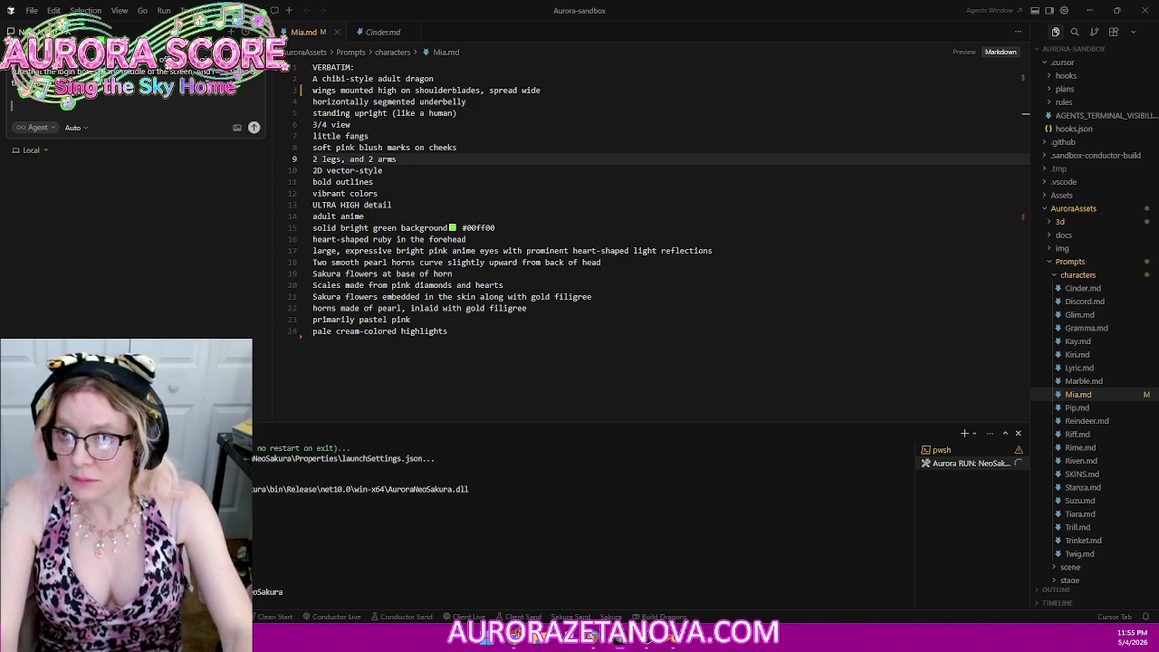
Paste the sign-in text into the Agent chat, then add the 'Staff paths save only…' note below it.
key("ctrl+v")
key("shift+Return")
key("shift+Return")
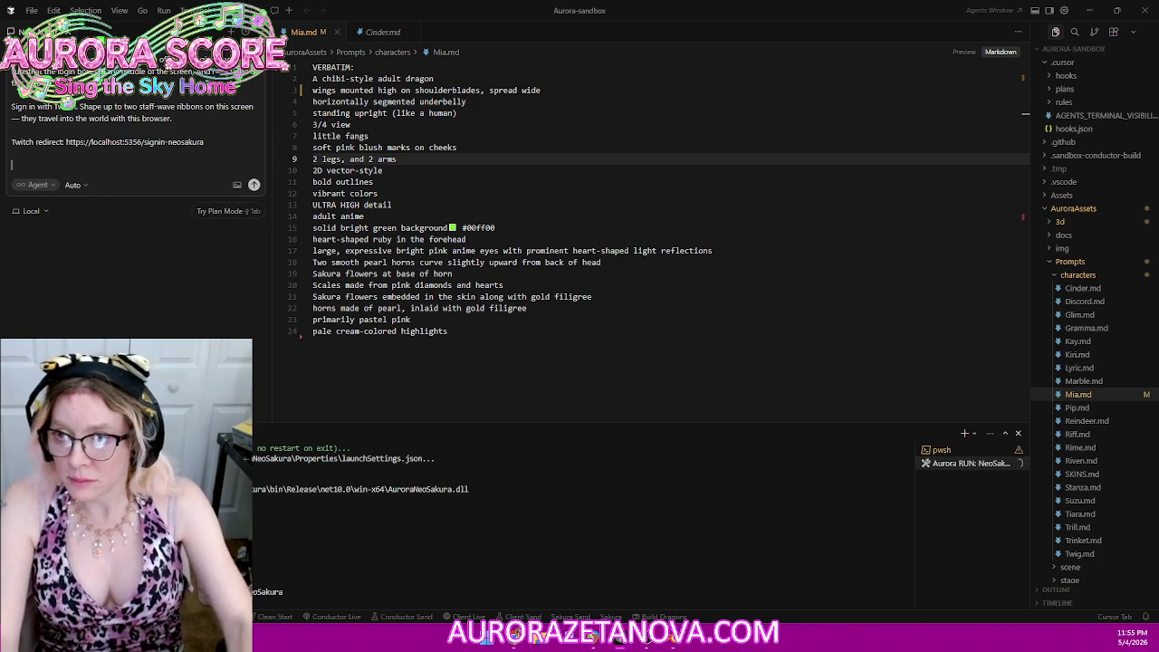
left_click(528, 640)
left_click_drag(1086, 231, 947, 226)
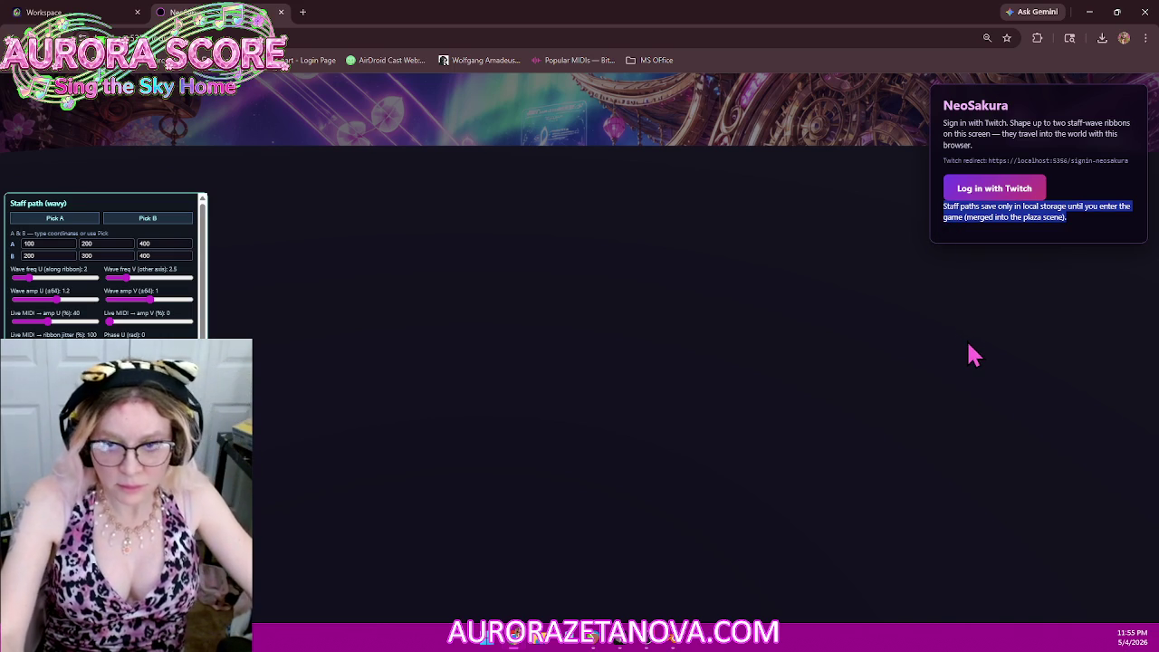
left_click(1086, 25)
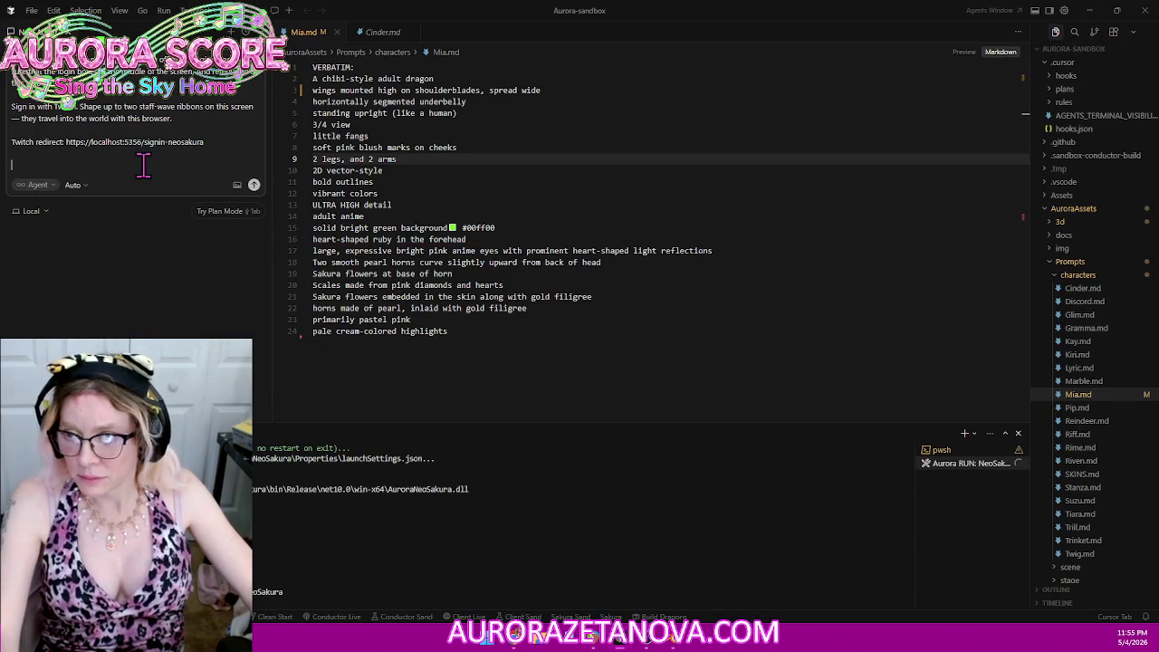
type("Staff paths save only in local storage until you enter the game (merged into the plaza scene)")
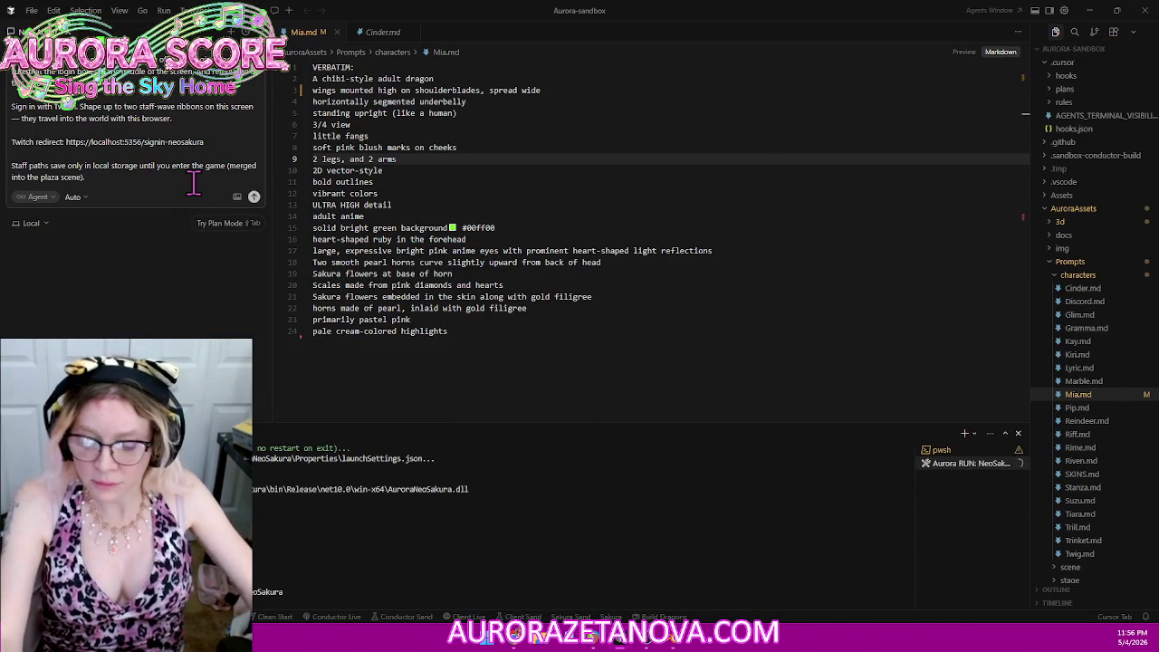
key("shift+Return")
key("shift+Return")
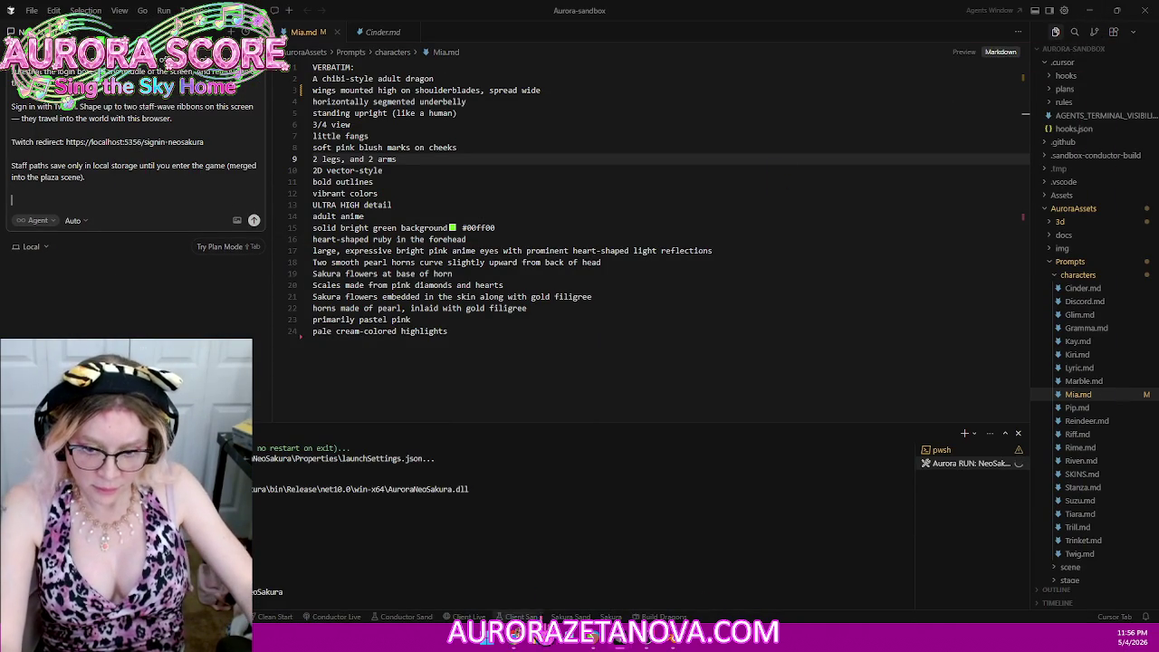
Select the NeoSakura heading on the sign-in page.
left_click(513, 639)
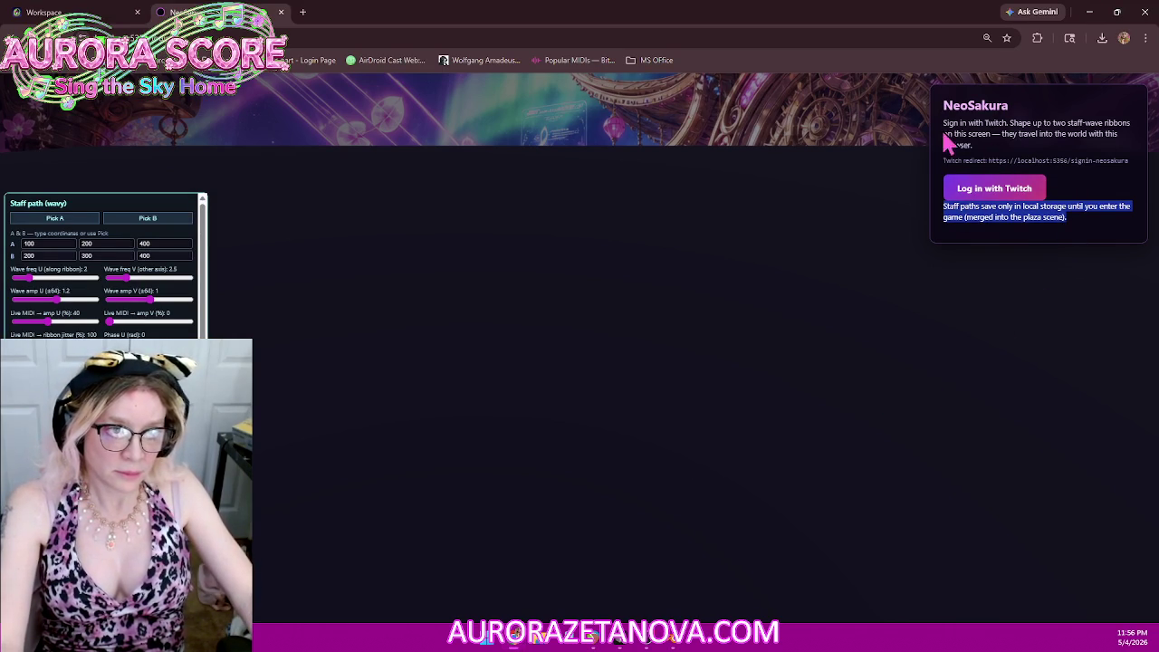
double_click(961, 105)
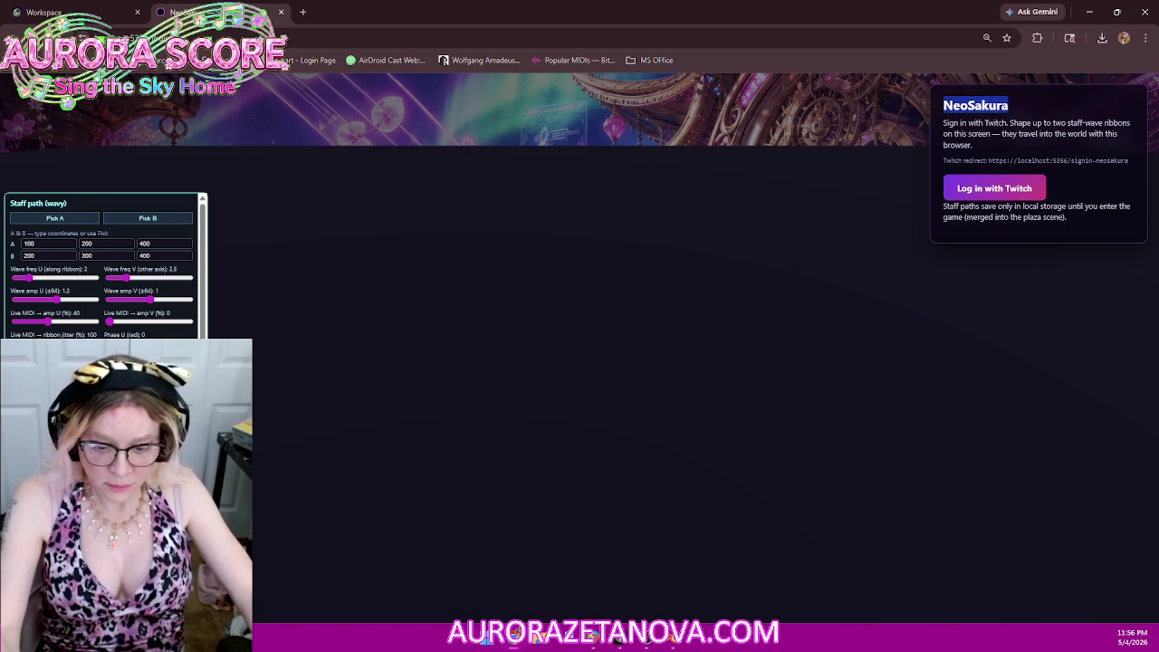
left_click(1089, 12)
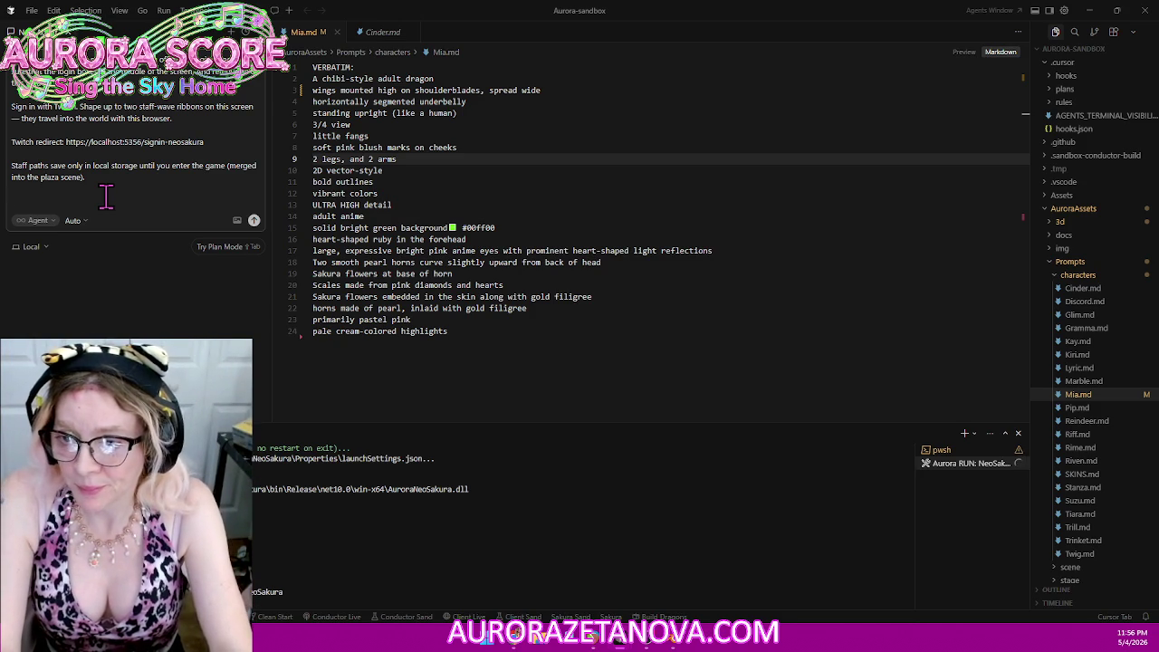
Send the agent the request to turn the NeoSakura login page into a centred panel, then view the result in Chrome.
key("Return")
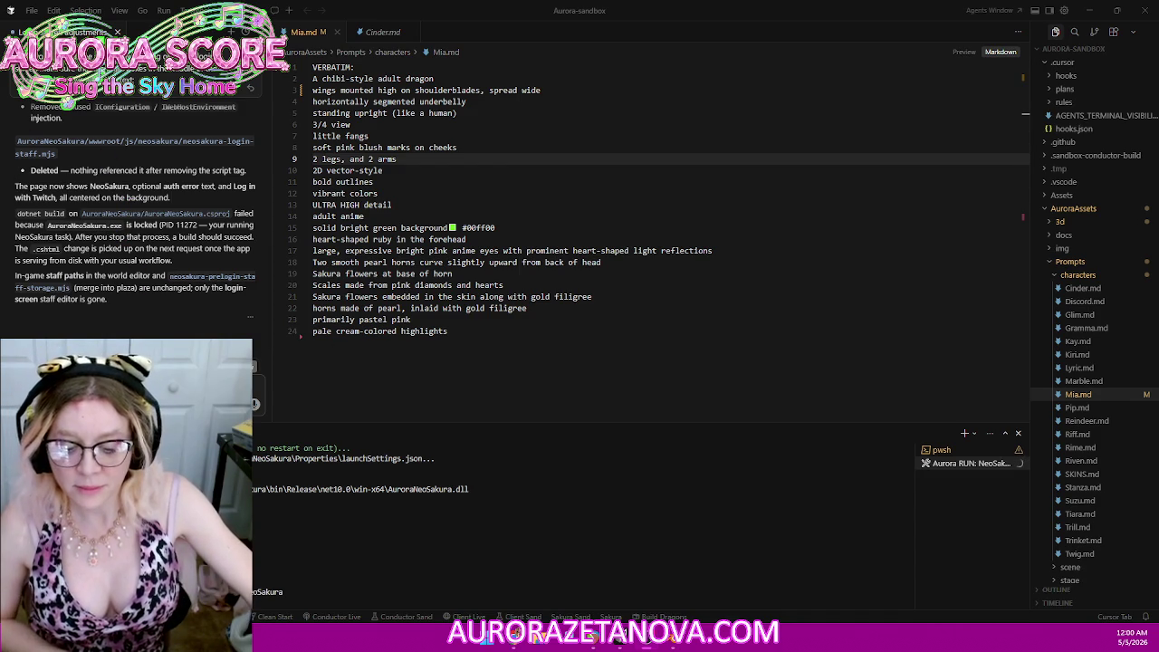
key("alt+Tab")
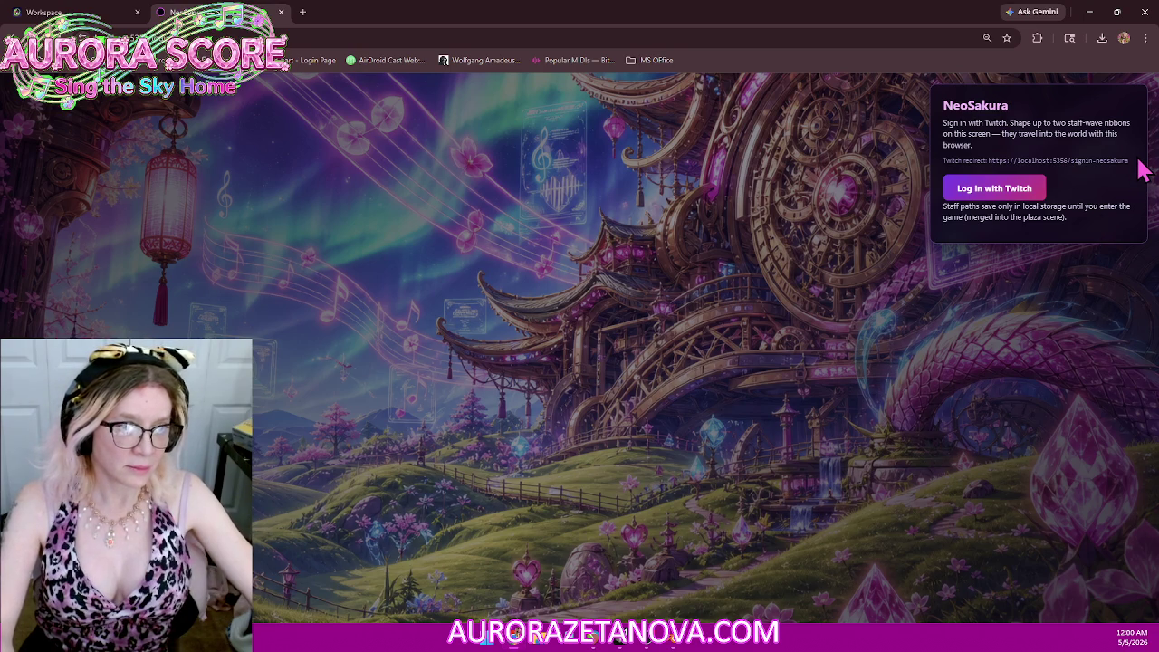
Select the Twitch redirect line and the sign-in panel text on NeoSakura, then return to Cursor.
left_click_drag(1131, 160, 941, 161)
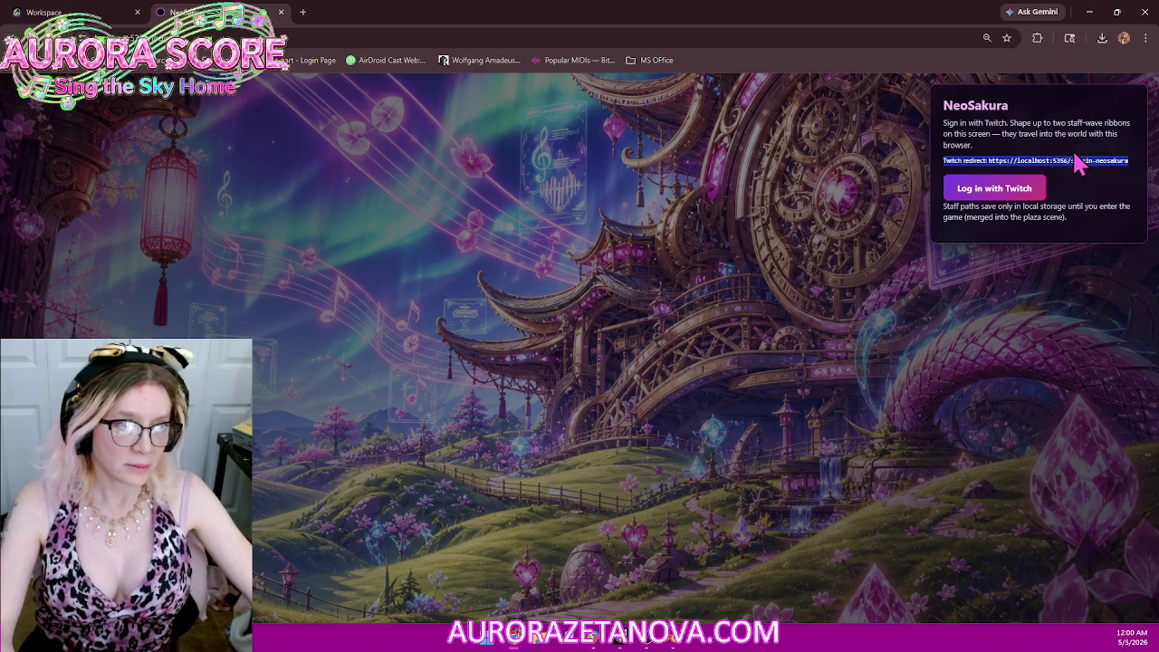
left_click_drag(939, 110, 1120, 237)
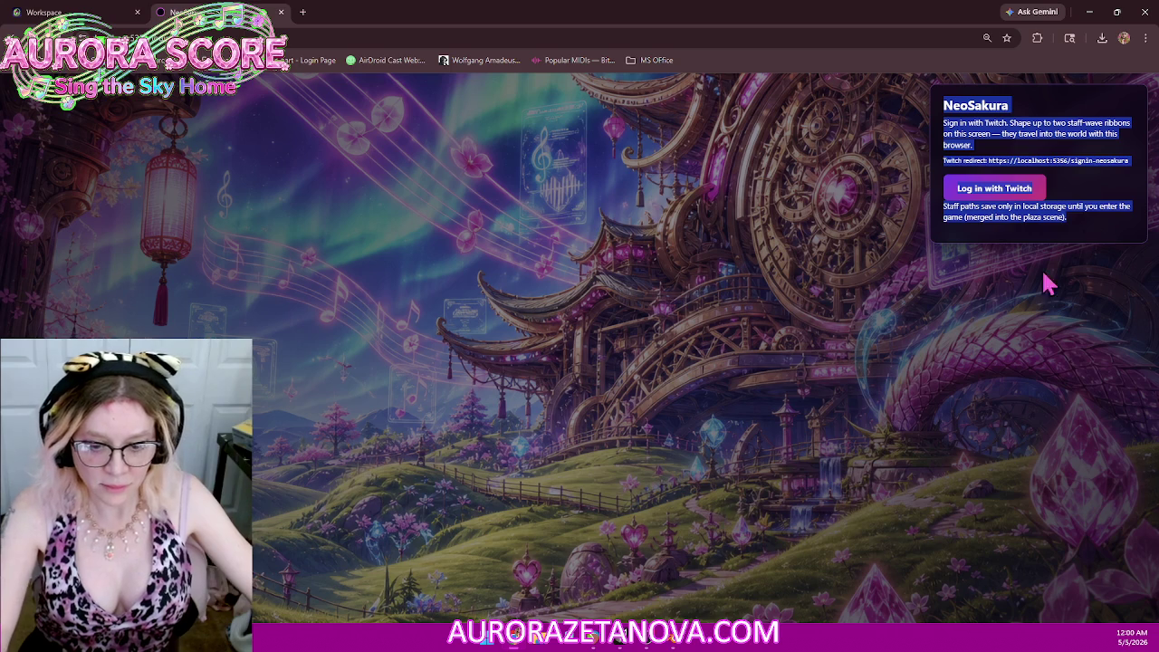
mouse_move(617, 637)
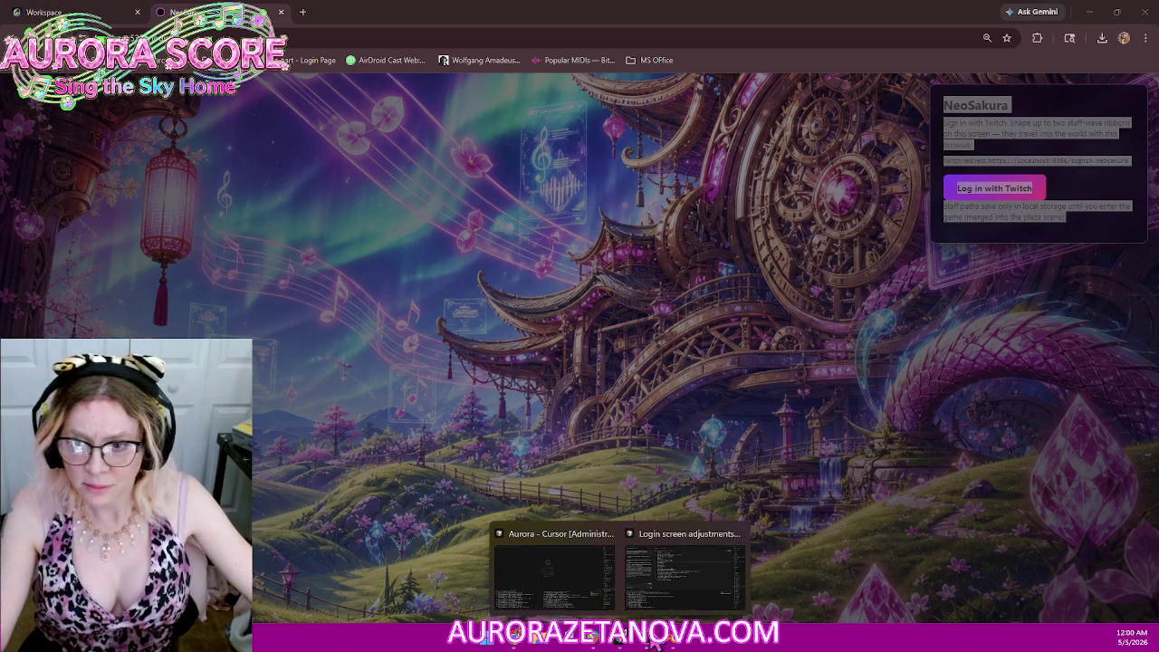
left_click(589, 599)
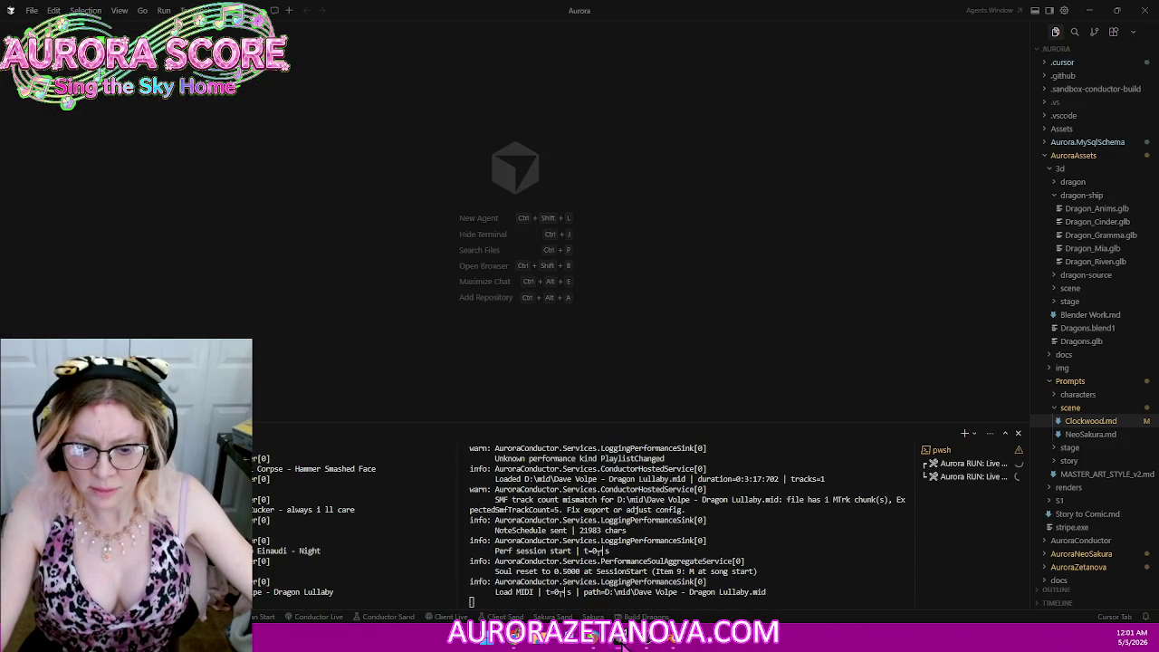
In the Aurora-sandbox workspace, kill the NeoSakura terminal session and open SKINS.md.
mouse_move(619, 641)
left_click(688, 552)
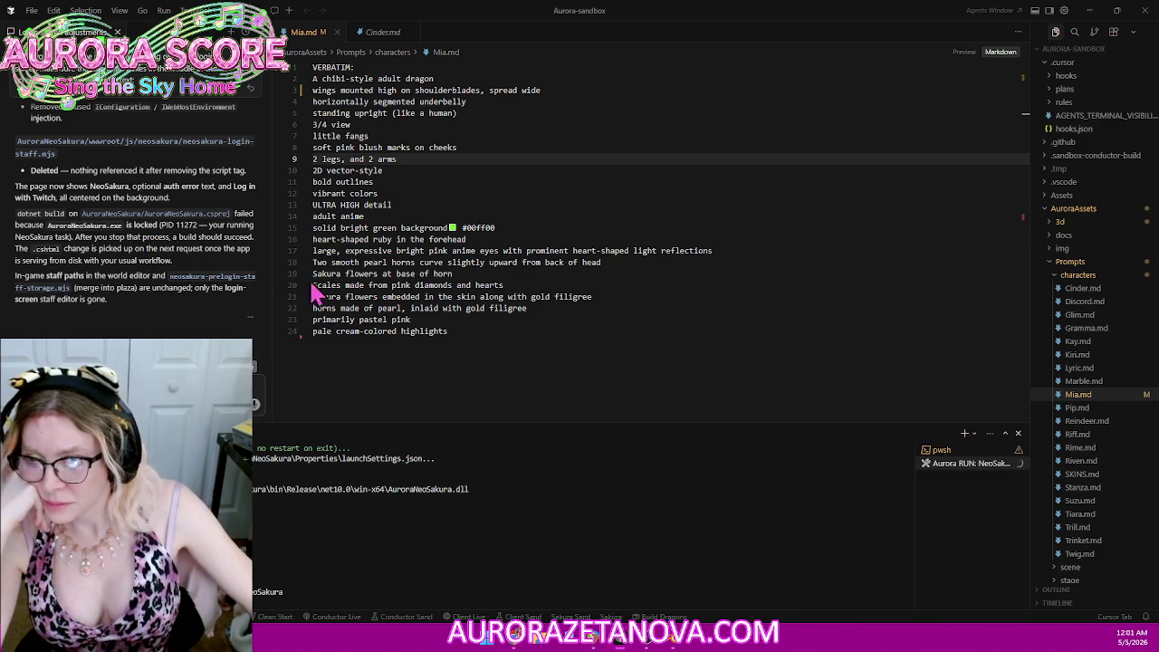
mouse_move(969, 462)
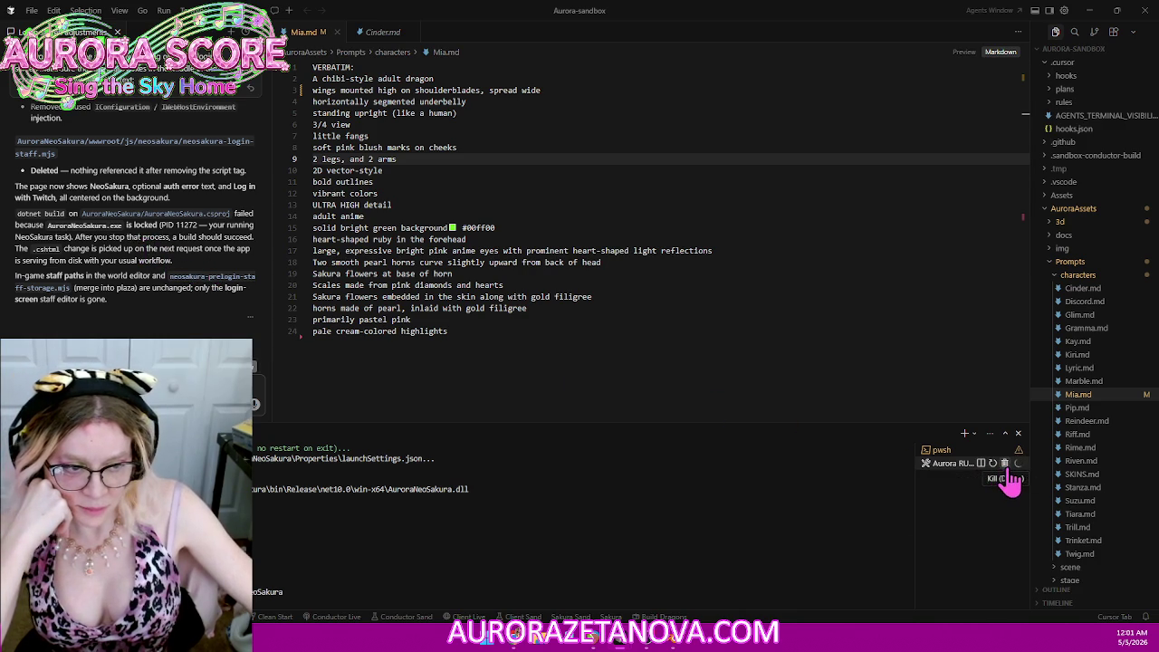
left_click(1004, 468)
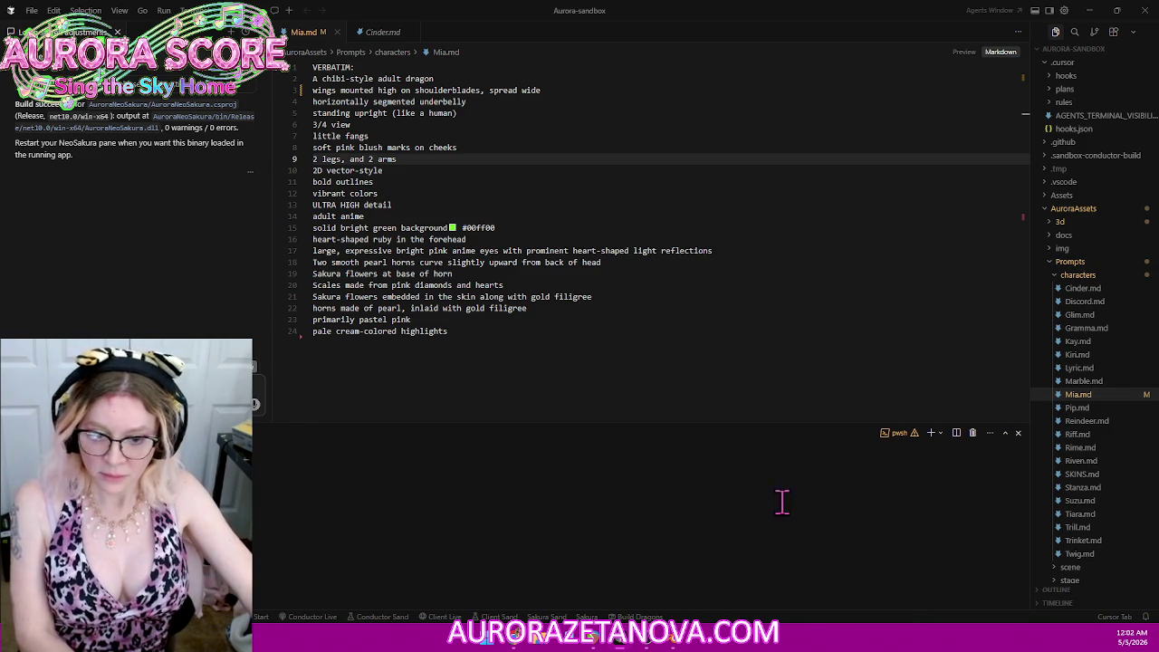
scroll(1120, 438, "down", 1)
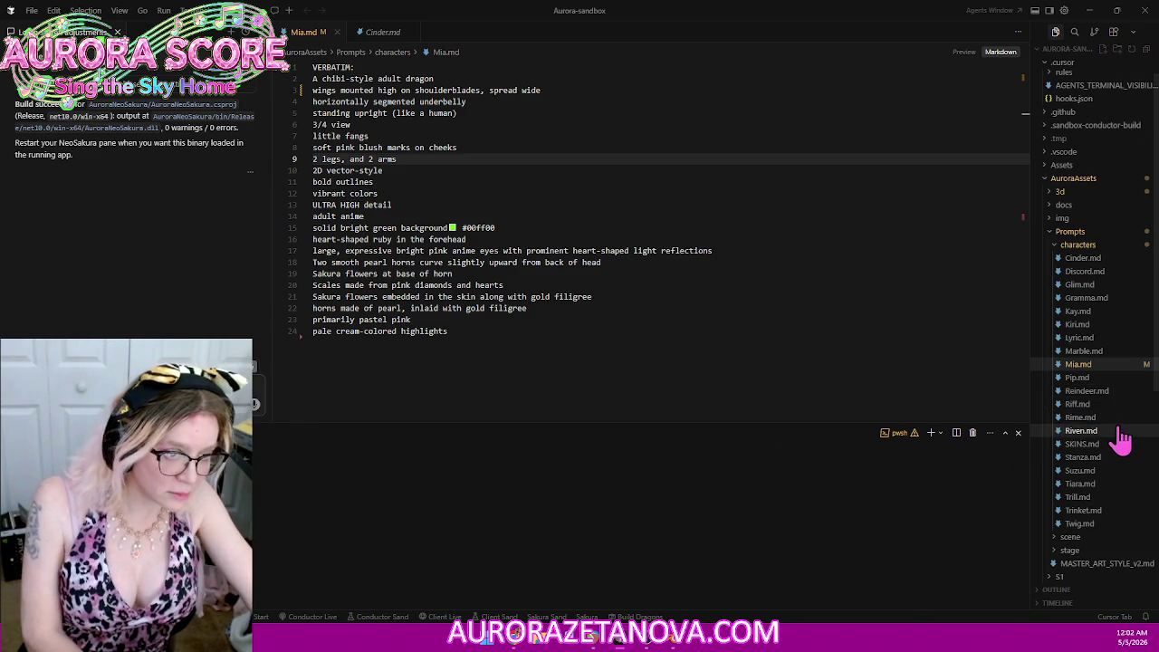
left_click(1106, 445)
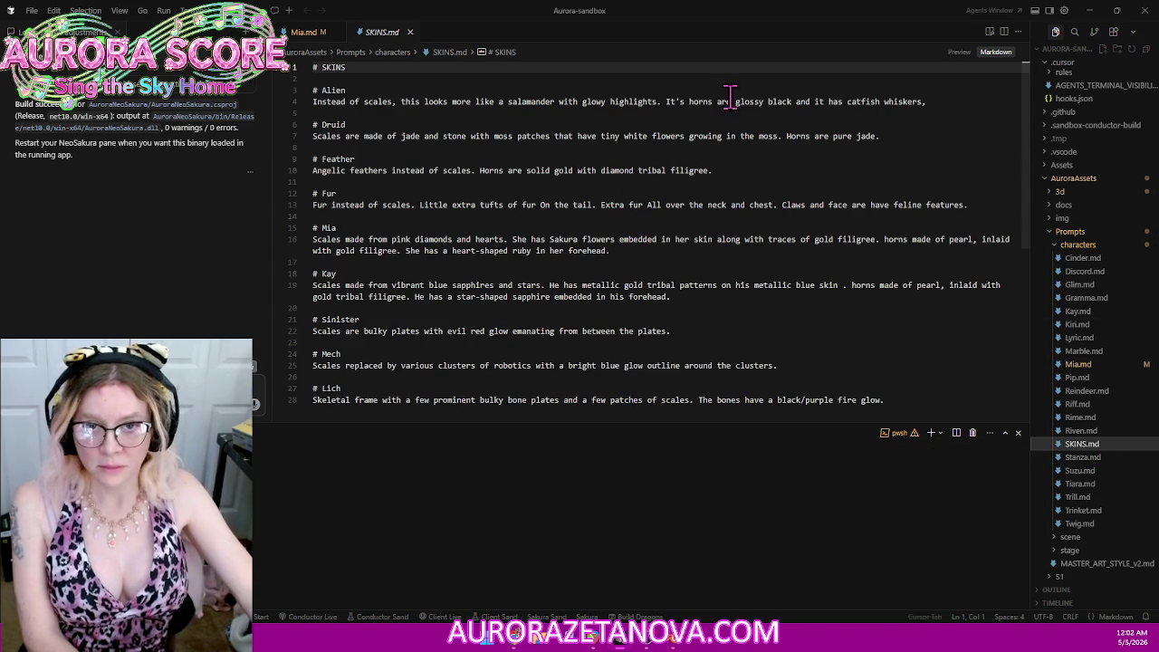
Delete the Druid skin entry below the Feather description.
left_click(767, 170)
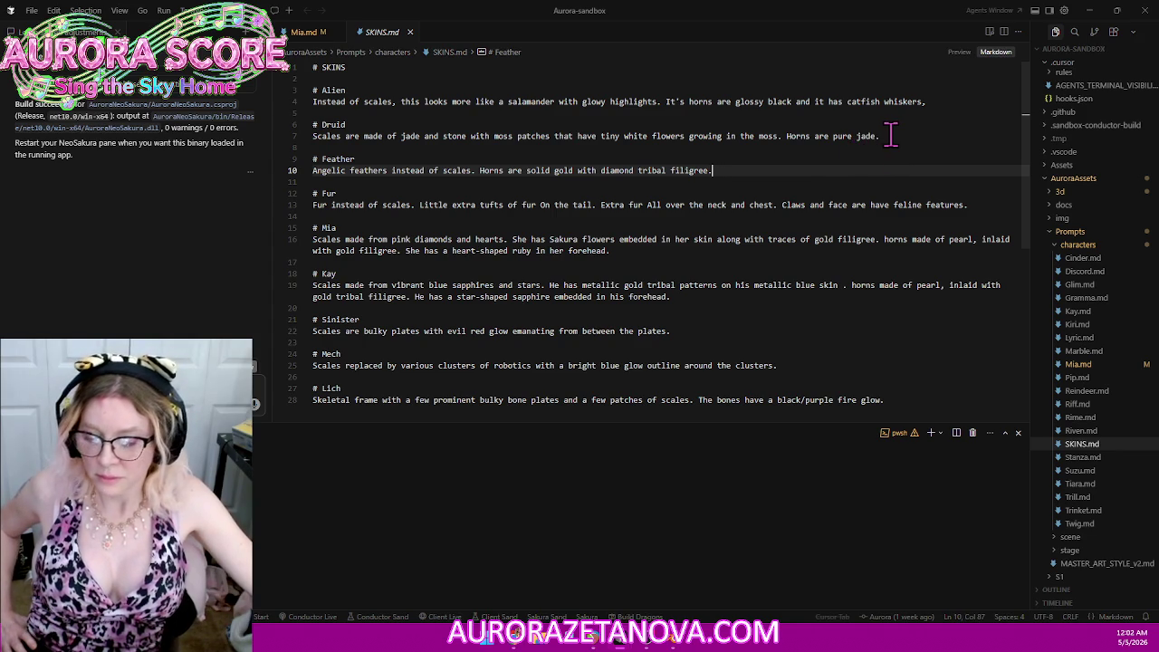
left_click_drag(893, 136, 335, 110)
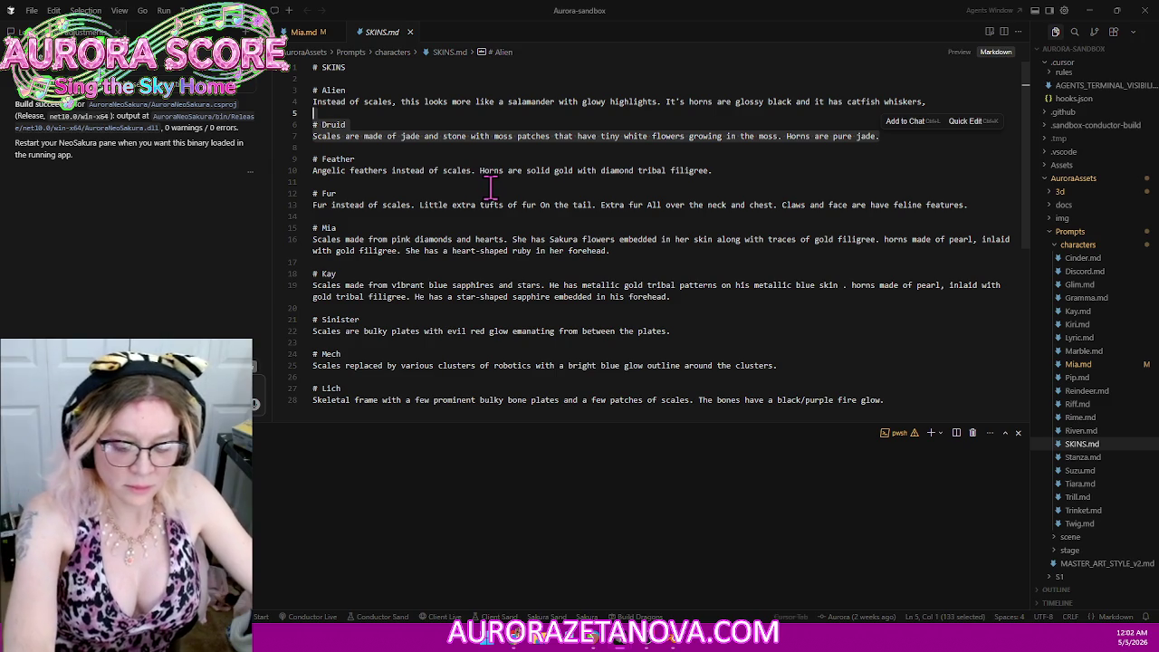
key("BackSpace")
key("BackSpace")
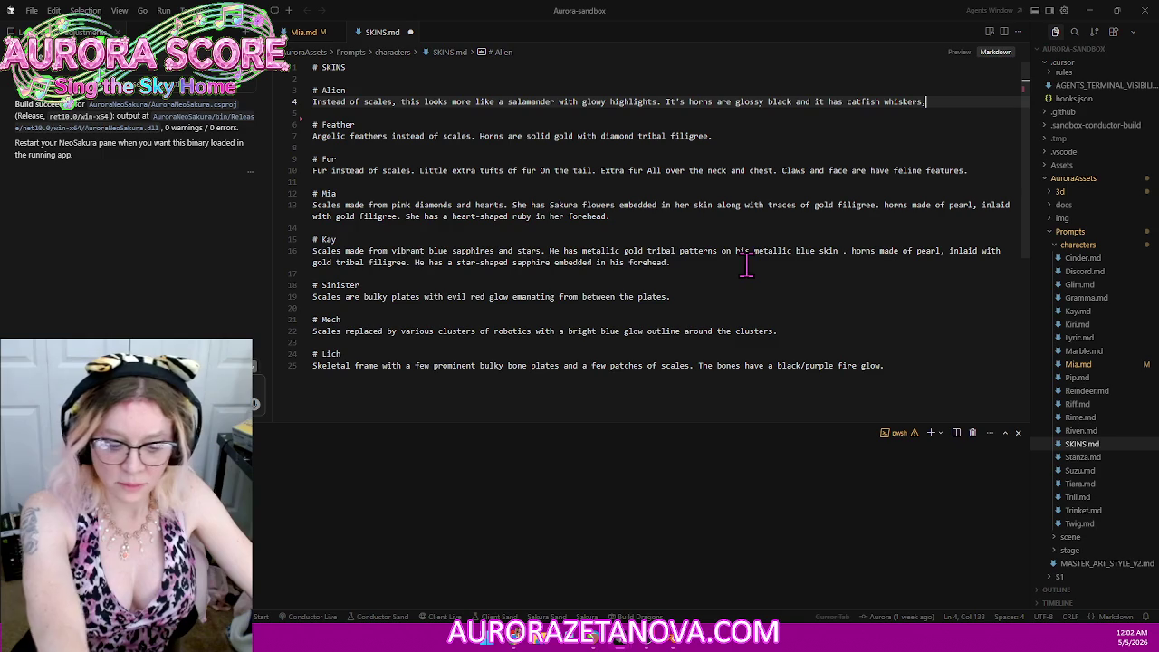
Delete the Kay heading and description, including the blank line above it.
left_click(678, 262)
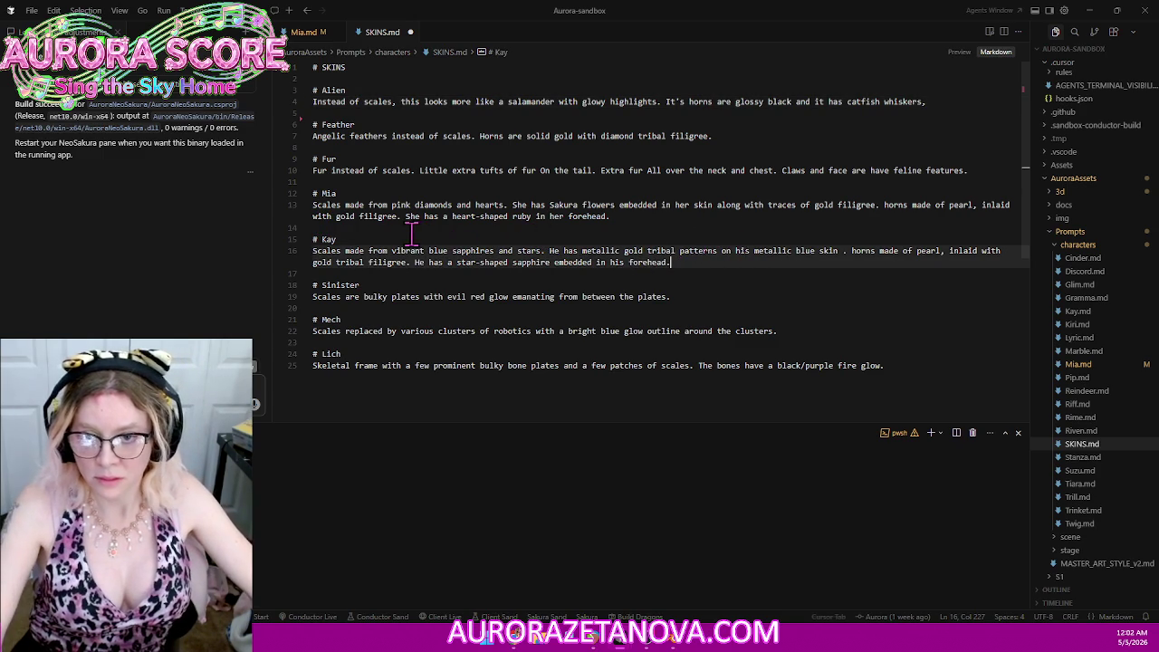
left_click(321, 192, "shift")
left_click(337, 239, "shift")
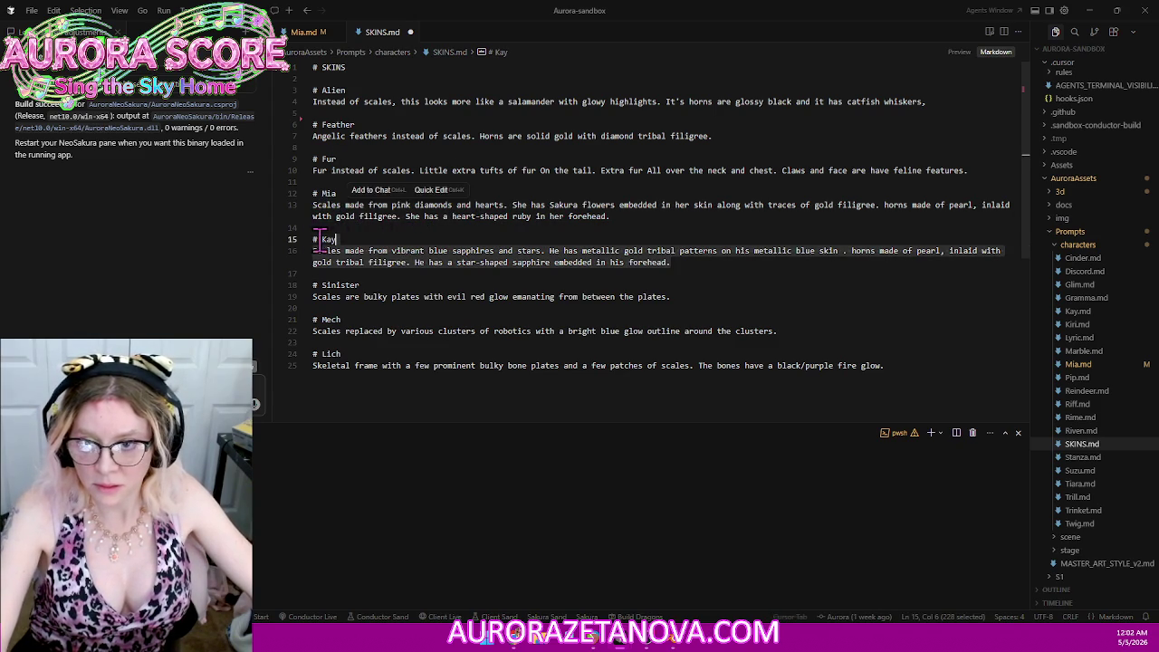
left_click(315, 227, "shift")
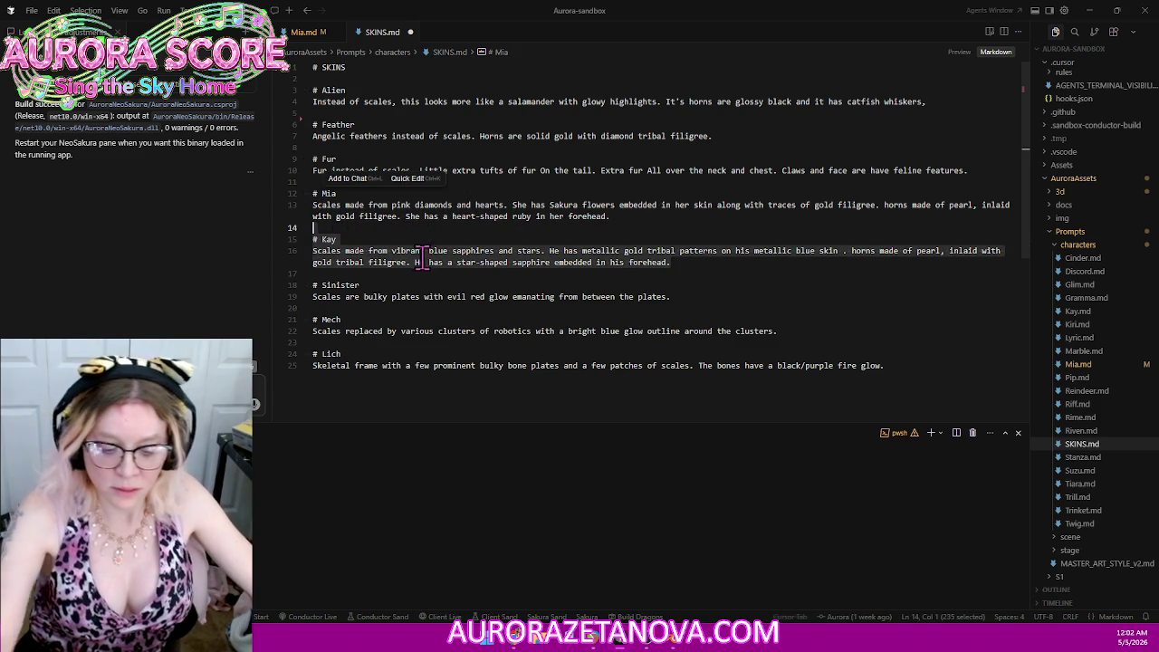
key("BackSpace")
key("BackSpace")
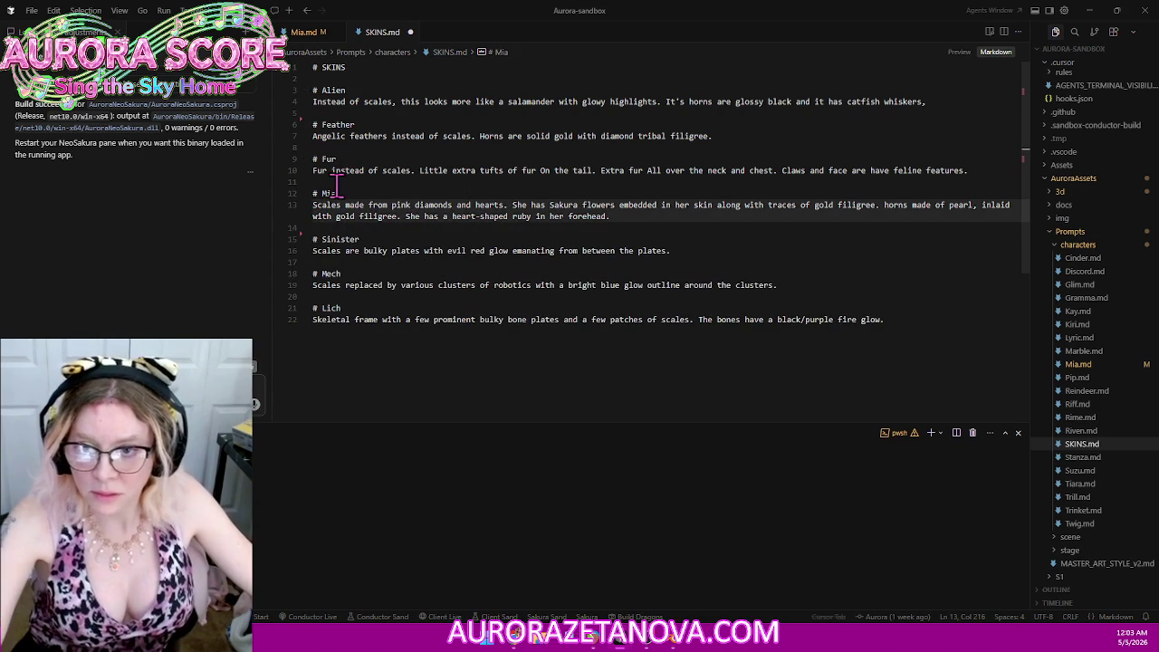
Rename the Mia heading to Sakura and remove 'pink' and 'and hearts' from its description.
double_click(329, 193)
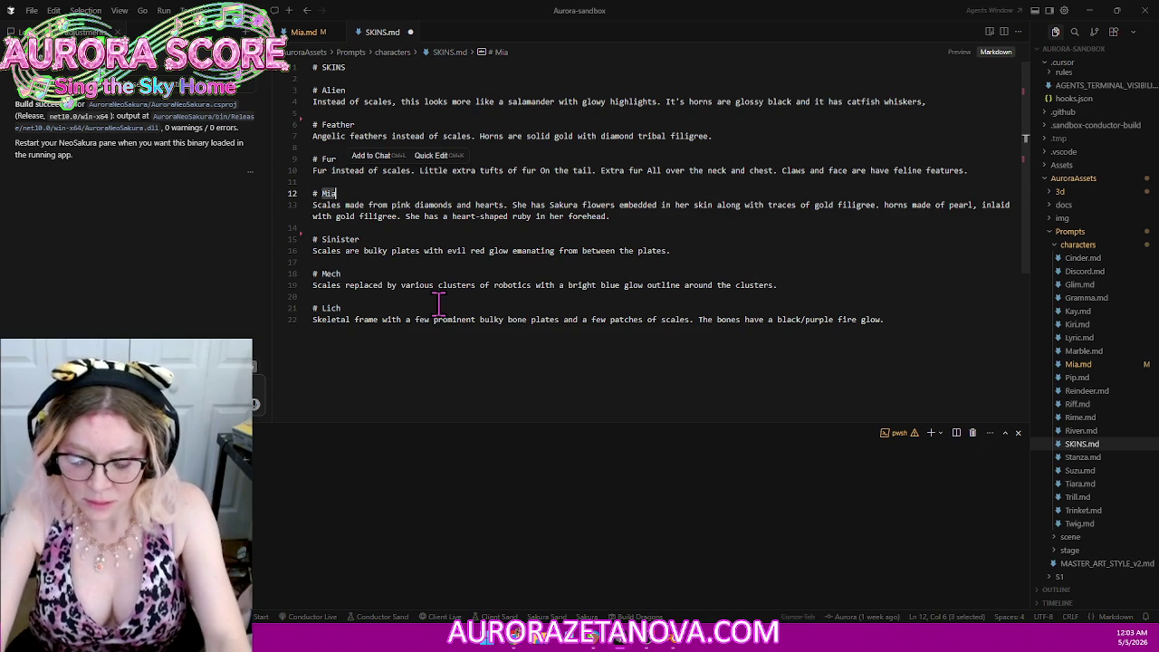
type("Sakura")
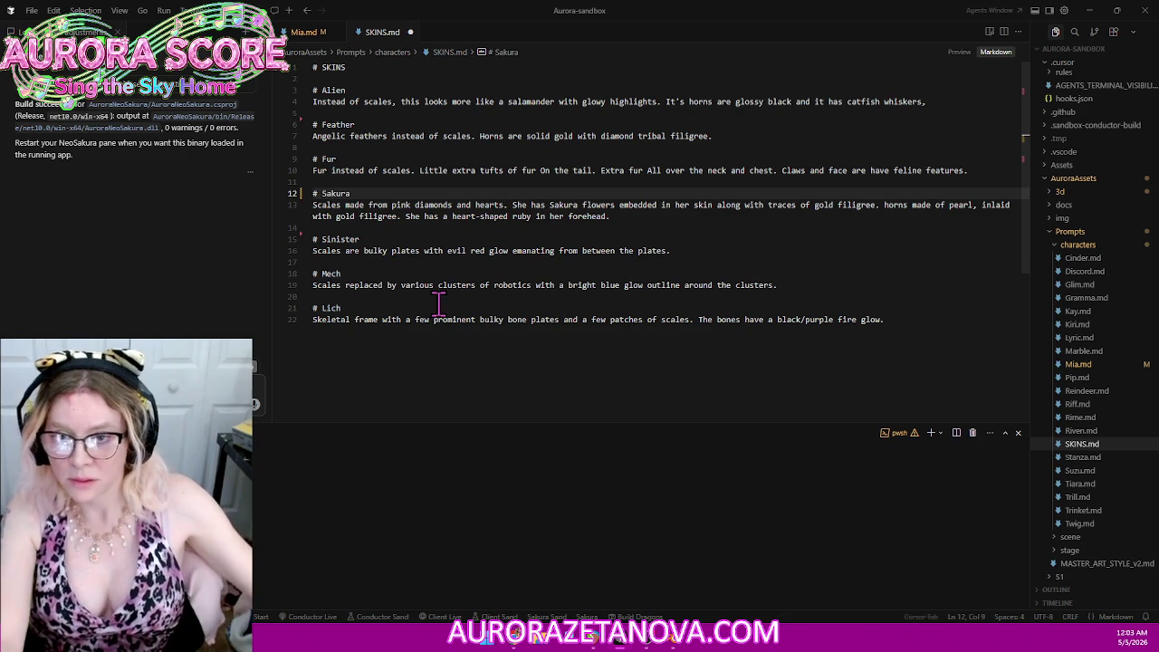
double_click(399, 204)
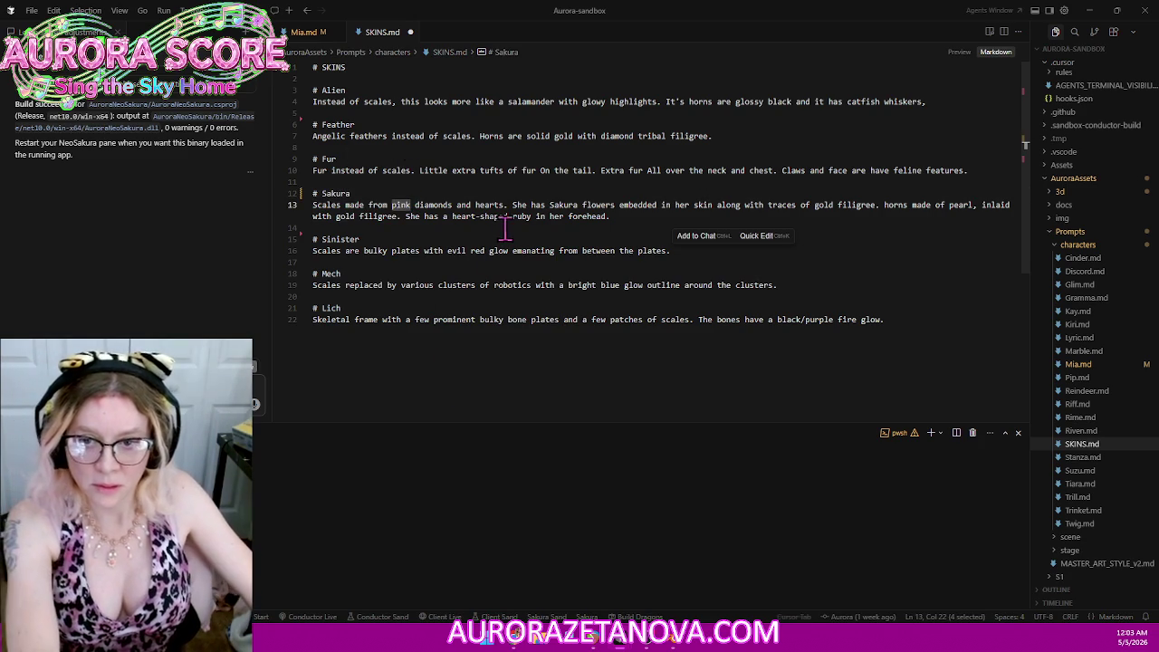
key("BackSpace")
key("BackSpace")
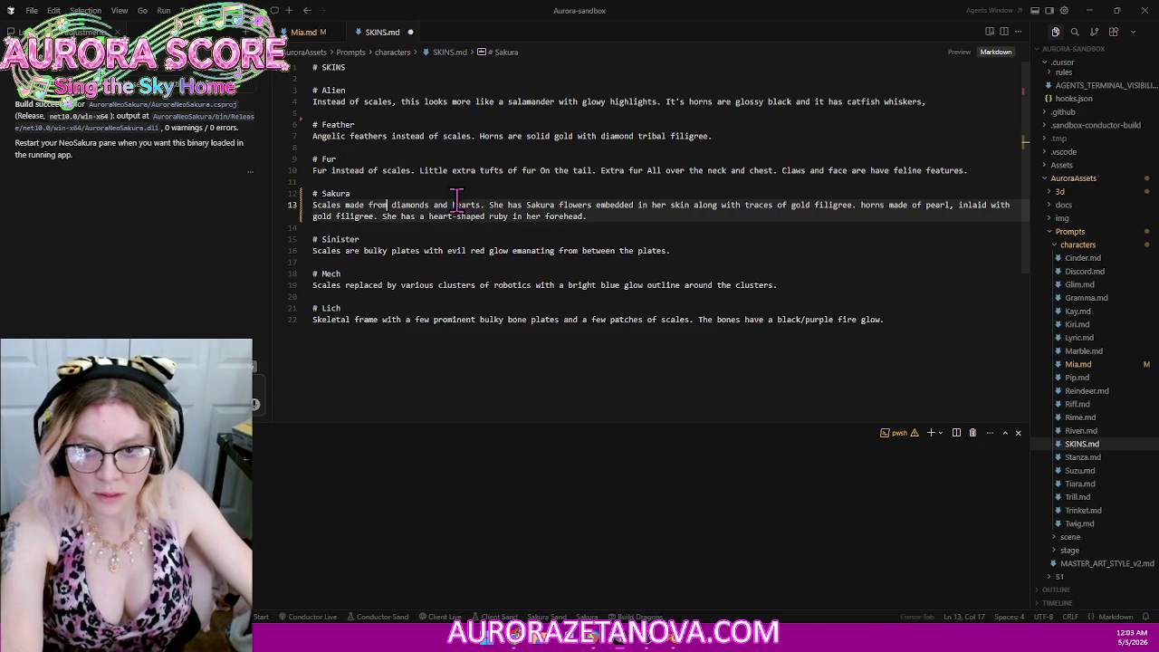
double_click(465, 205)
key("BackSpace")
key("BackSpace")
key("BackSpace")
key("BackSpace")
key("BackSpace")
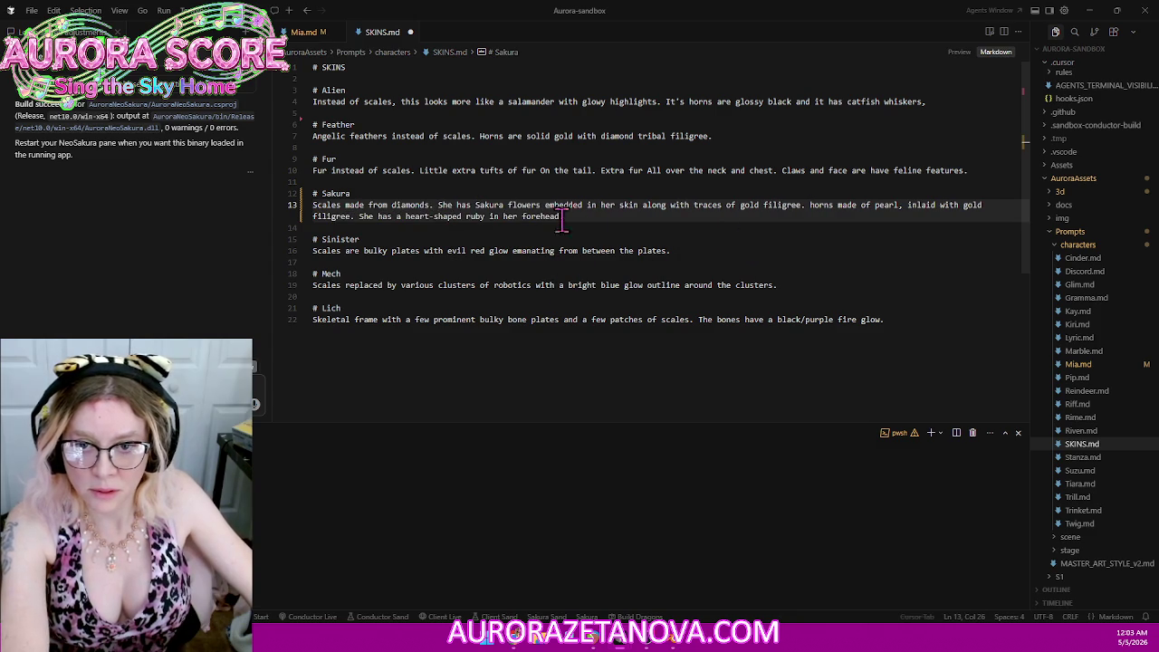
left_click(476, 204)
key("BackSpace")
key("BackSpace")
key("BackSpace")
key("BackSpace")
key("BackSpace")
key("BackSpace")
key("BackSpace")
key("BackSpace")
key("BackSpace")
key("BackSpace")
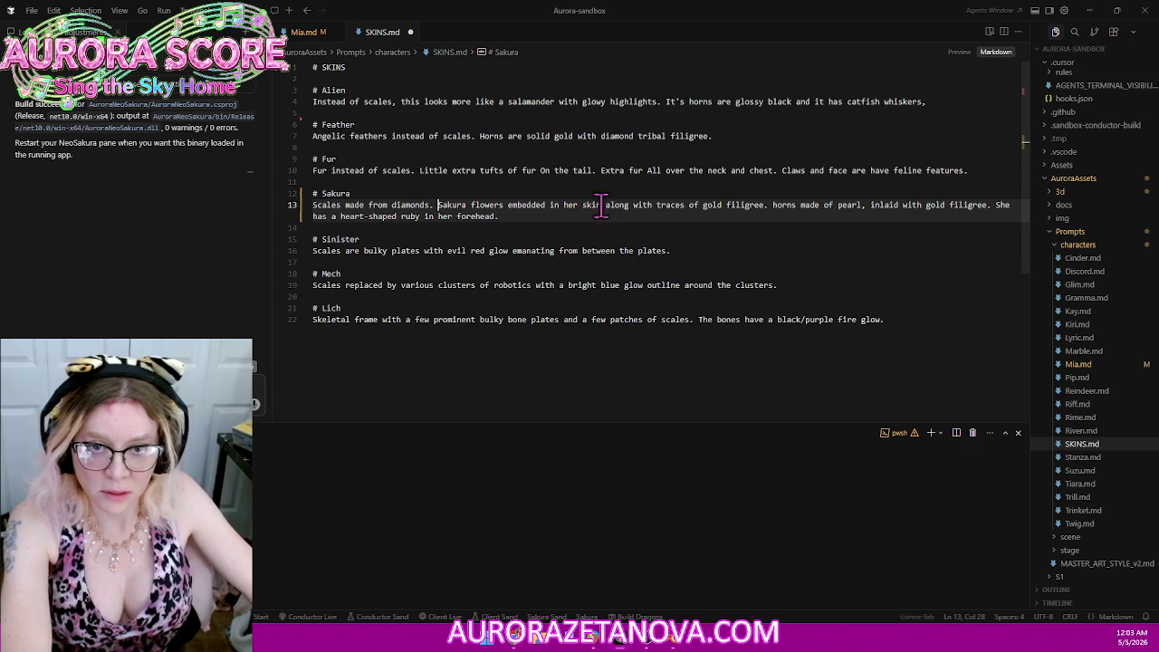
Change 'her skin' to 'their skin', remove 'traces of', and restore the capital S.
left_click(562, 204)
type("the")
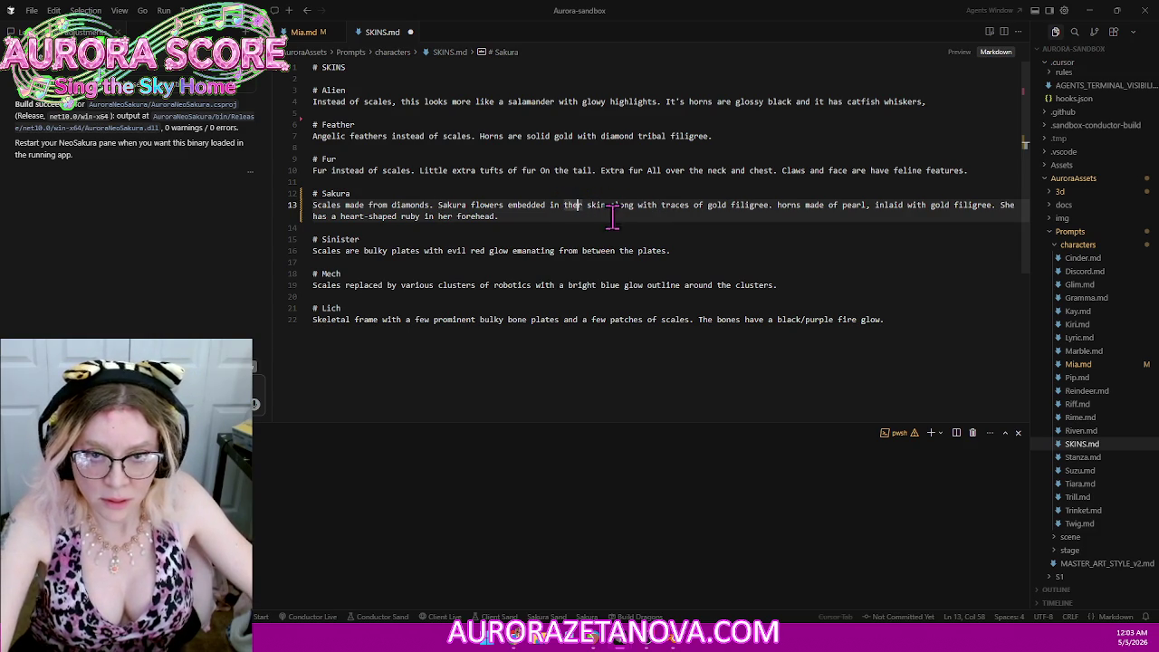
type("ir")
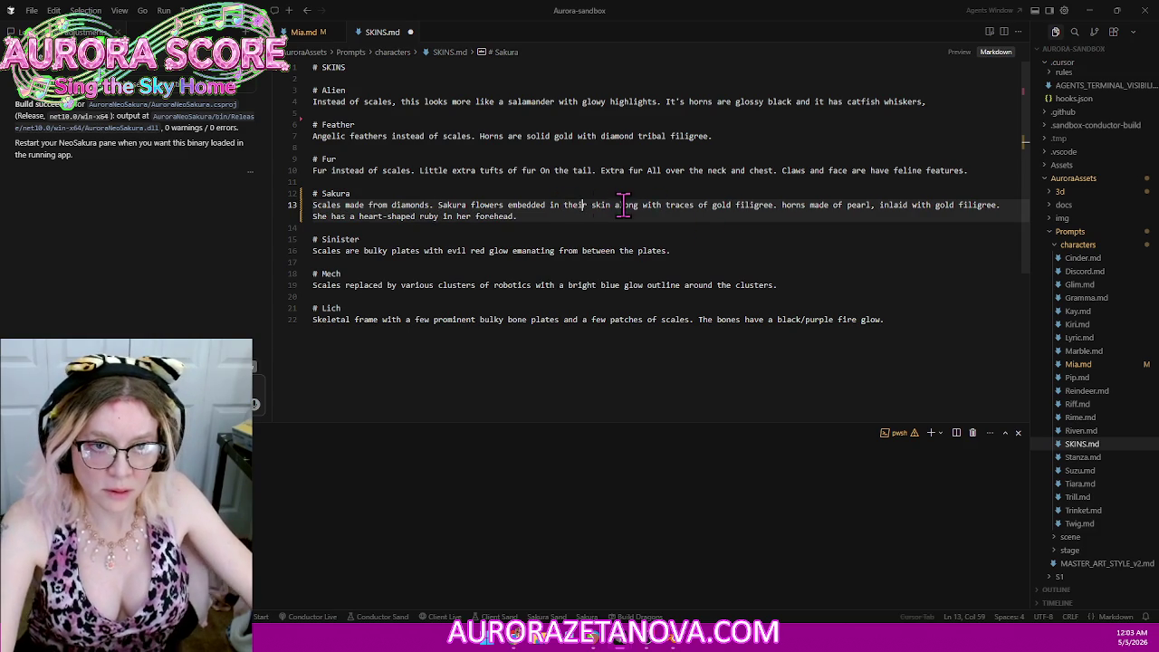
left_click(679, 204)
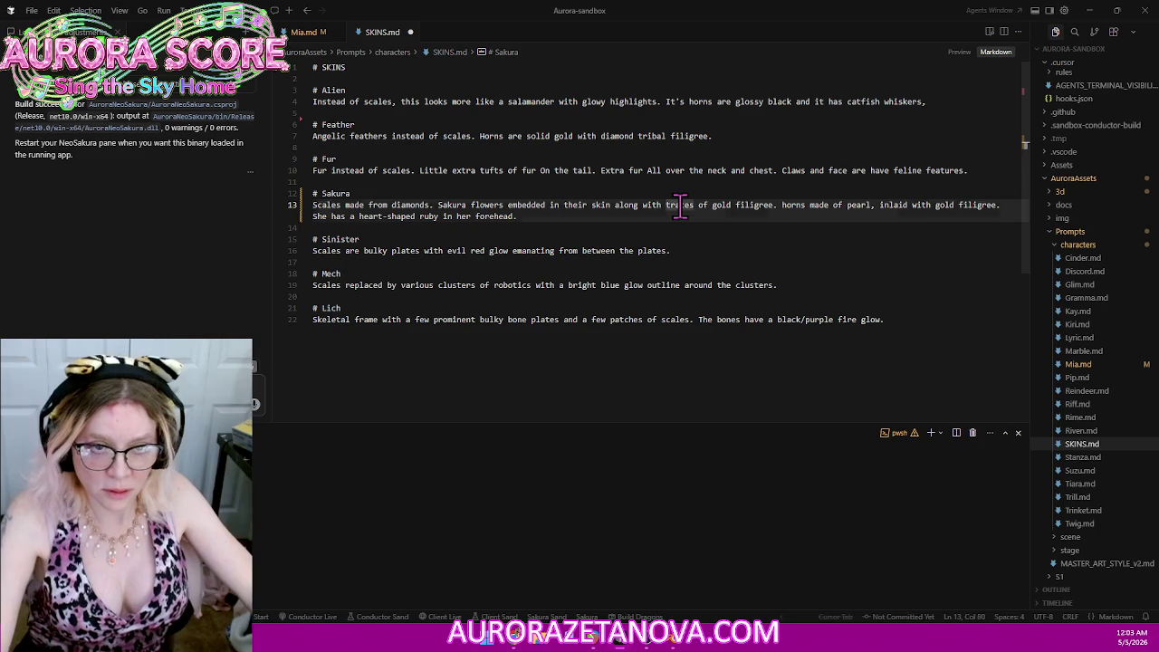
key("BackSpace")
key("BackSpace")
key("BackSpace")
key("Delete")
key("Delete")
key("Delete")
key("Delete")
key("Delete")
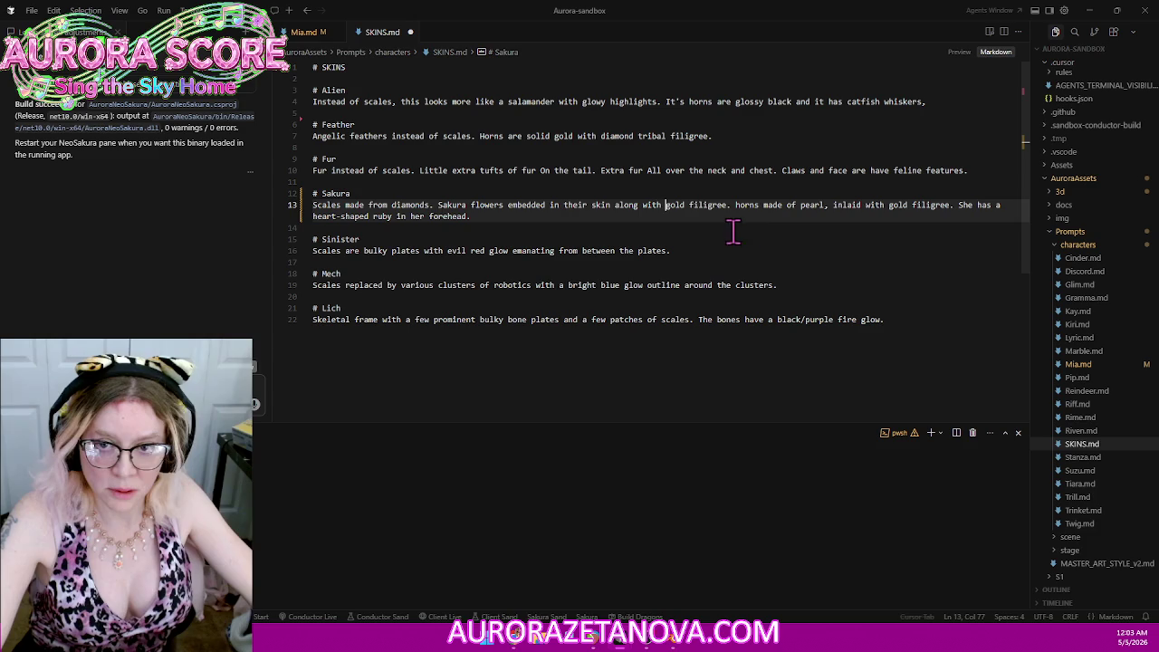
left_click(960, 204)
type("S")
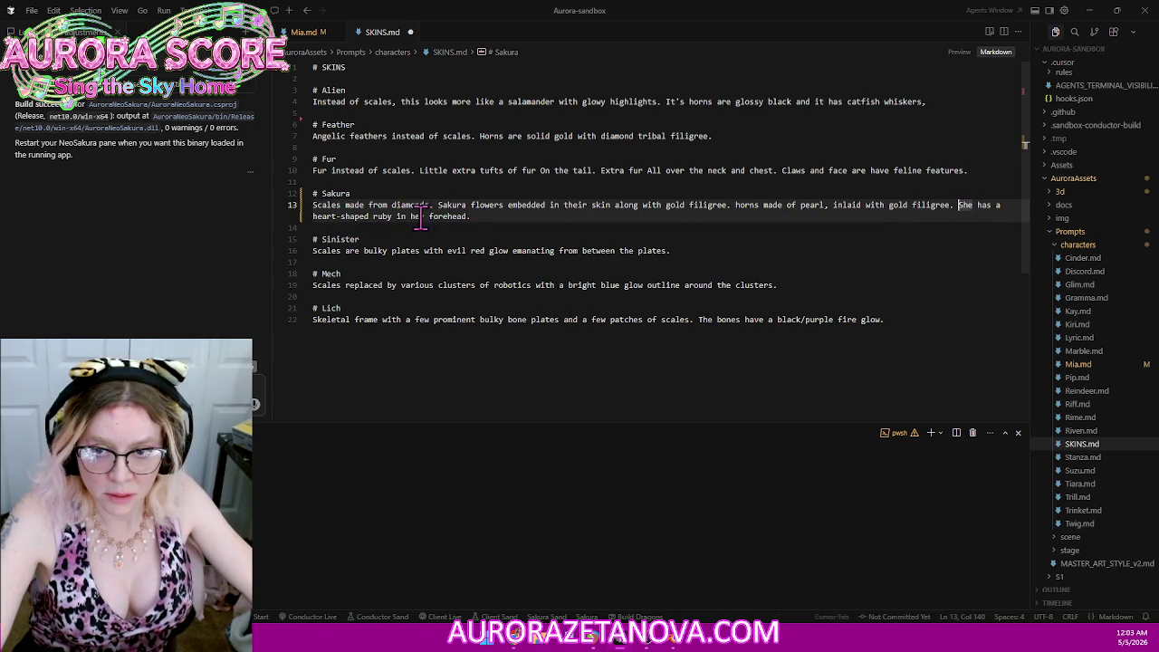
Replace the heart-shaped ruby sentence with a gem in the forehead.
left_click(391, 218, "shift")
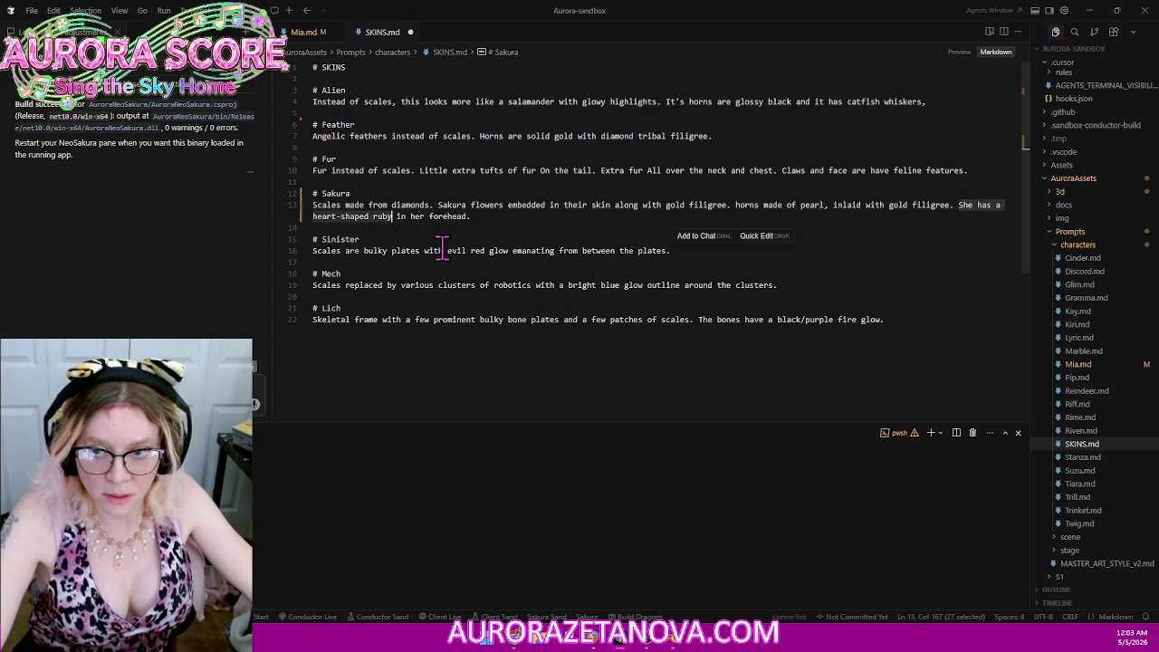
type("gem")
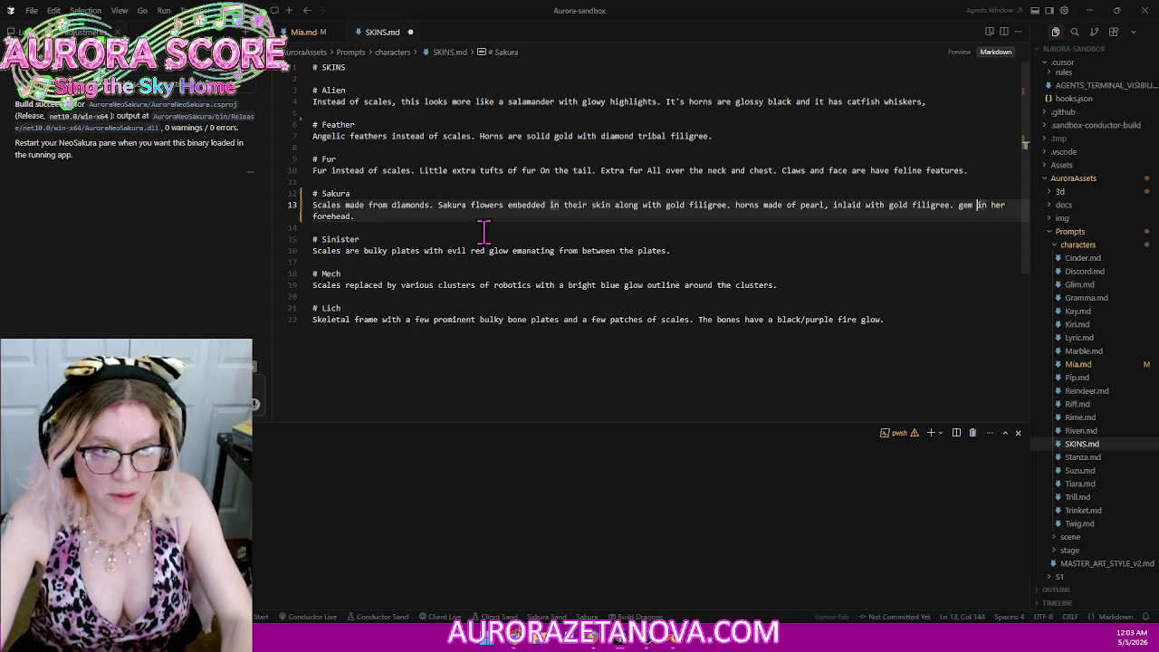
key("Right")
key("Right")
key("Right")
key("Delete")
key("Delete")
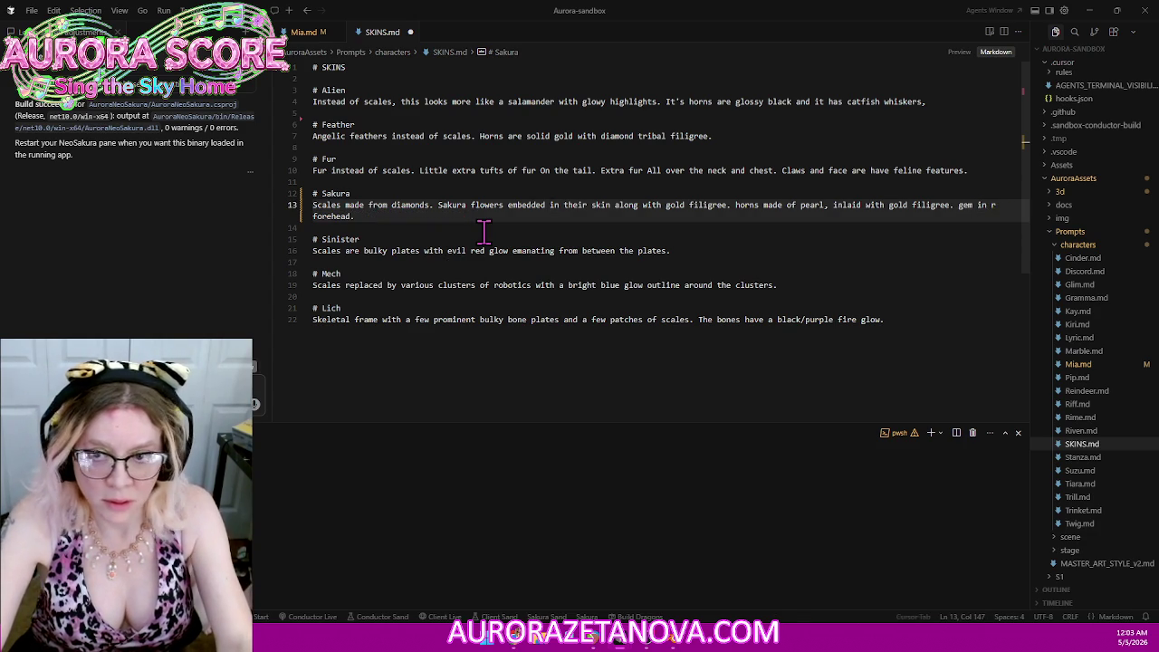
type("the")
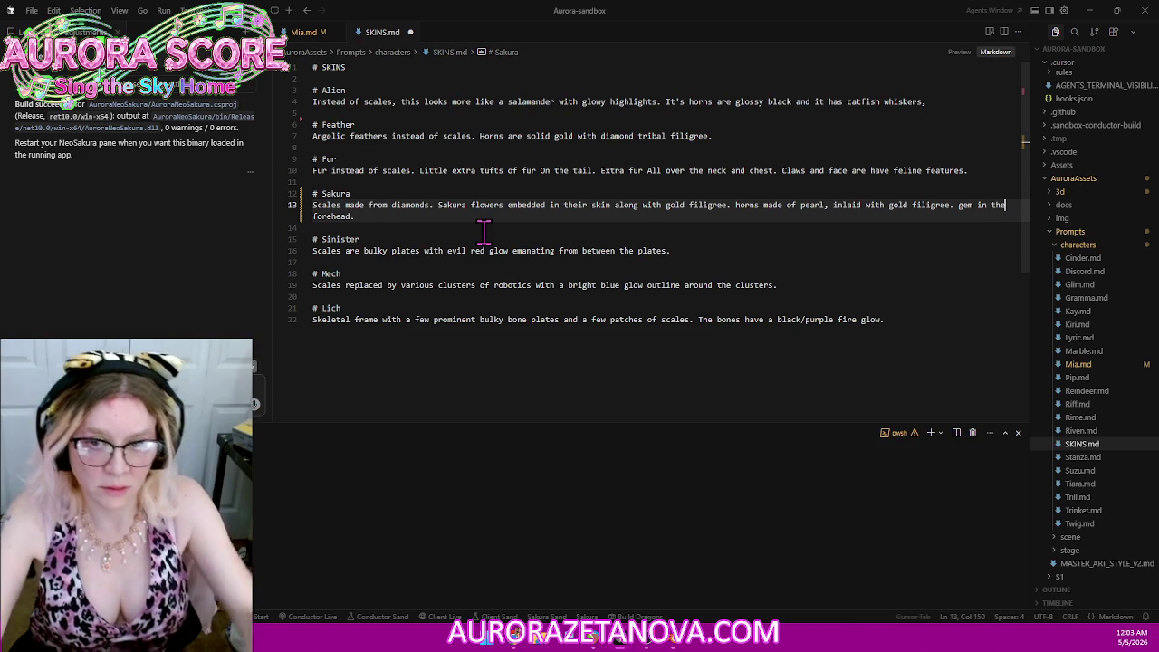
left_click(385, 218)
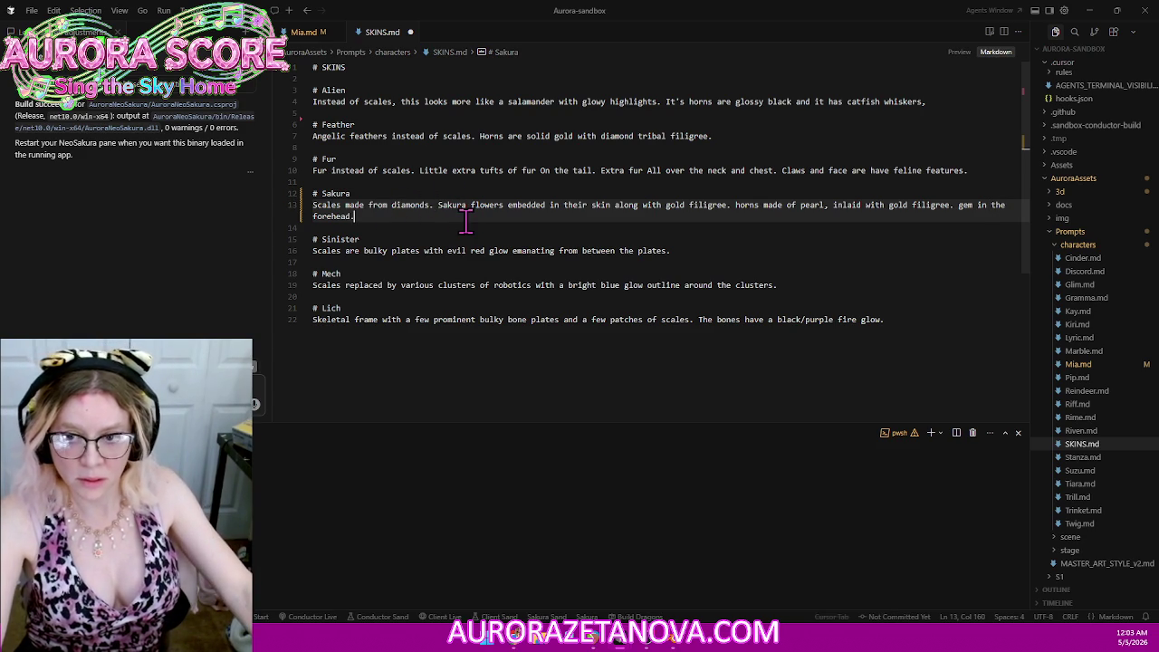
left_click(374, 238)
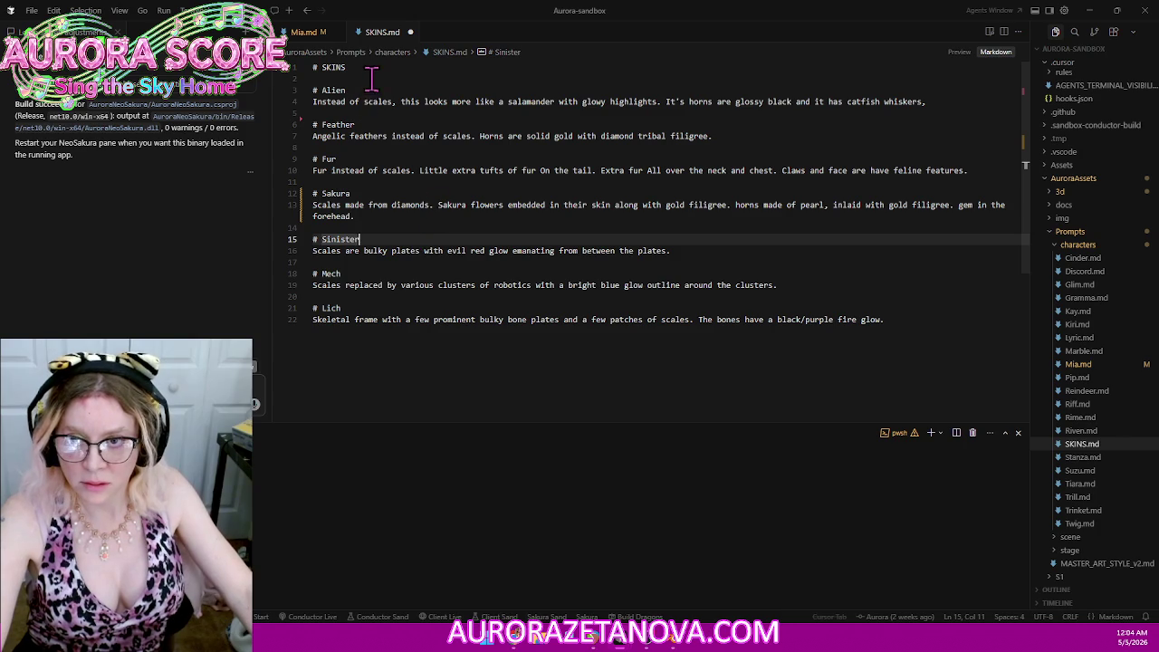
Add a new line after the Lich description and type the '# Clockwork' heading.
left_click(369, 89)
left_click(372, 124)
left_click(362, 159)
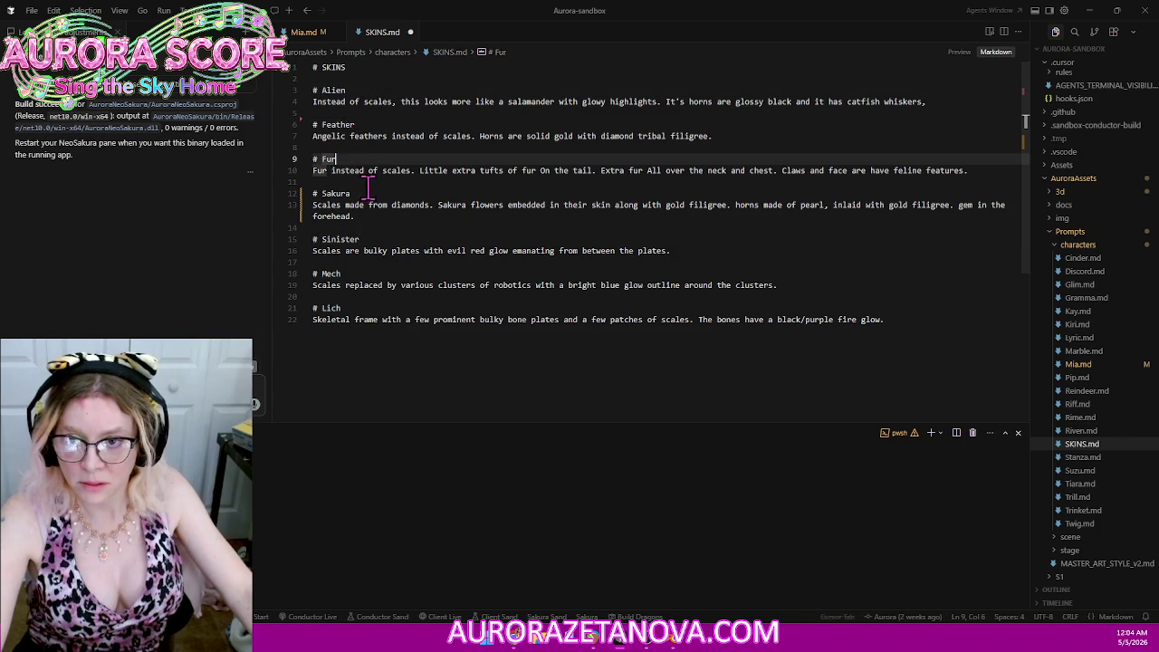
left_click(369, 193)
left_click(372, 238)
left_click(366, 272)
left_click(373, 307)
left_click(898, 320)
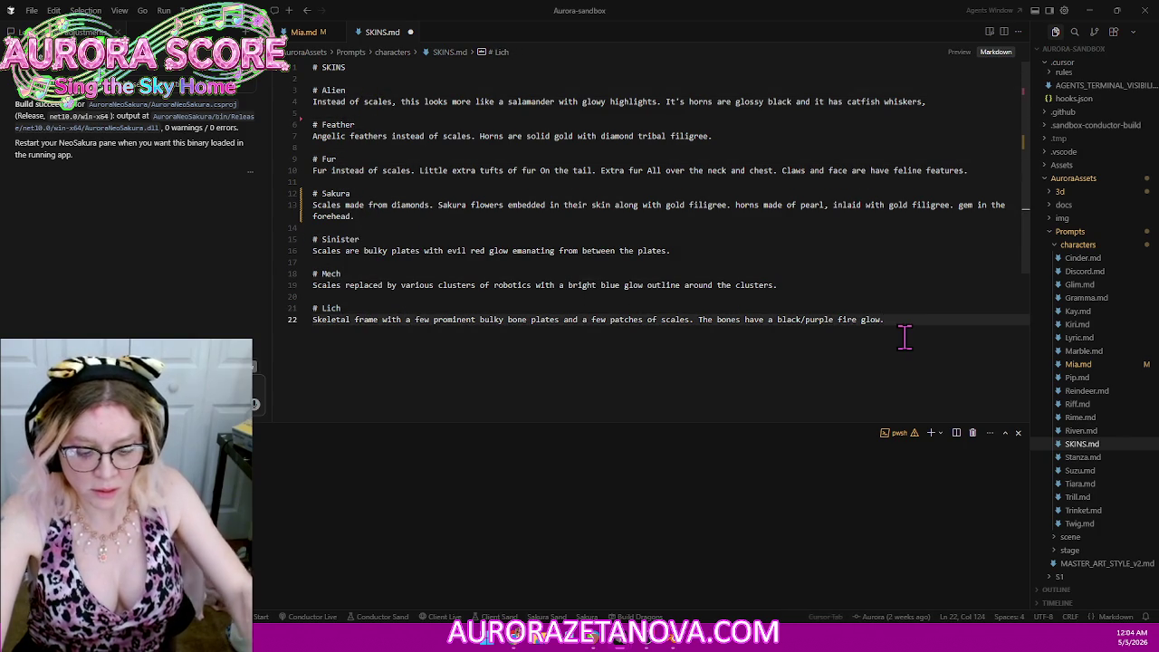
key("Return")
key("Return")
type("# Clock")
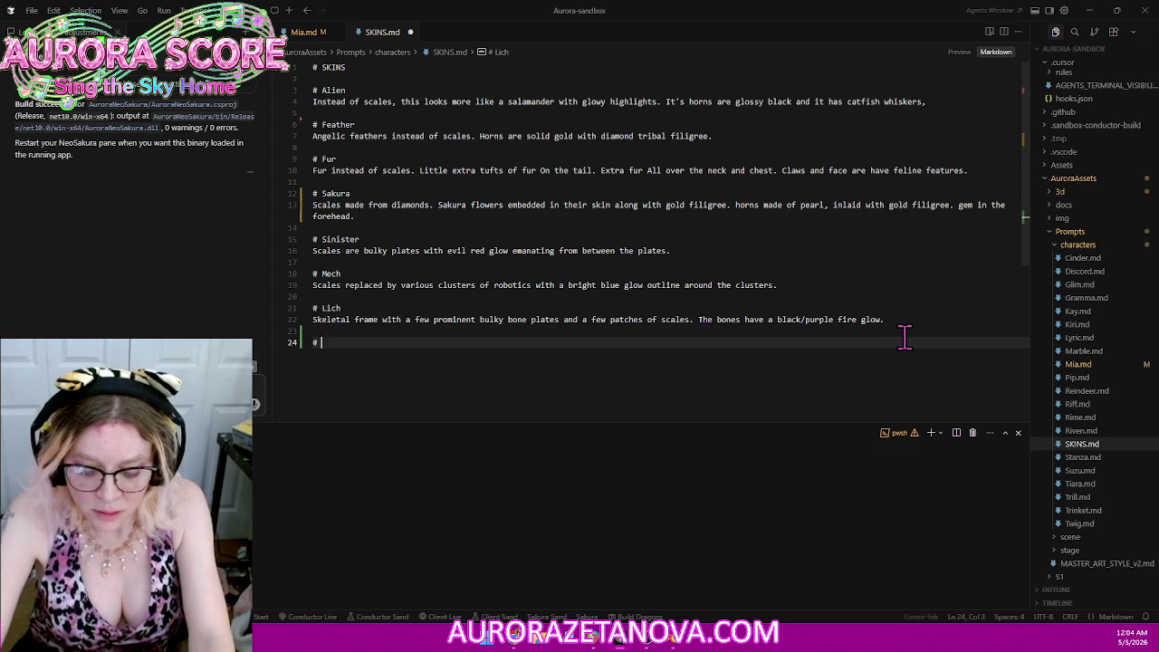
type("work")
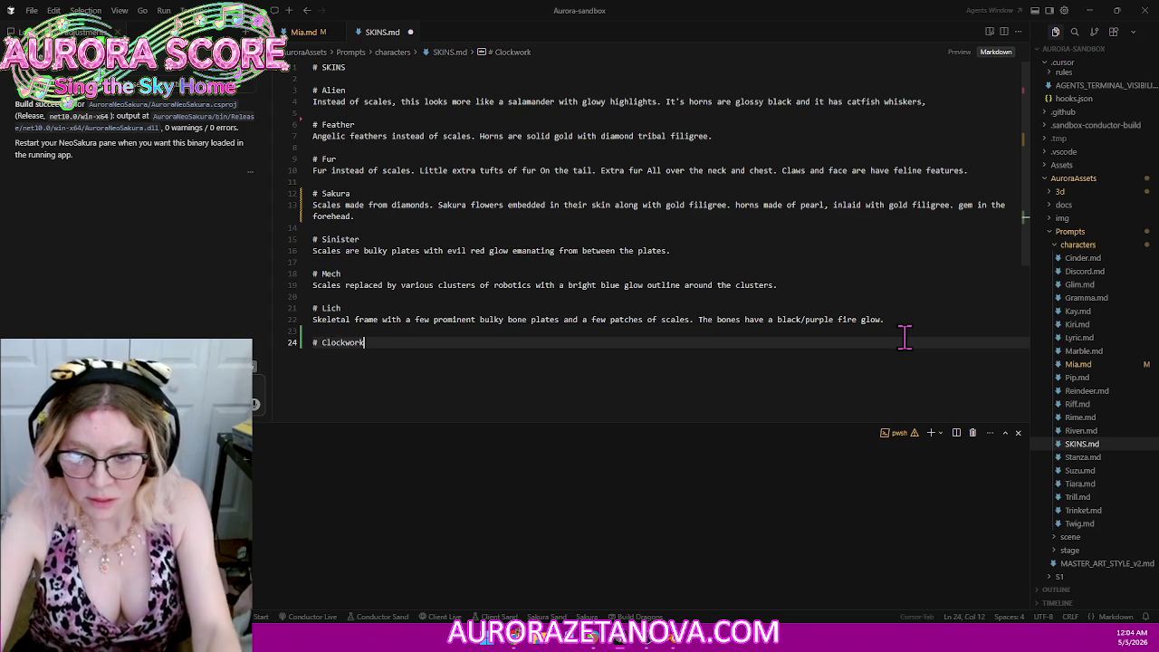